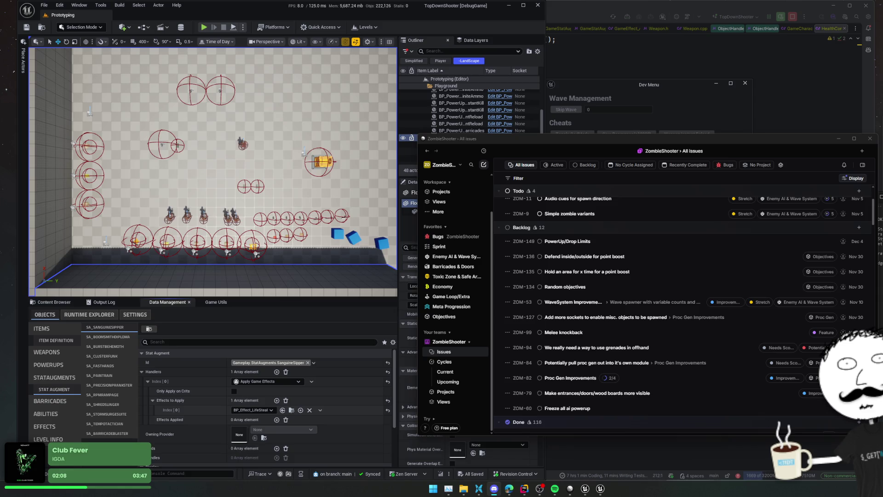
Start a Play-in-Editor session and open the in-game shop with Tab.
click(204, 28)
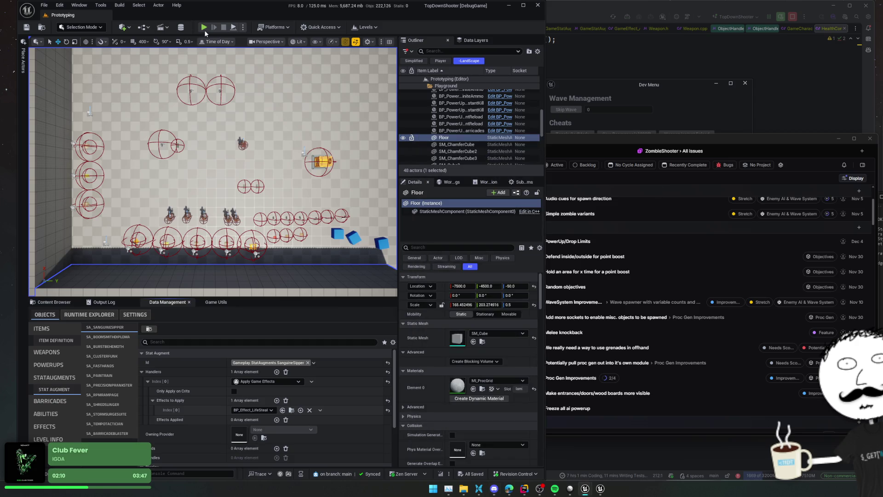
key(Tab)
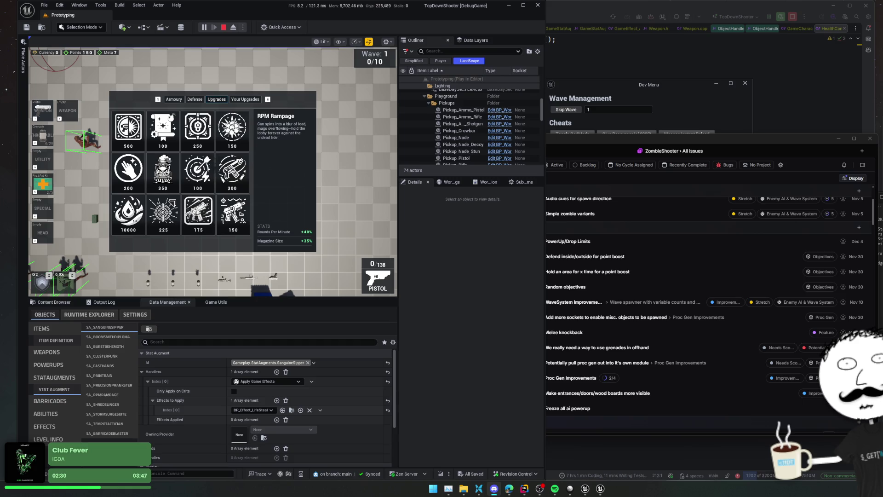
Enlarge the game viewport by shrinking the bottom panel, then browse the Armoury items.
click(293, 176)
mouse_move(307, 297)
mouse_down()
mouse_move(289, 406)
mouse_move(271, 138)
mouse_move(267, 261)
mouse_move(280, 418)
mouse_move(286, 327)
mouse_up()
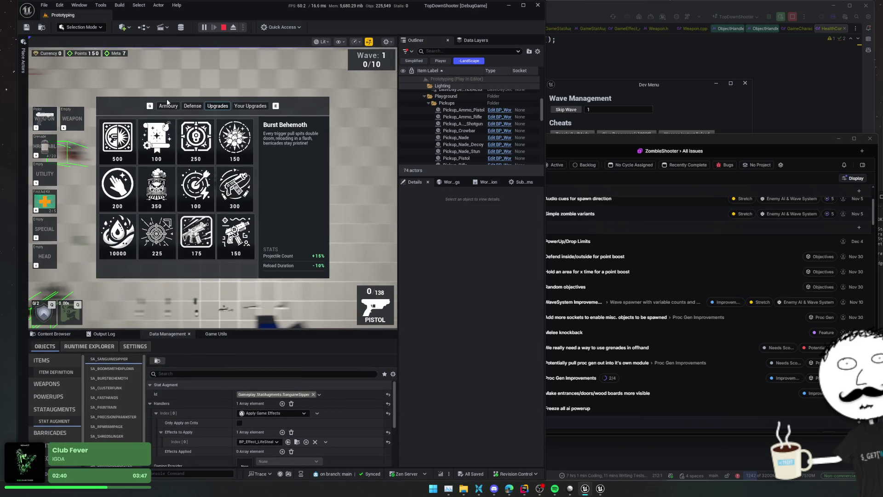
click(168, 106)
scroll(210, 204, down, 2)
scroll(211, 202, down, 1)
scroll(213, 211, up, 3)
scroll(227, 230, down, 1)
scroll(227, 235, up, 2)
scroll(230, 231, down, 1)
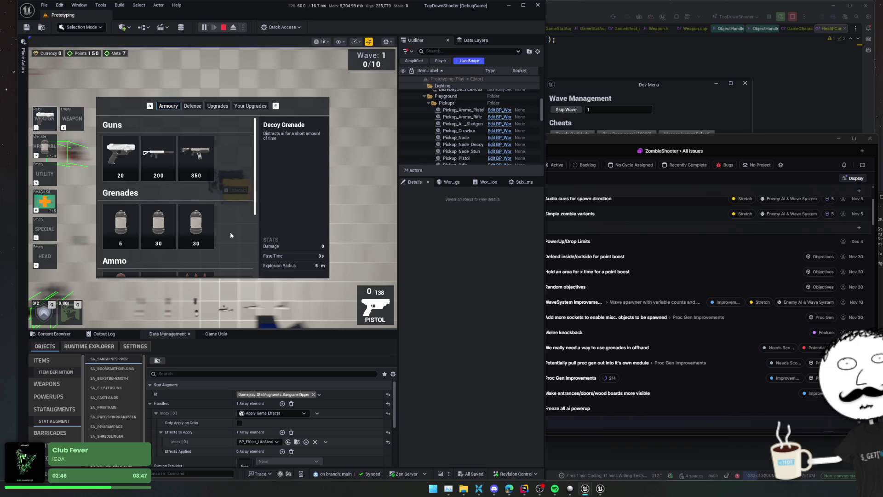
scroll(230, 159, down, 3)
scroll(230, 158, down, 3)
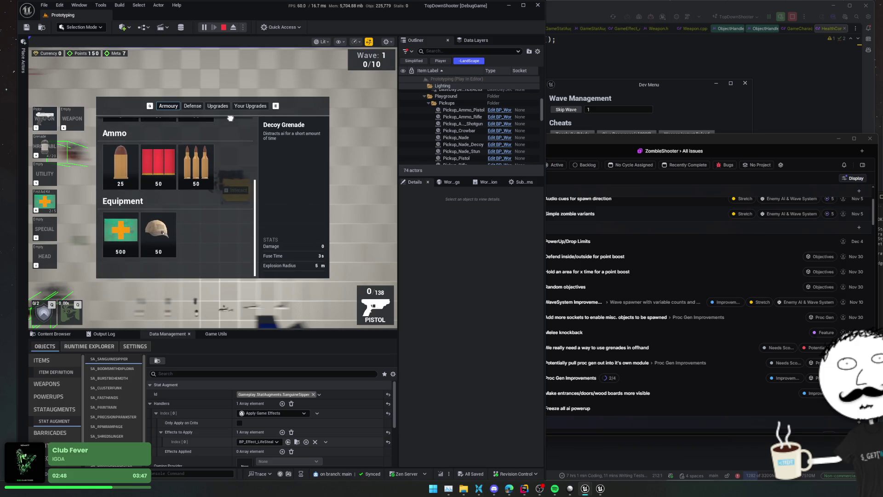
Look through the Defense, Upgrades and Your Upgrades tabs, then scroll the Armoury list again.
click(193, 107)
click(218, 106)
click(242, 107)
click(172, 109)
scroll(239, 220, up, 7)
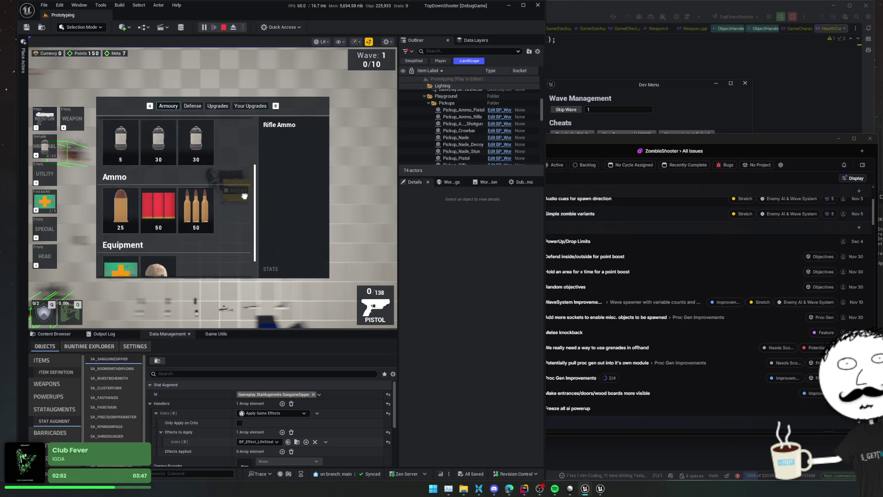
scroll(239, 221, down, 2)
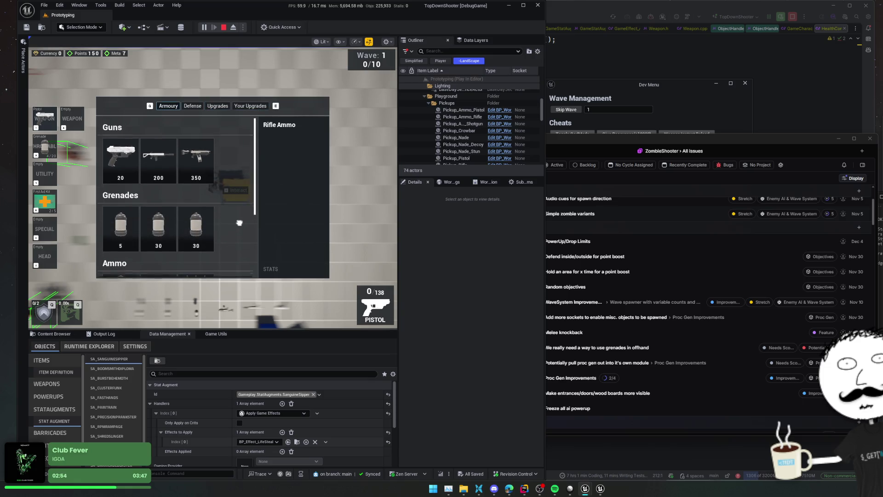
scroll(238, 232, up, 1)
scroll(238, 234, down, 4)
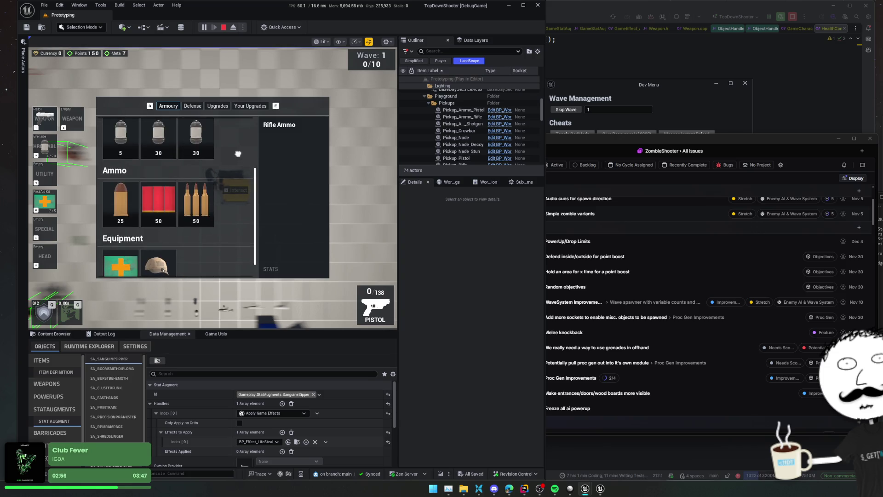
scroll(236, 233, up, 1)
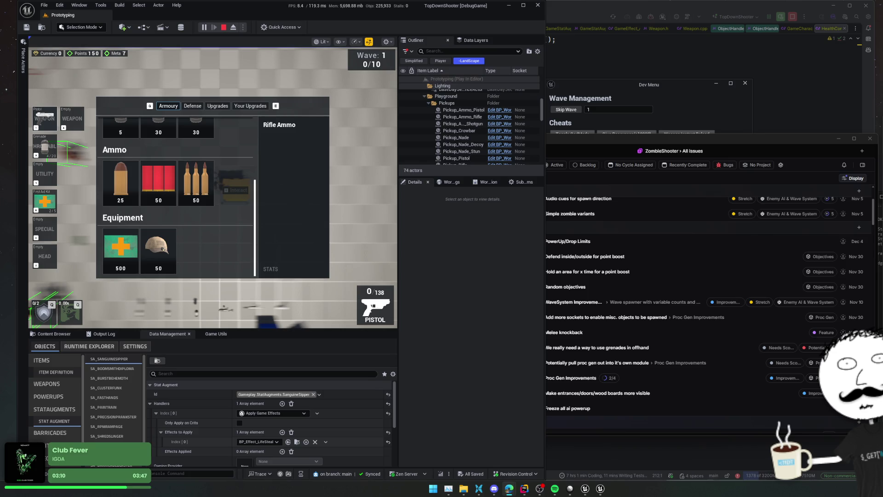
click(517, 355)
Search assets for 'Shop' and open the WB_ShopSubHeader widget.
key(ctrl+space)
text(Shop)
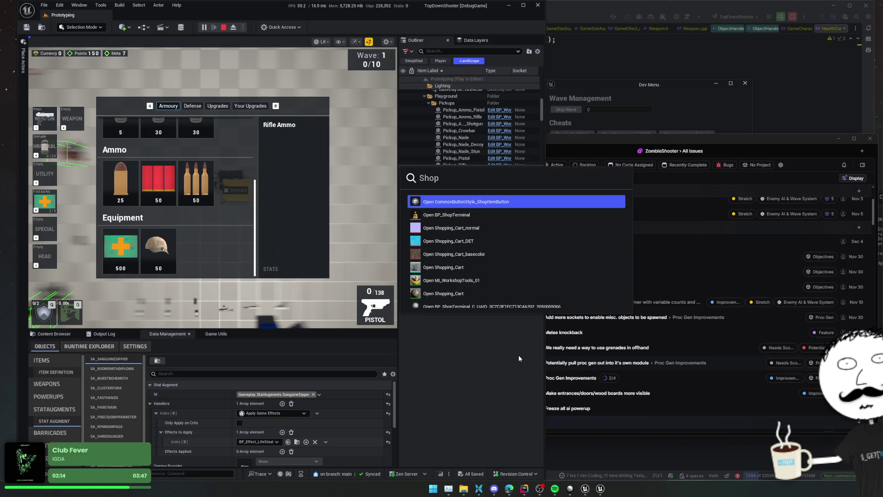
scroll(496, 257, down, 5)
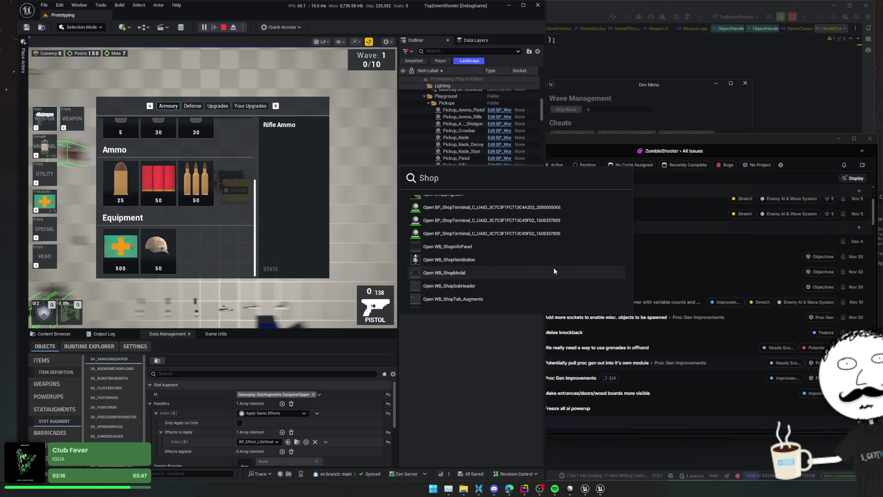
click(529, 274)
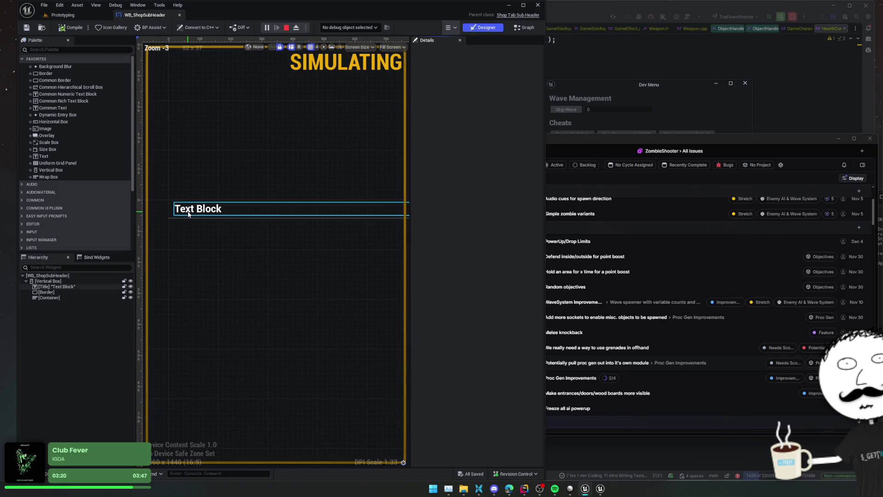
Change the title Text Block's font size to 16.
click(189, 211)
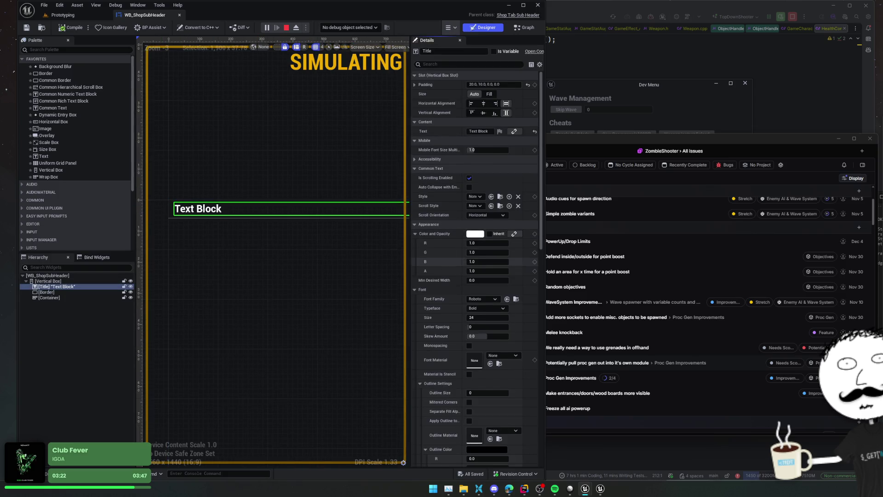
scroll(439, 266, down, 5)
click(501, 203)
text(16)
key(Return)
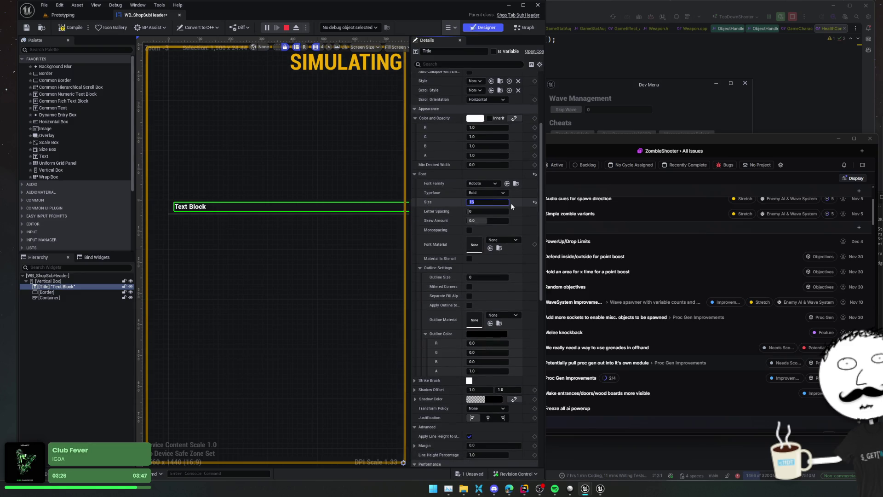
Stop the running game session and return to the Prototyping level editor.
click(62, 14)
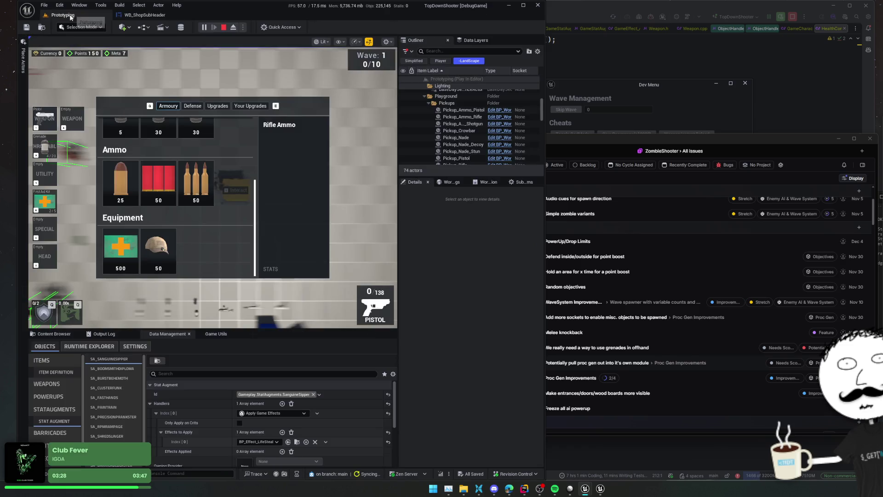
key(Escape)
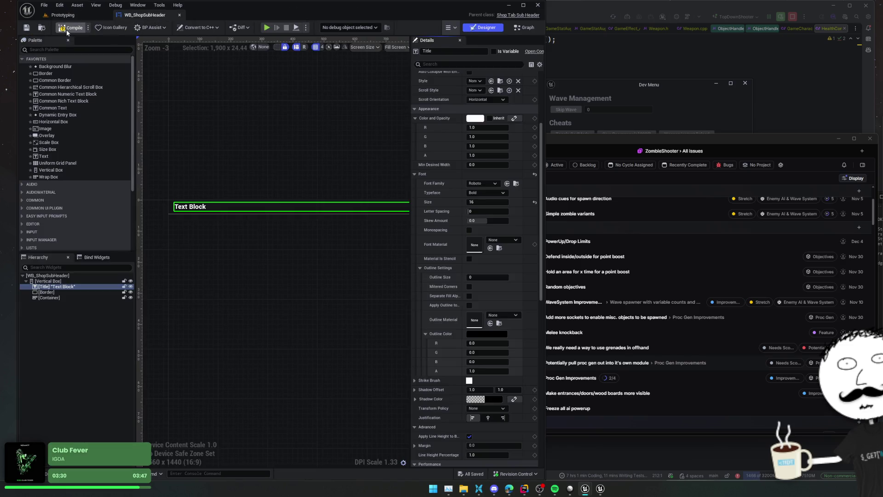
click(74, 13)
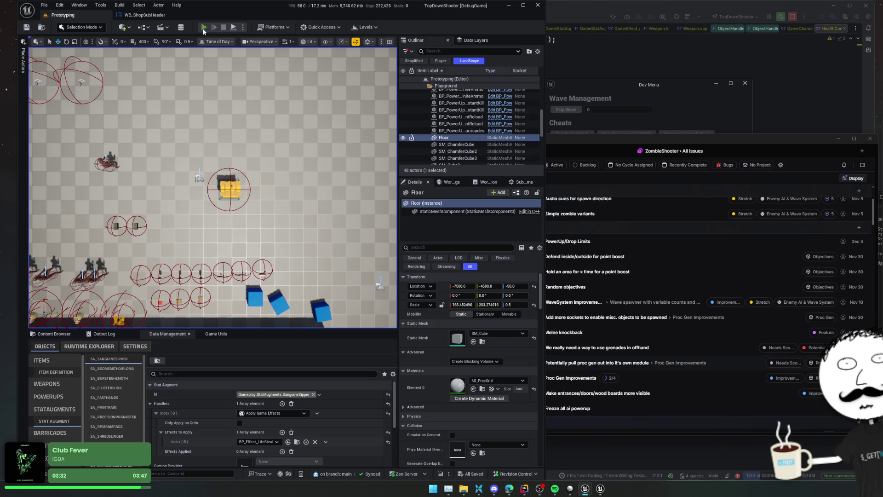
Play the game again, scroll the shop's Armoury list, then return to WB_ShopSubHeader.
click(203, 29)
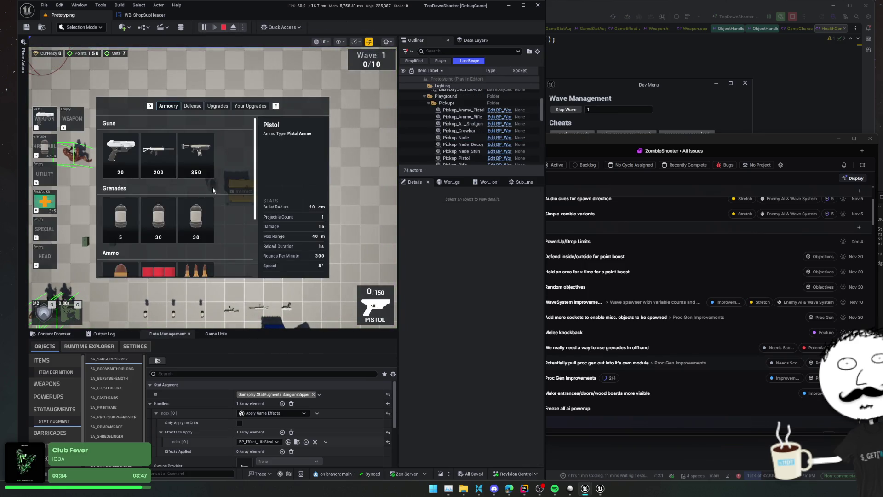
scroll(217, 190, down, 2)
scroll(237, 151, down, 3)
scroll(236, 175, up, 5)
click(156, 17)
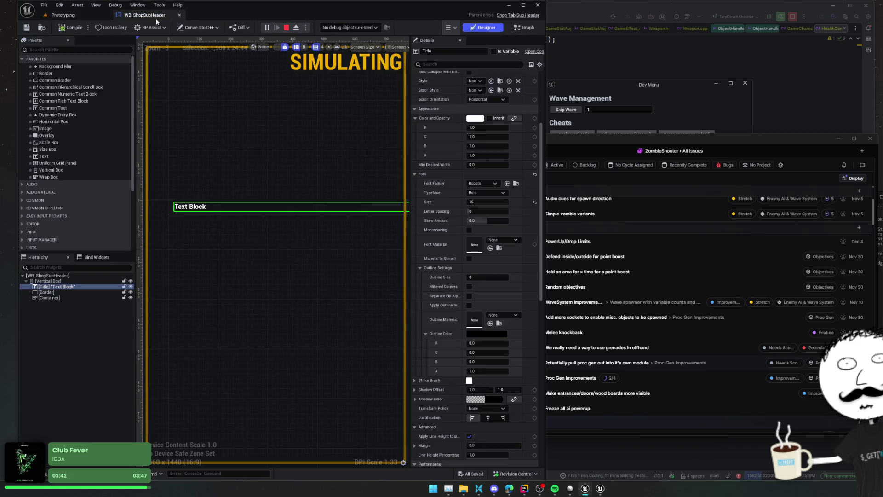
Select the Container in the Hierarchy and inspect its padding sides.
click(61, 281)
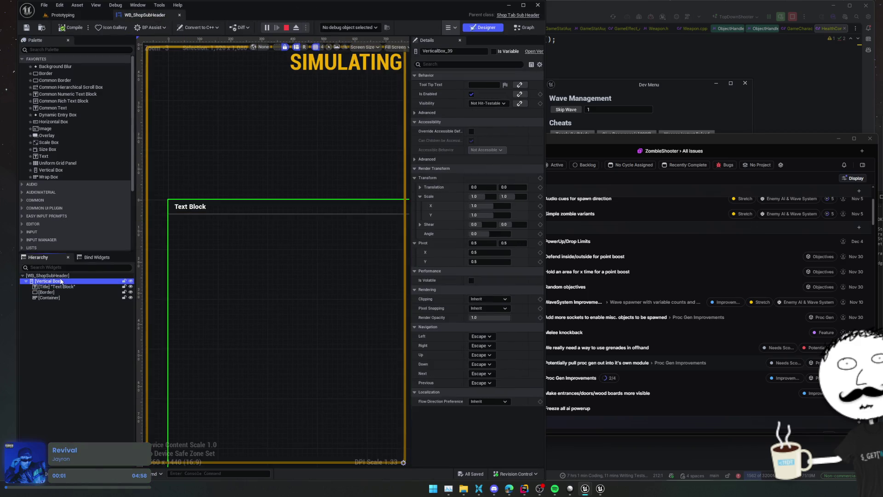
click(58, 286)
click(56, 298)
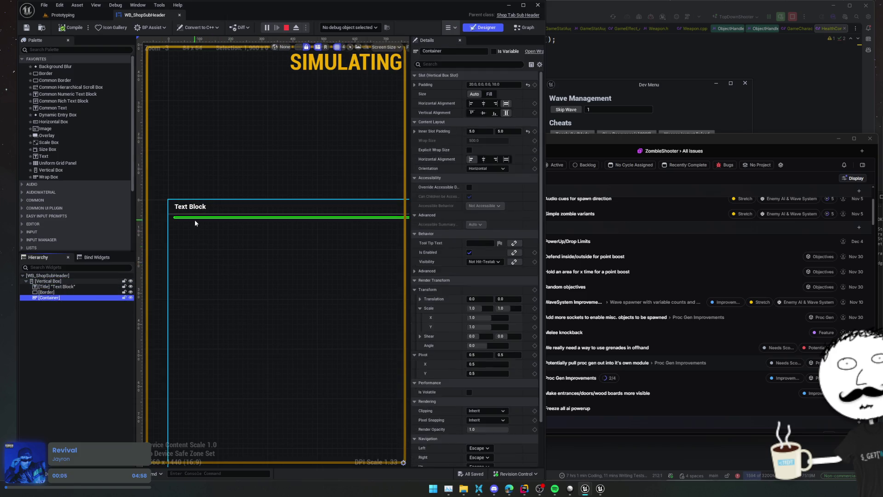
click(414, 85)
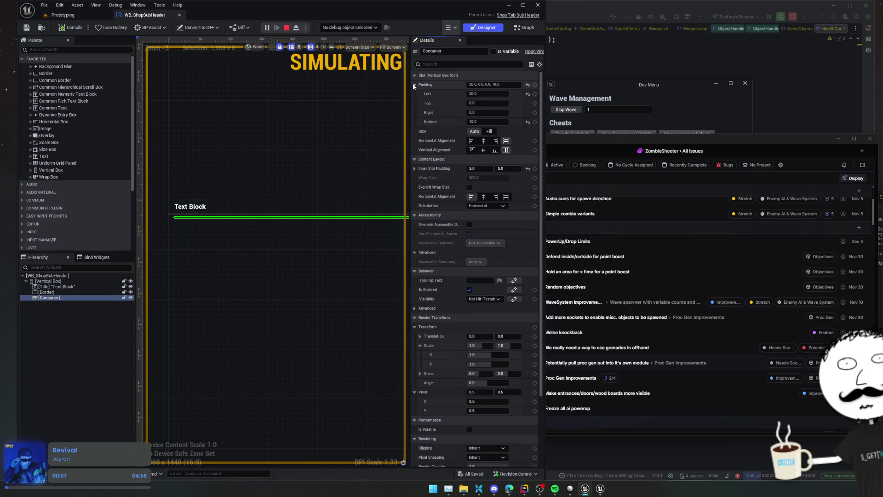
click(414, 84)
Set the Container's bottom padding to 0, then save and compile WB_ShopSubHeader.
click(52, 286)
click(55, 276)
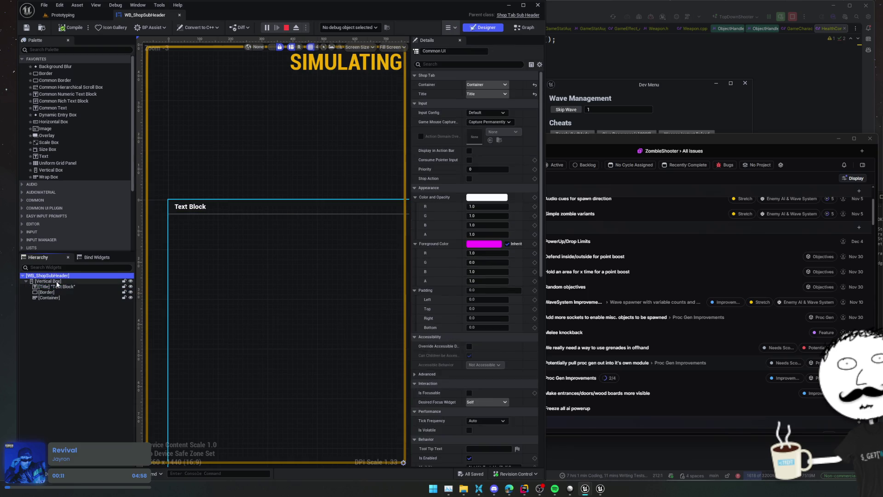
click(57, 281)
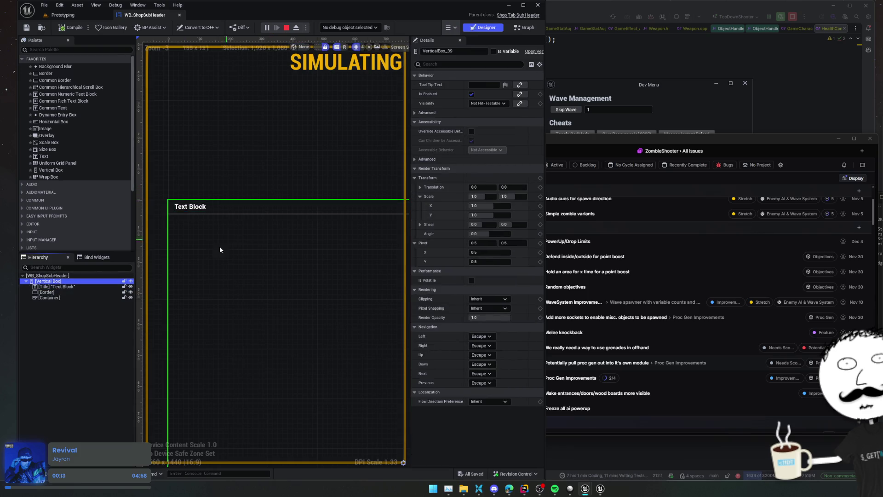
click(54, 297)
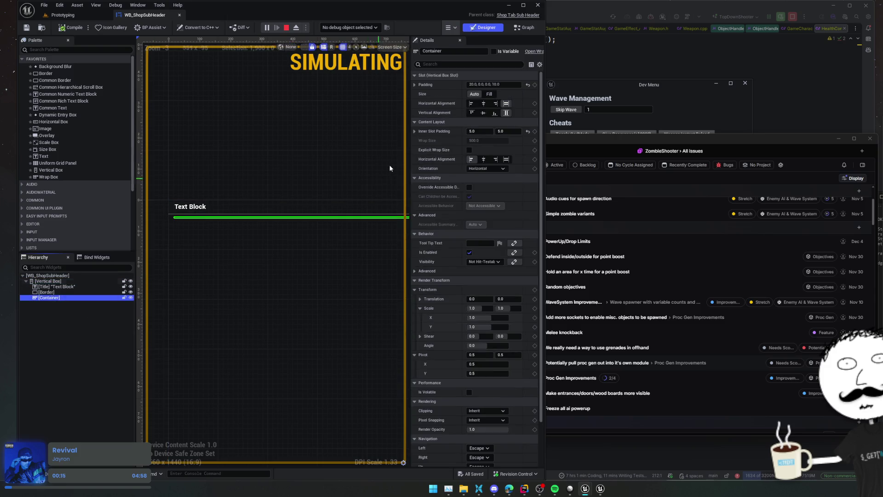
click(414, 84)
click(478, 121)
text(0)
key(Return)
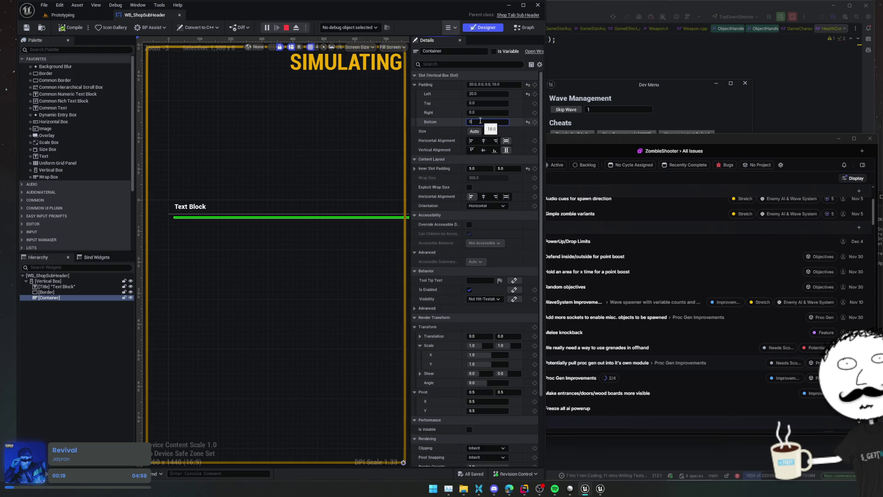
key(ctrl+s)
click(71, 32)
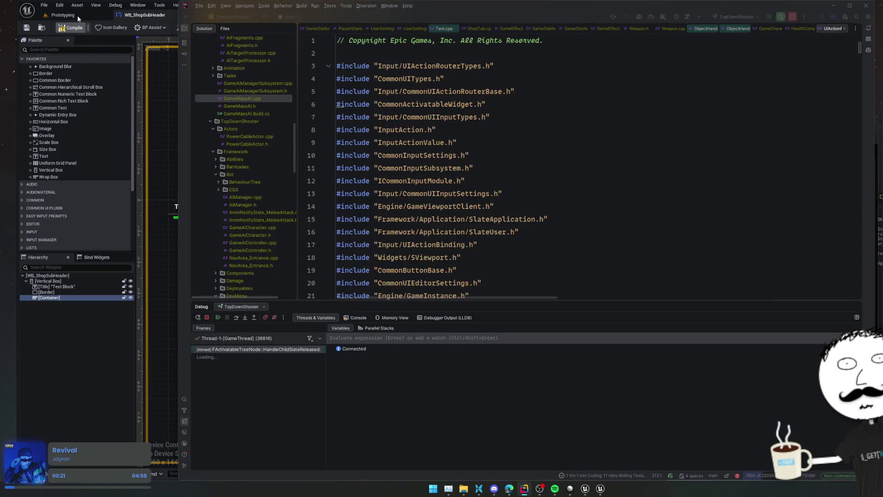
Resume past the debugger halt and open the shop with E to check the Armoury list.
click(214, 318)
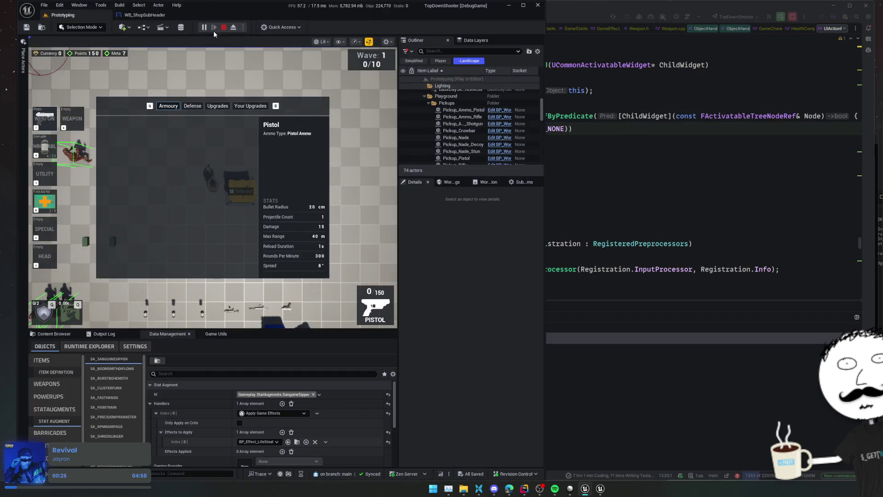
click(204, 28)
click(203, 66)
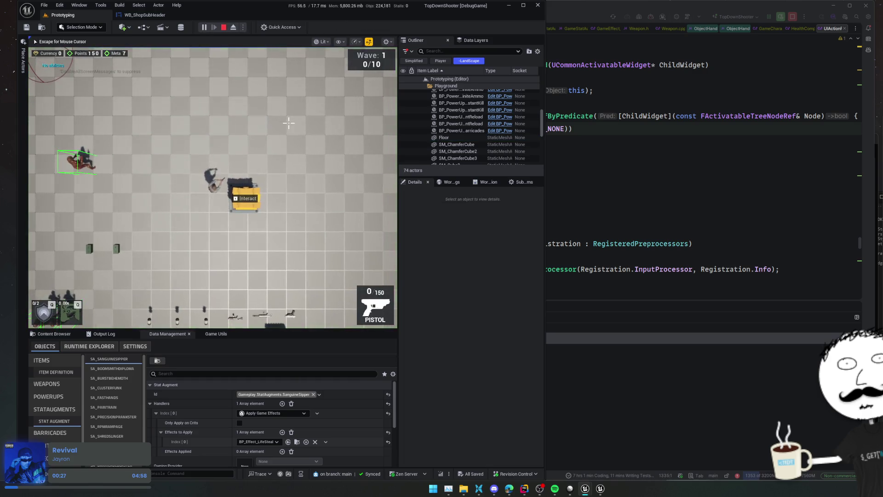
key(e)
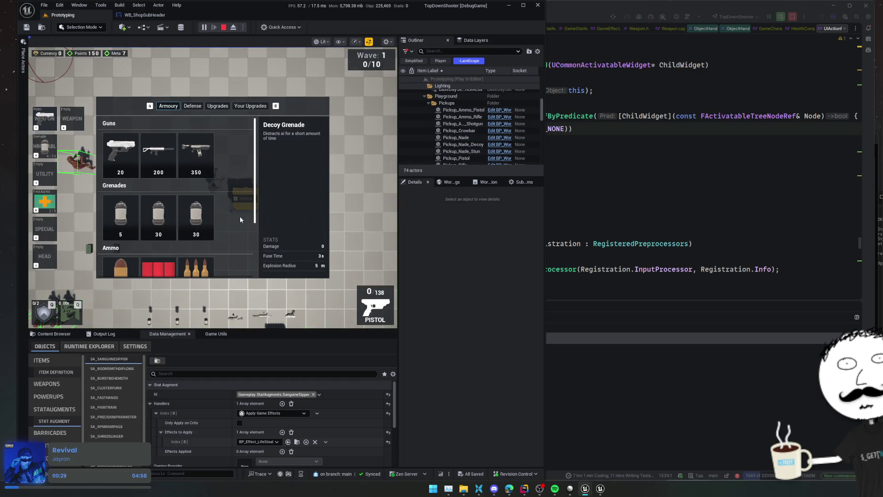
scroll(244, 228, down, 2)
scroll(244, 173, down, 2)
scroll(228, 202, up, 4)
scroll(229, 193, up, 1)
Bring the WB_ShopSubHeader widget designer back to the front.
click(145, 15)
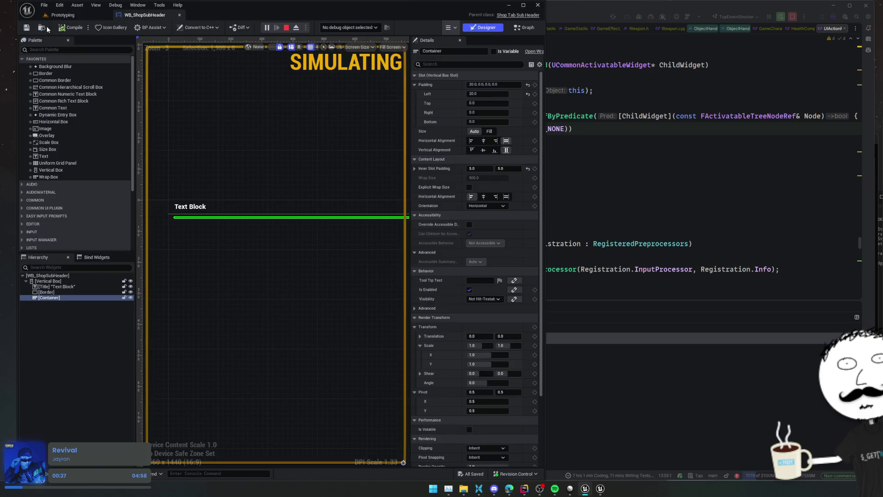
click(49, 26)
scroll(330, 438, up, 2)
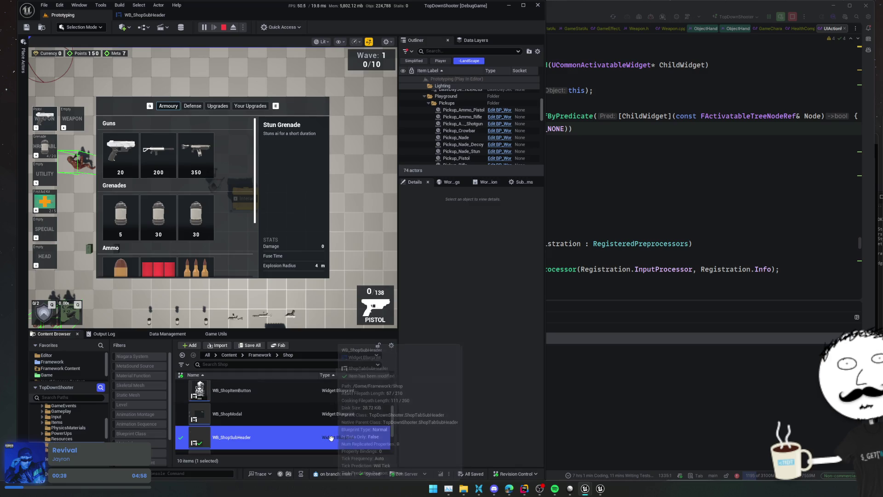
Open WB_ShopItemButton and inspect the Size Box, IconBG, IconWrapper, vertical box and Icon.
double_click(285, 416)
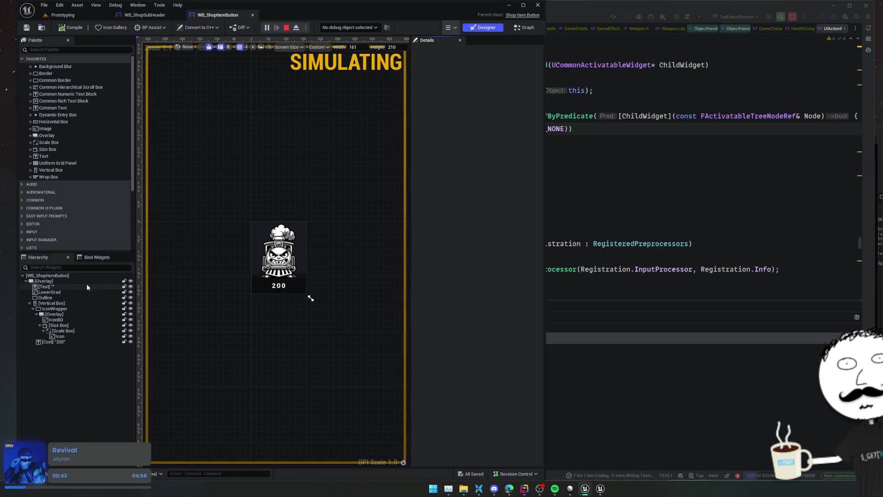
click(84, 325)
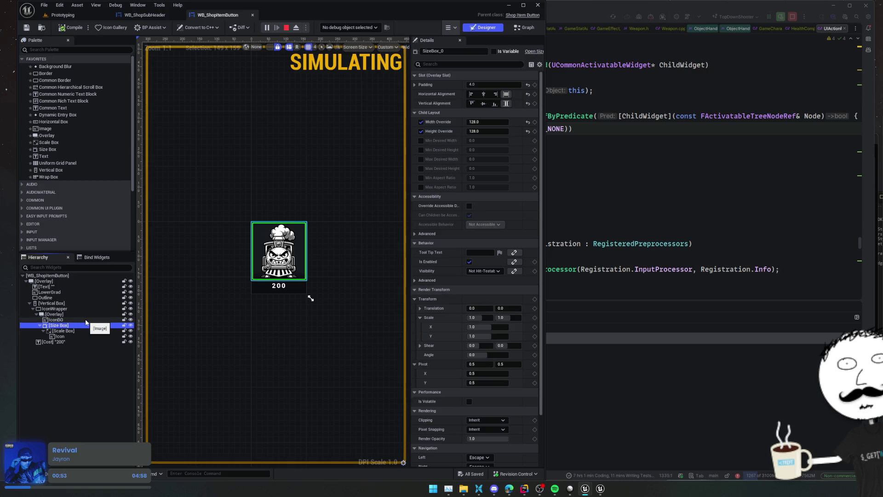
click(86, 320)
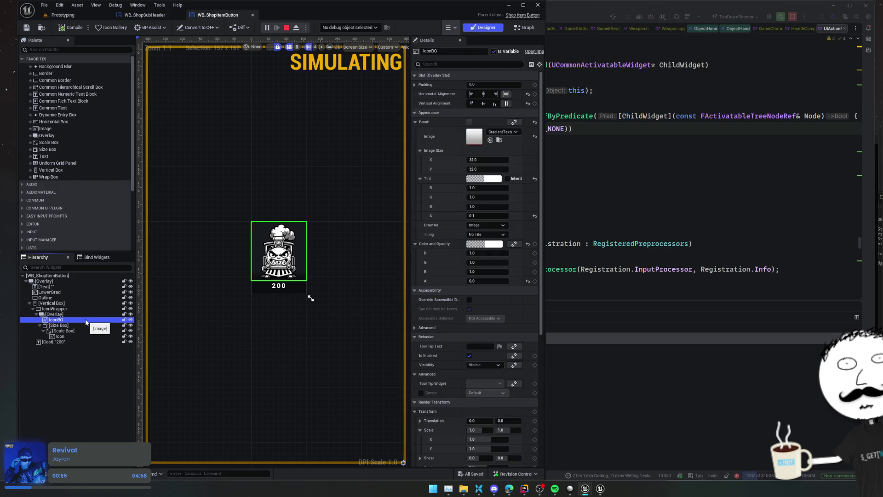
click(87, 310)
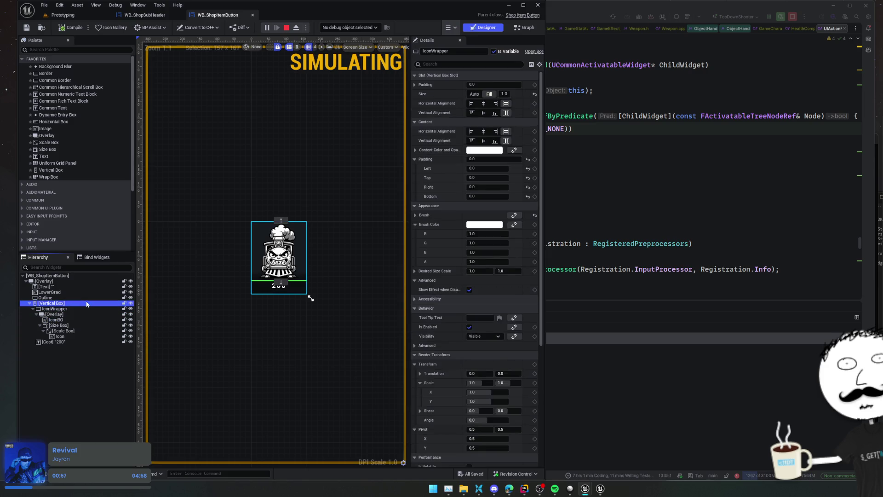
click(83, 304)
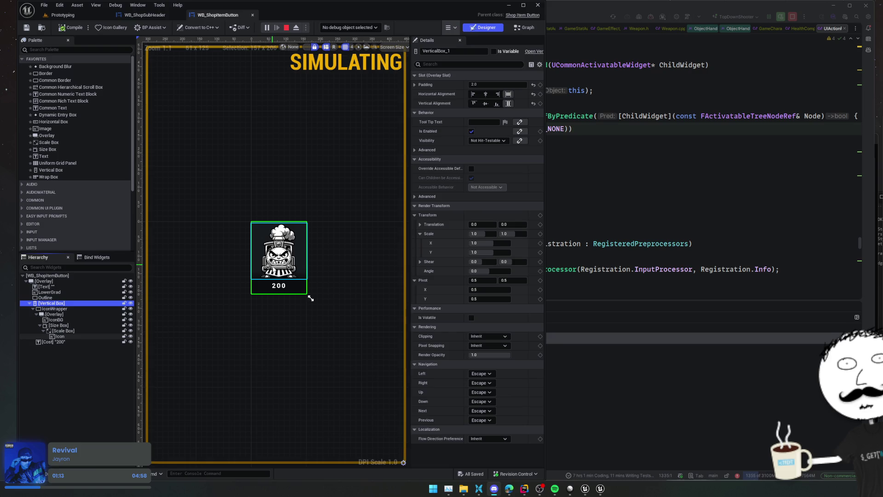
click(311, 298)
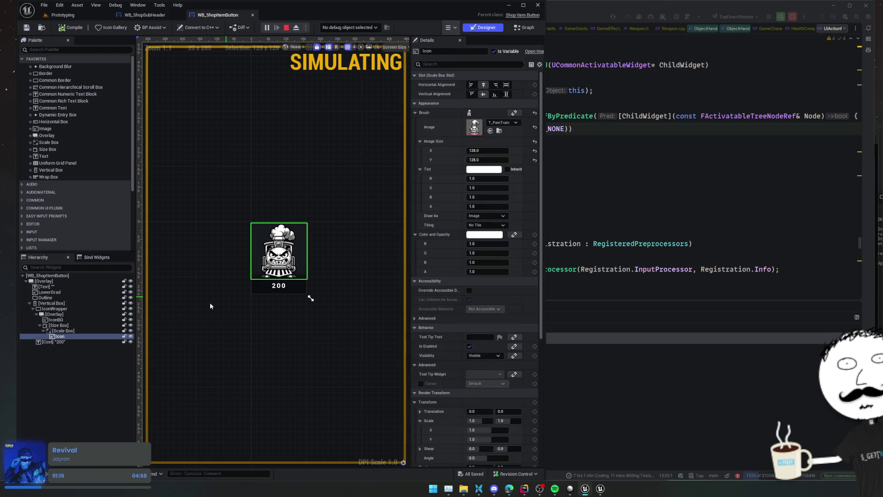
Rename the icon's Size Box to IconSB and save the widget blueprint.
click(68, 325)
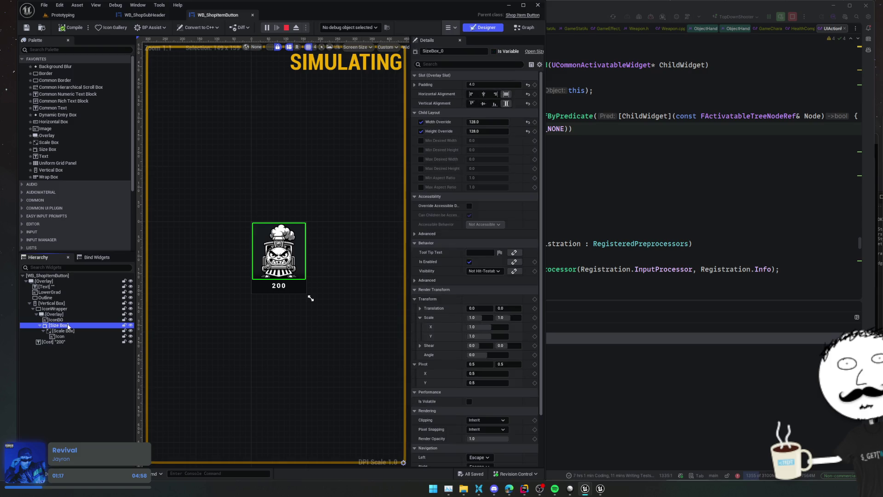
click(68, 325)
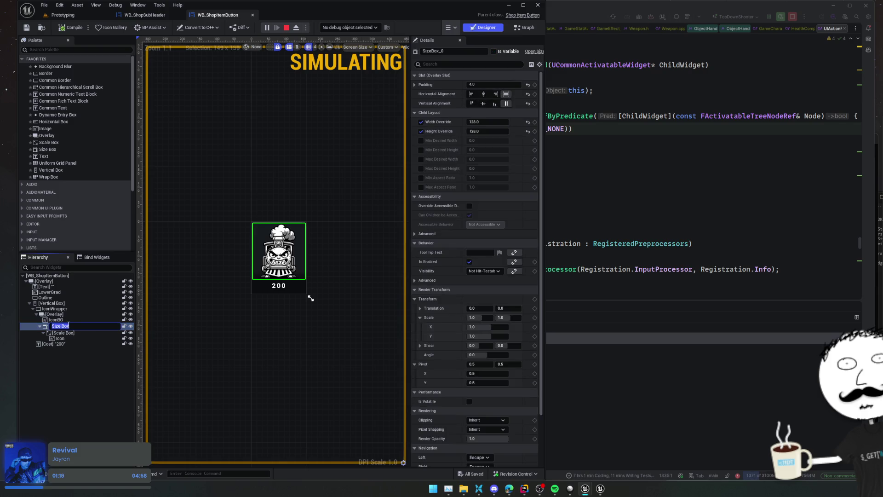
text(Icon?SSb)
key(Return)
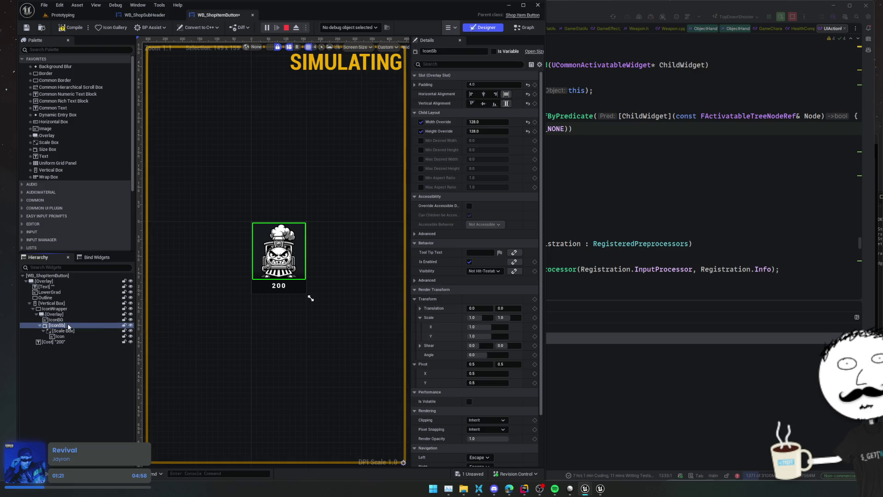
key(F2)
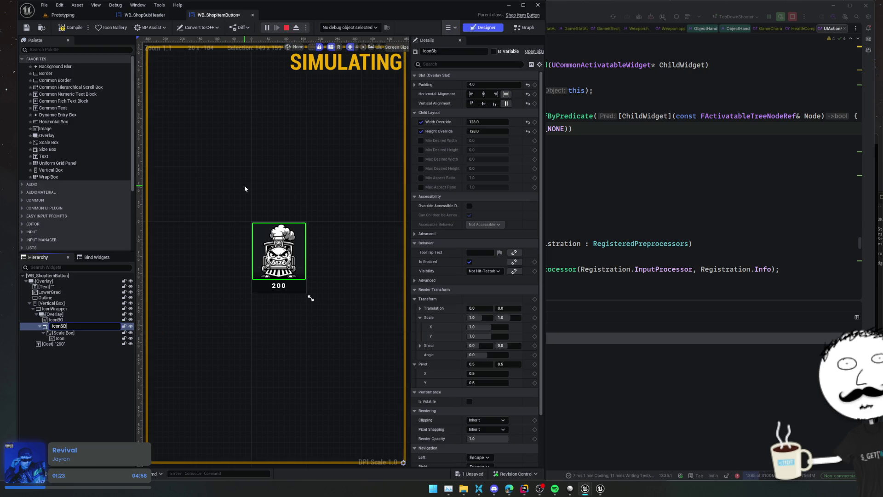
key(Return)
key(ctrl+s)
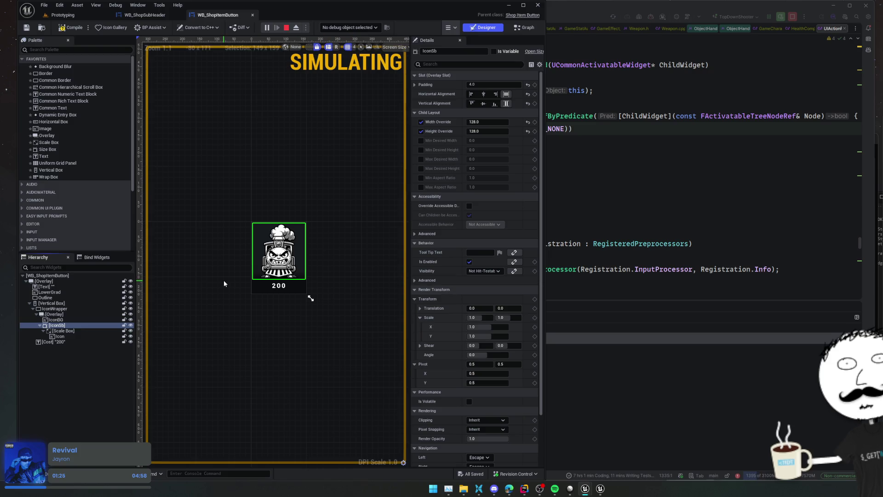
double_click(58, 326)
key(Return)
double_click(65, 326)
key(Return)
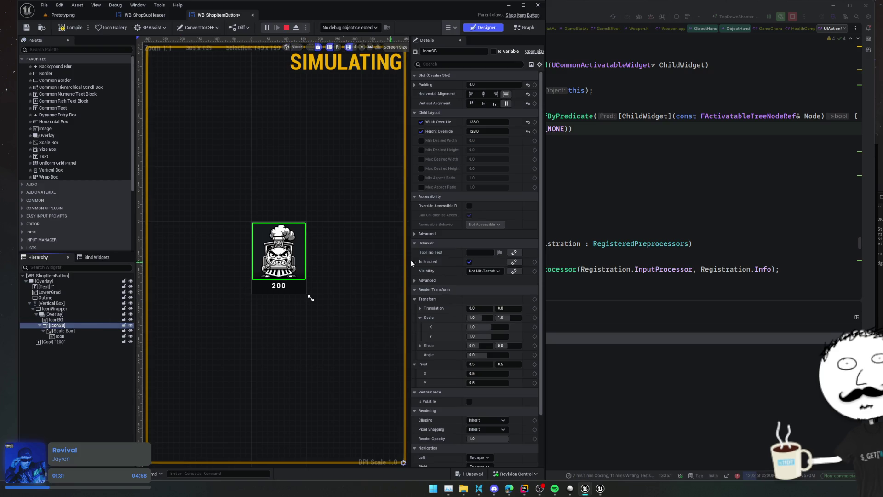
click(525, 27)
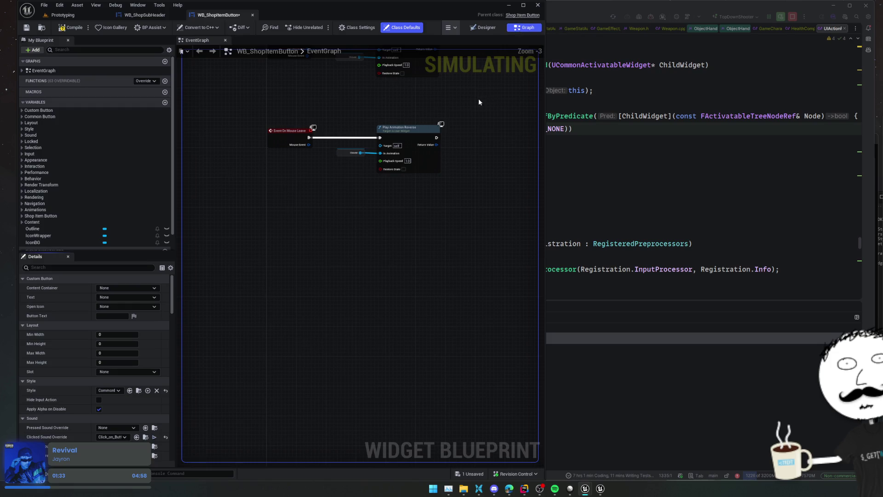
Add an Event On Initialized node from My Blueprint's overridable functions list.
mouse_move(420, 230)
mouse_down()
mouse_move(442, 242)
mouse_move(442, 231)
mouse_up()
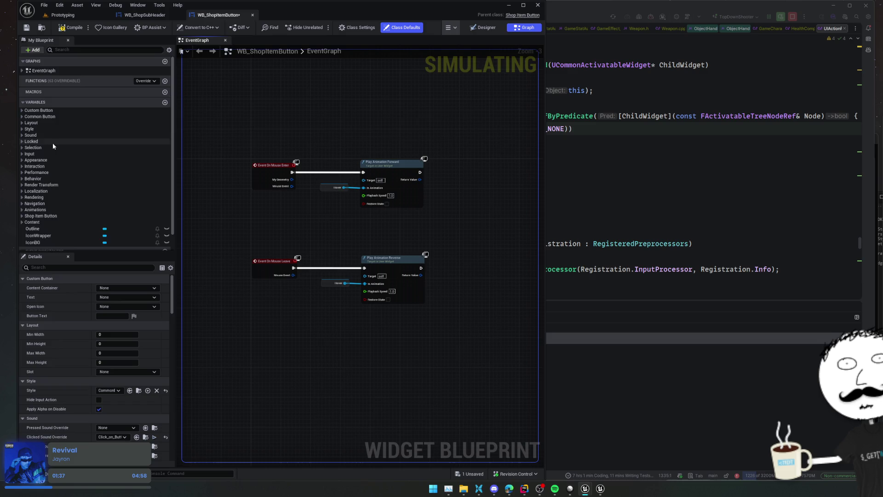
scroll(52, 143, down, 1)
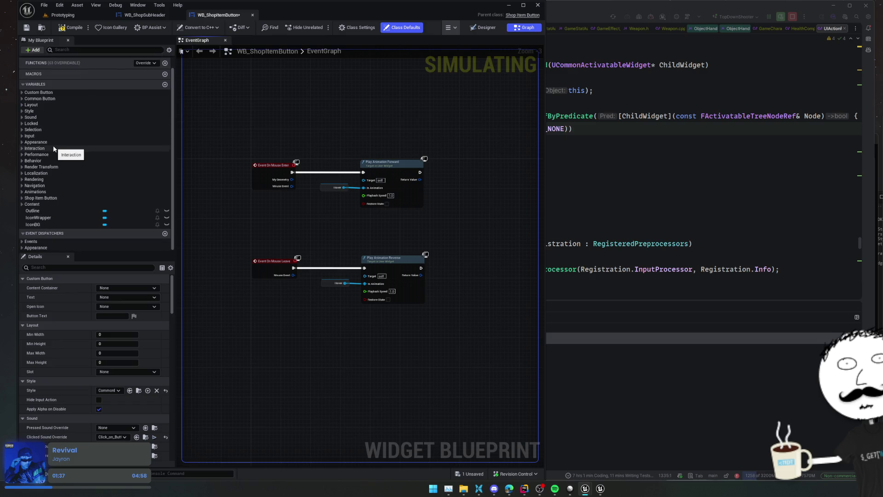
click(26, 198)
scroll(70, 208, down, 1)
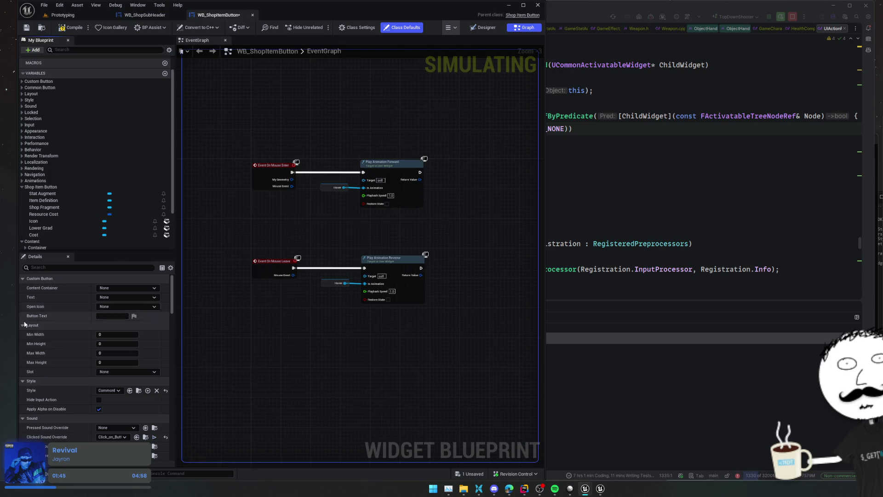
scroll(92, 129, up, 2)
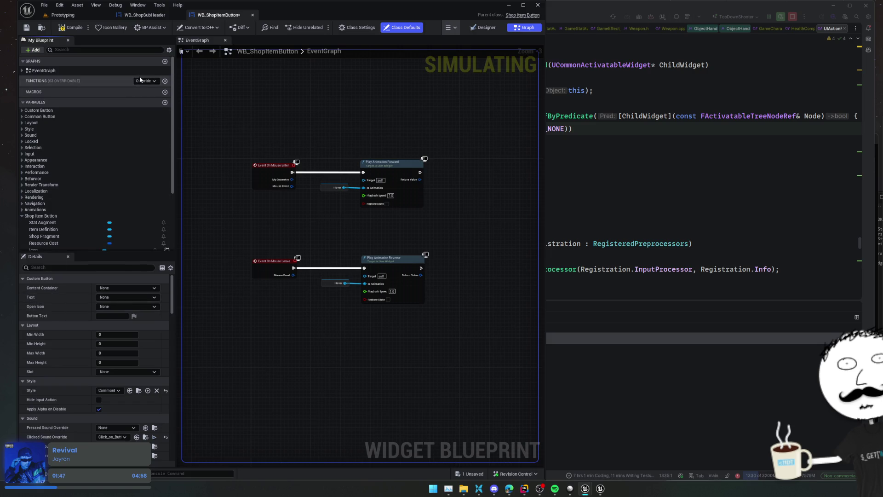
click(145, 81)
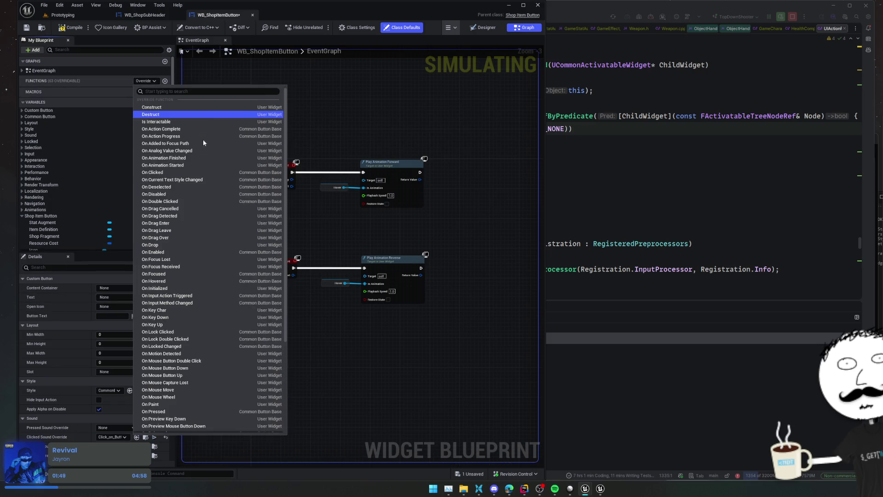
scroll(196, 177, down, 5)
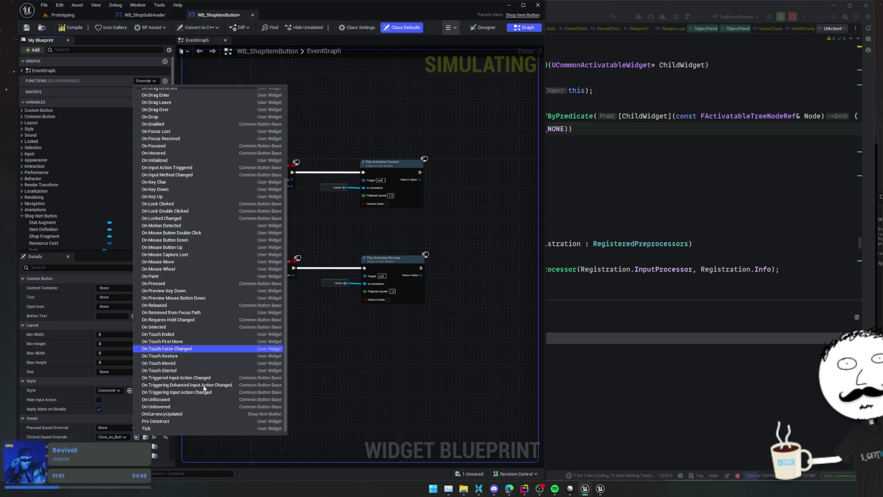
scroll(219, 385, up, 5)
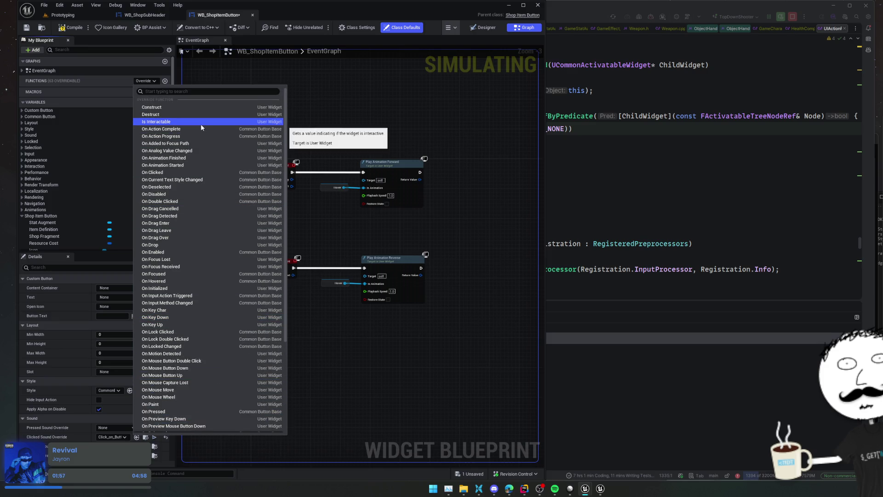
scroll(205, 137, down, 2)
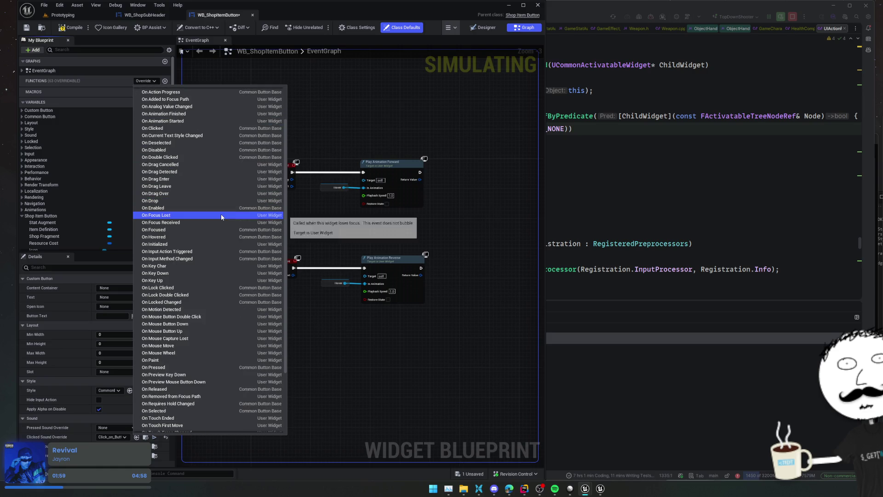
click(220, 245)
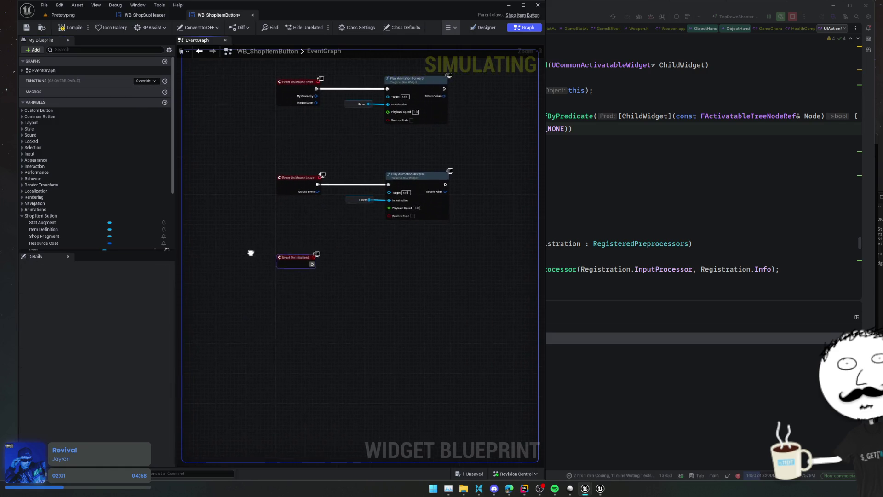
Place an Item Definition getter in the graph and convert it to a validated Get.
scroll(56, 228, down, 2)
drag(46, 211, 261, 286)
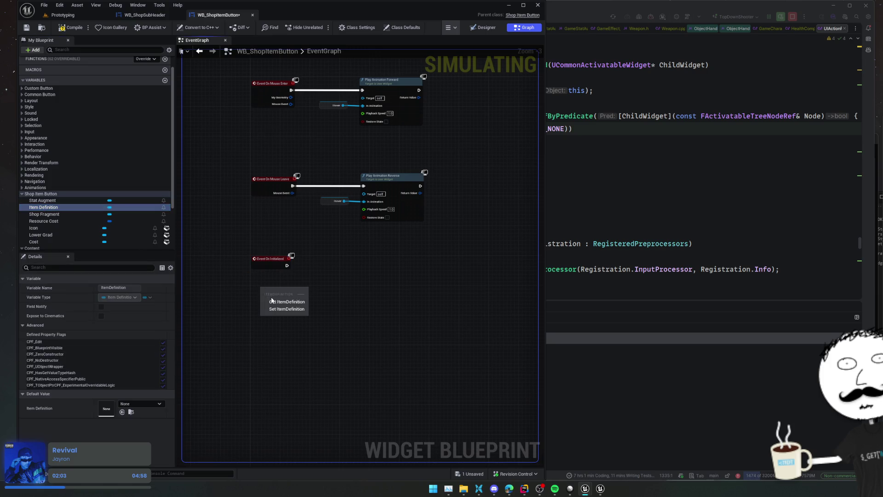
click(271, 293)
right_click(283, 293)
click(311, 369)
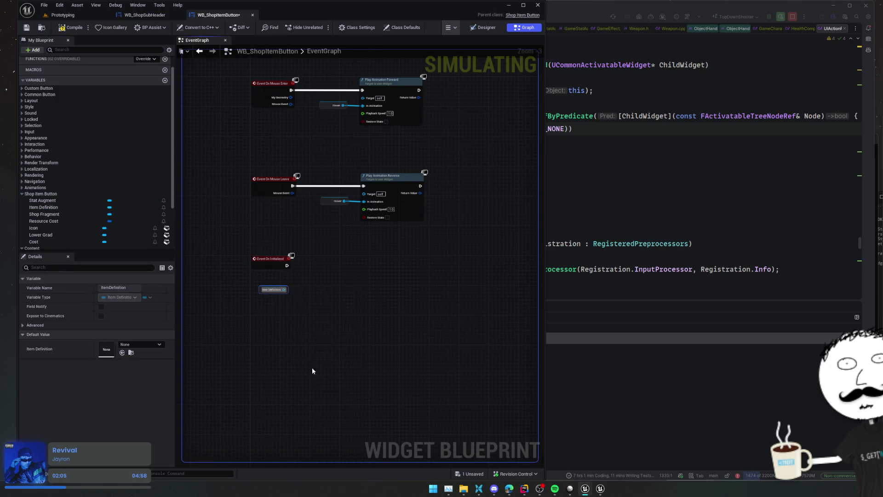
scroll(76, 211, down, 3)
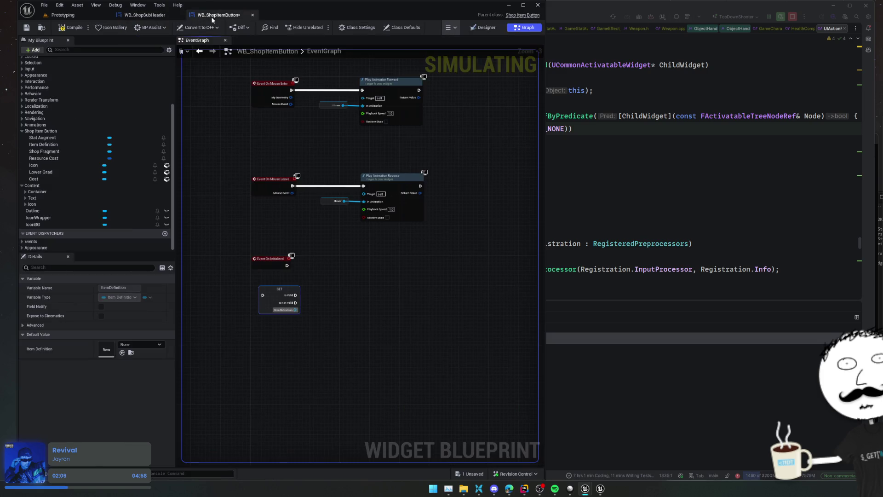
Stop the widget simulation and add an IconSB reference, searching its actions for 'get slot'.
click(492, 29)
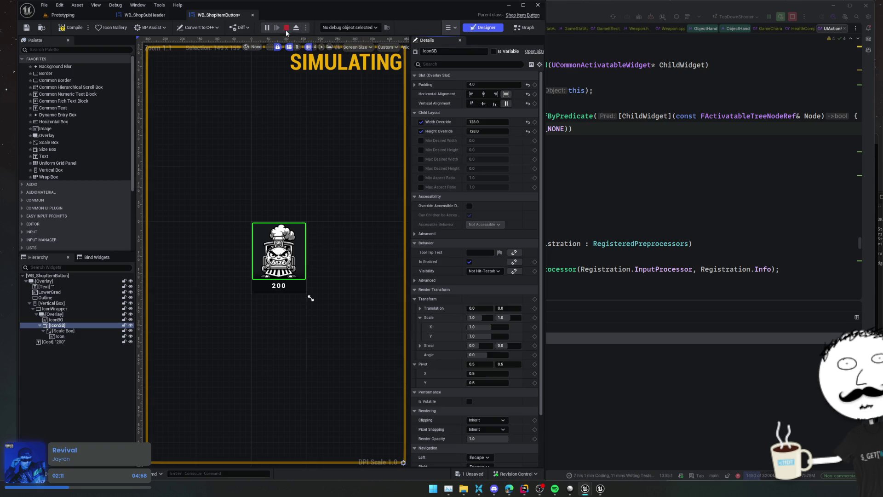
click(286, 29)
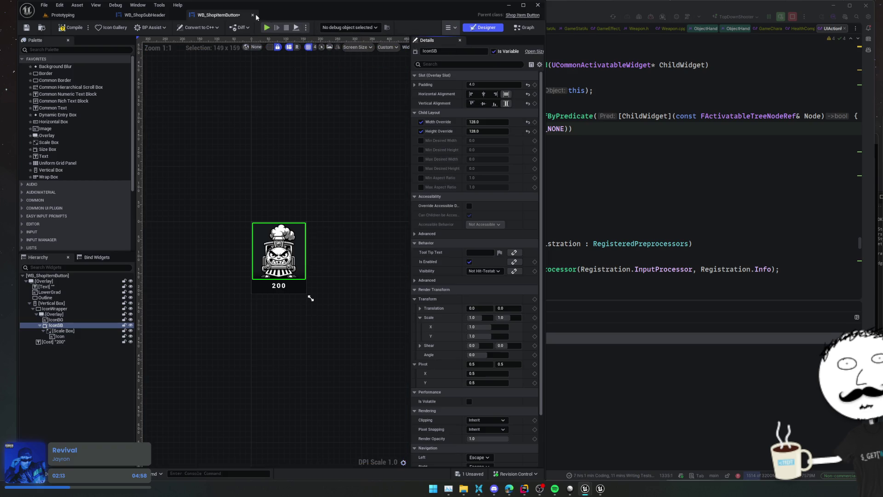
click(528, 28)
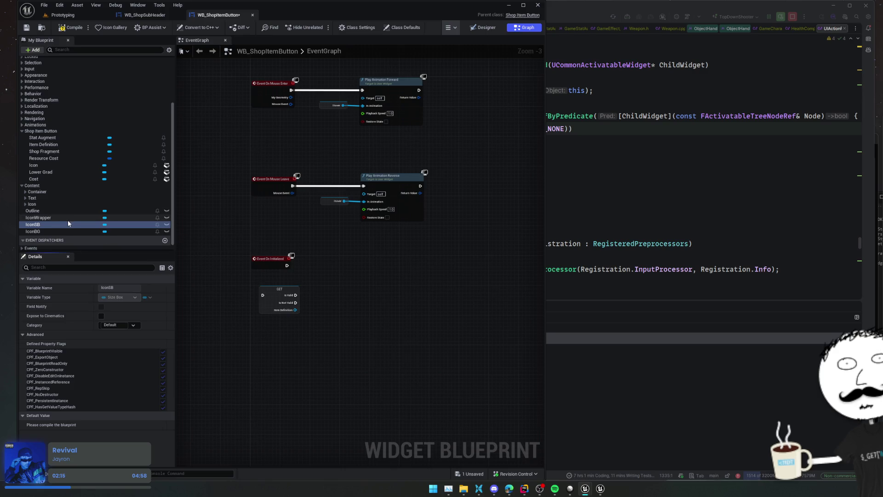
drag(52, 225, 338, 293)
drag(311, 331, 350, 324)
click(322, 334)
text(get slot)
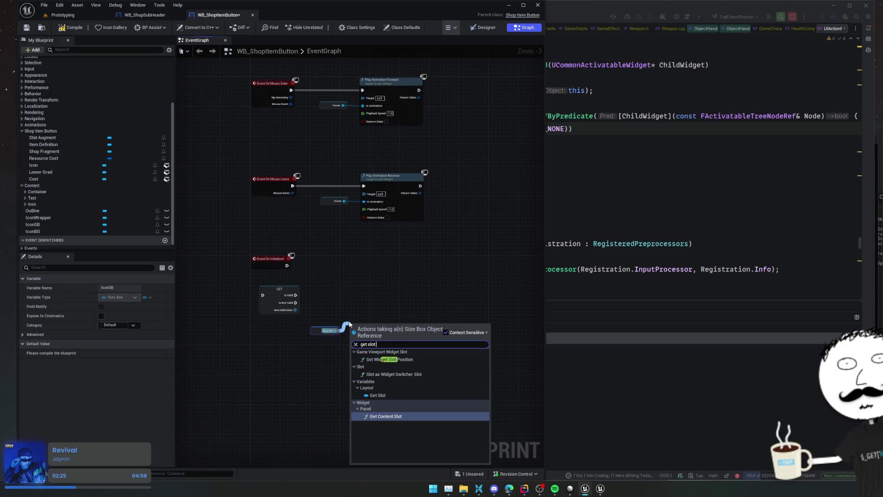
click(478, 29)
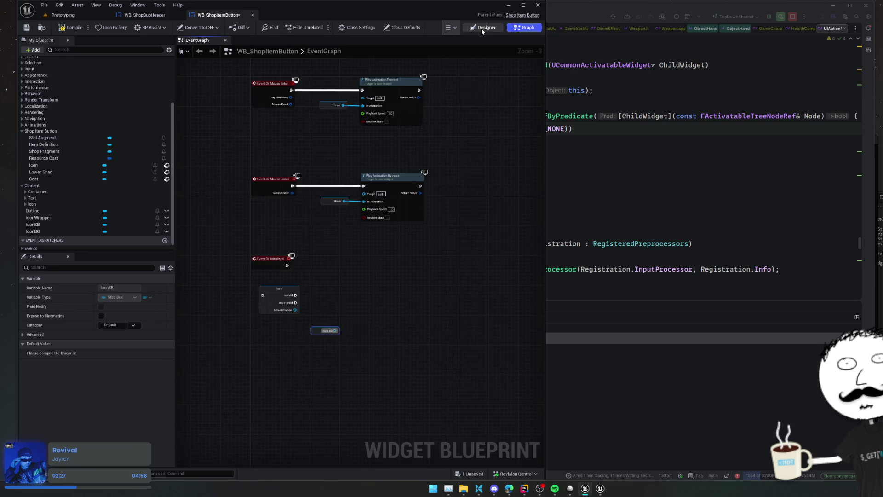
Select IconSB in the Designer hierarchy and return to the event graph.
click(481, 29)
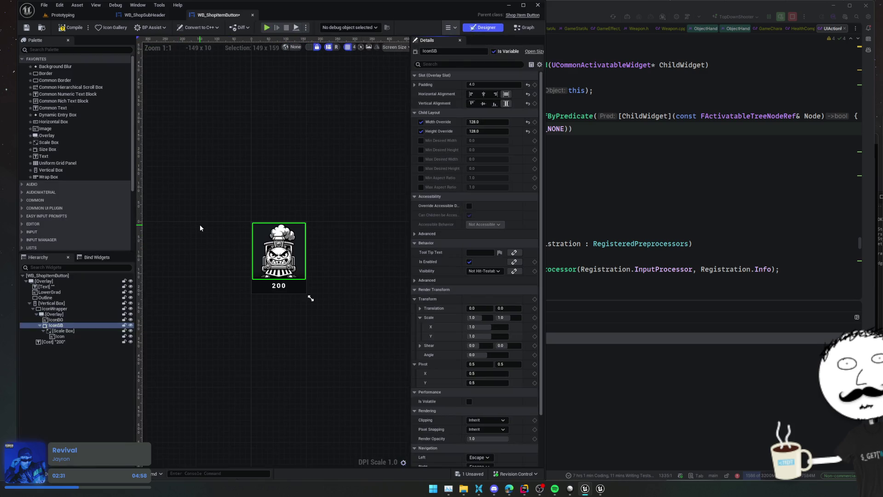
click(56, 326)
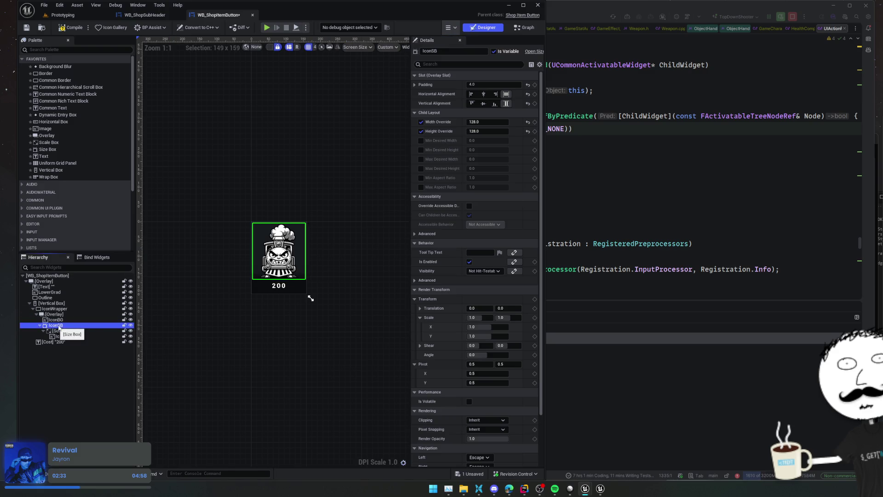
click(525, 28)
Add IconSB's Set Width Override of 64, wired from On Initialized through the Item Definition check.
drag(337, 331, 355, 314)
text(width)
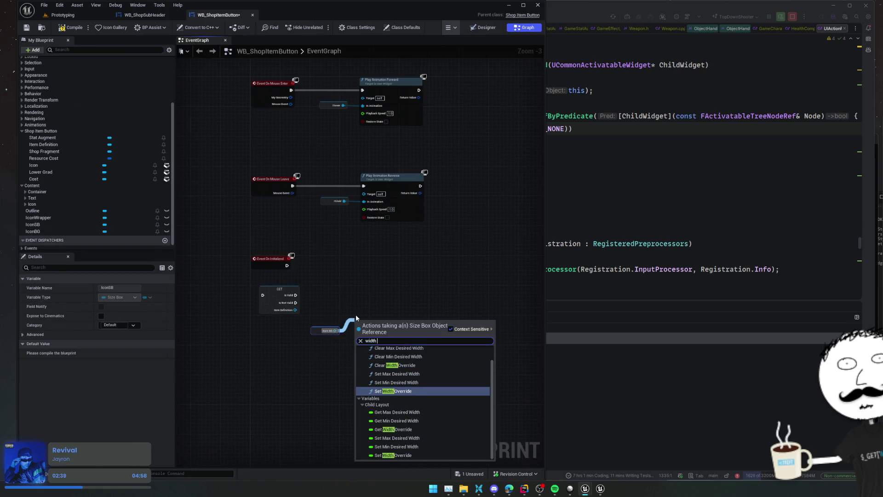
key(Escape)
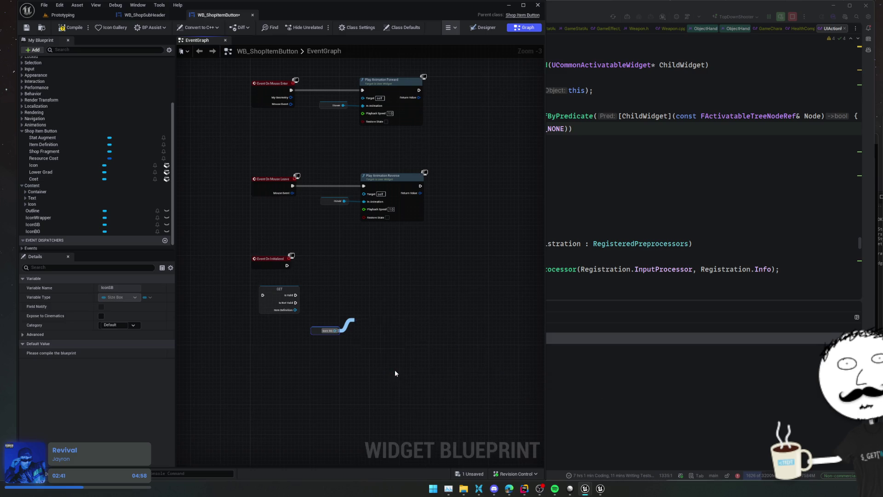
click(394, 370)
scroll(391, 331, up, 2)
drag(391, 331, 370, 304)
drag(283, 283, 339, 302)
drag(238, 283, 271, 245)
drag(398, 320, 376, 308)
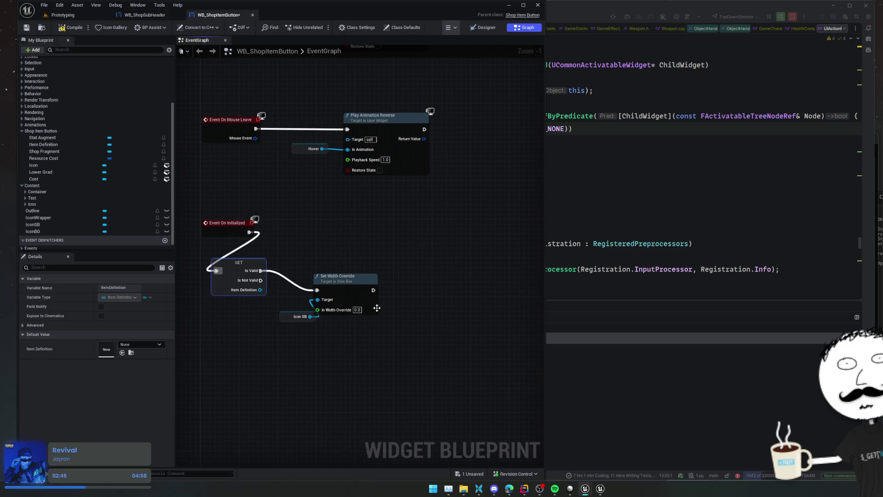
click(358, 309)
text(64)
key(Return)
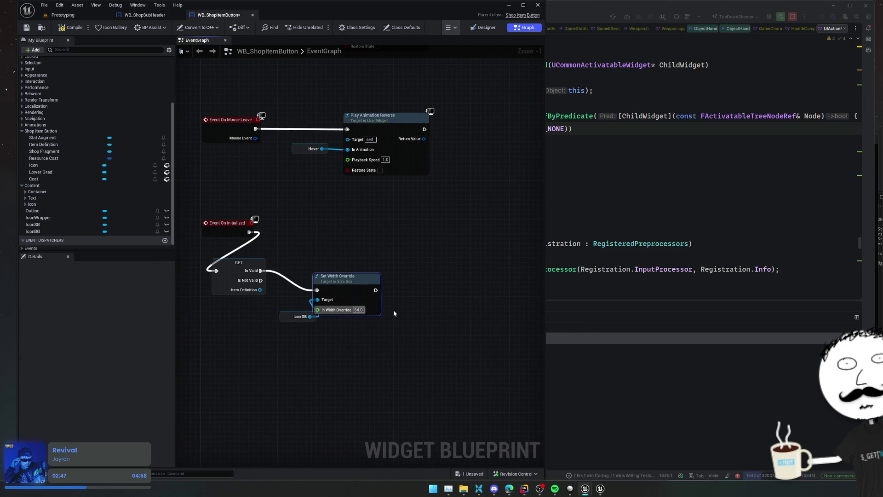
Chain a Set Height Override of 64 after it, straighten the nodes, then save and compile.
click(301, 316)
drag(310, 316, 373, 335)
text(height ov)
key(Return)
drag(413, 369, 435, 342)
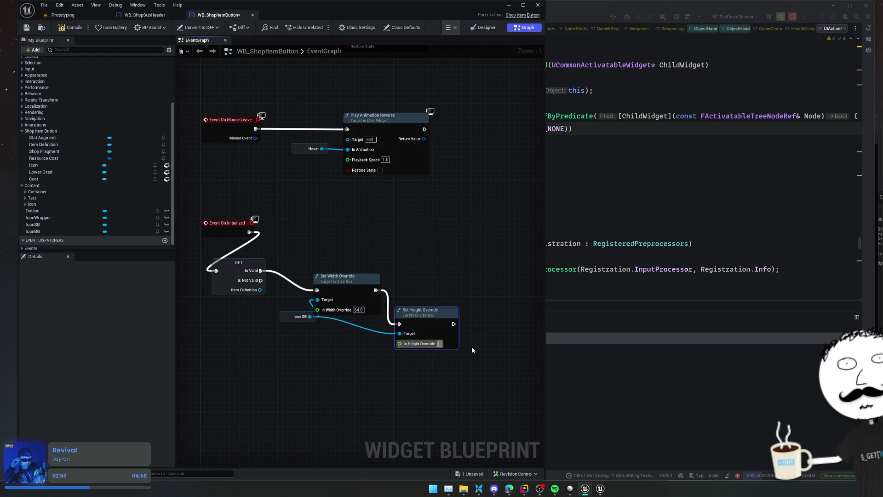
key(f)
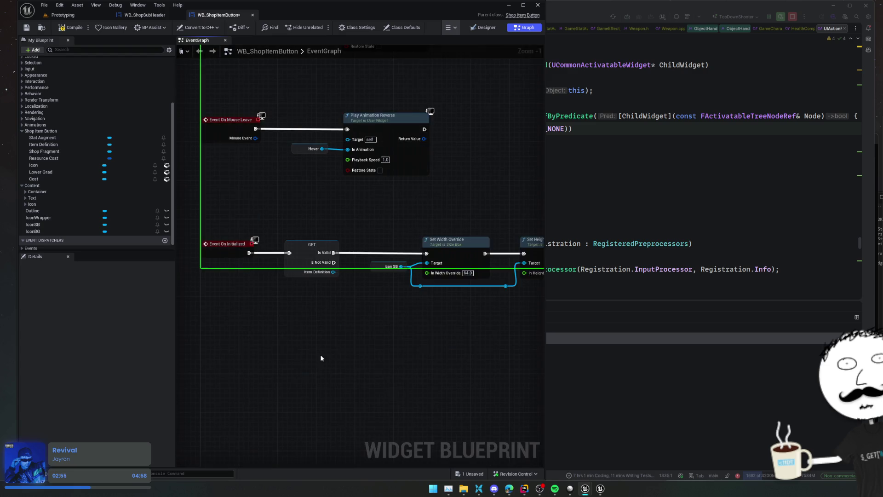
scroll(321, 358, down, 1)
key(ctrl+s)
click(69, 31)
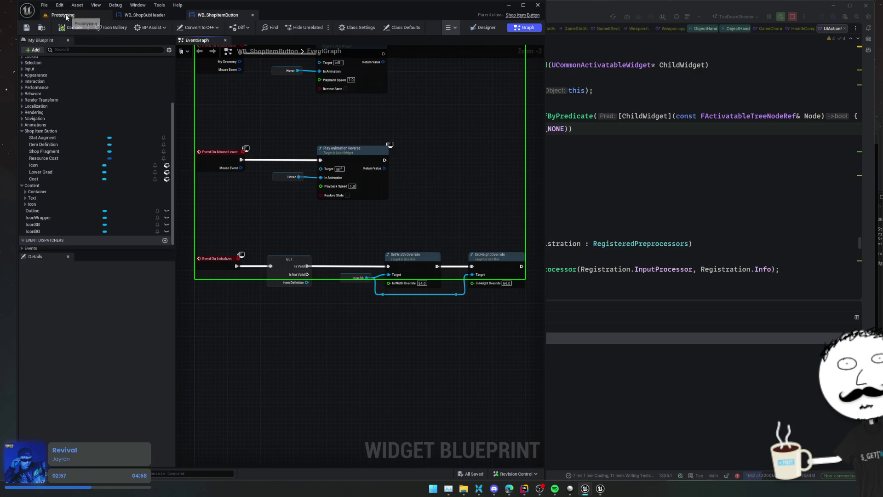
Play the Prototyping level in the editor and open the in-game shop with E.
click(65, 16)
click(206, 26)
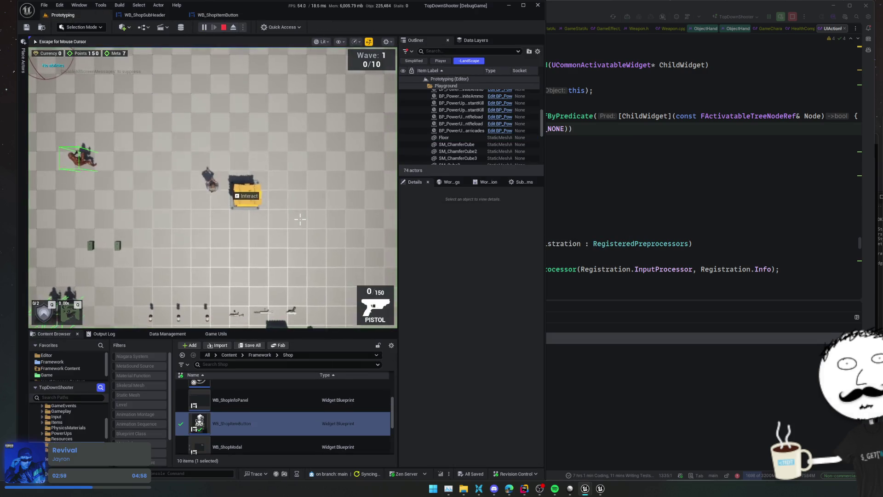
key(e)
scroll(213, 186, down, 2)
scroll(213, 194, up, 2)
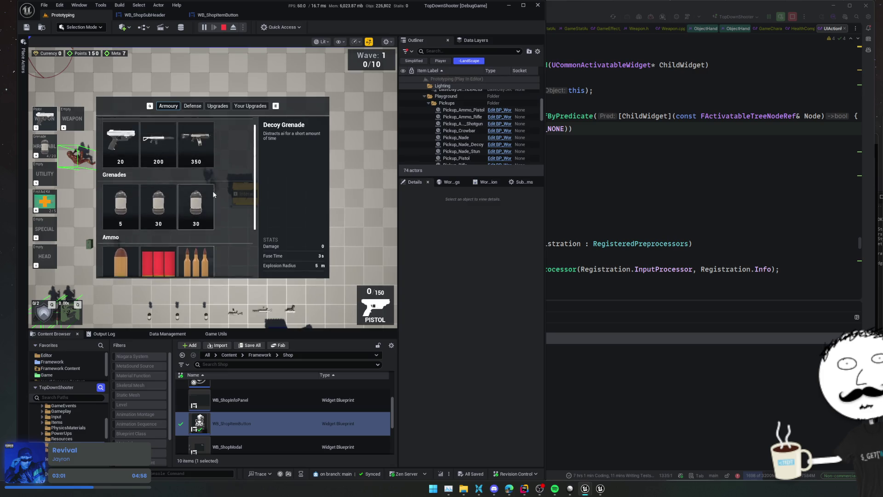
Add a breakpoint on the Item Definition GET node in the shop button's graph.
click(221, 17)
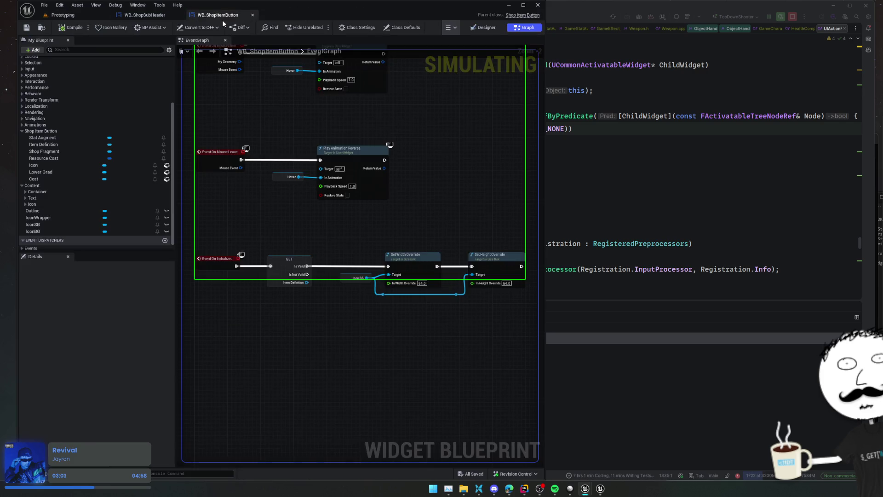
right_click(289, 262)
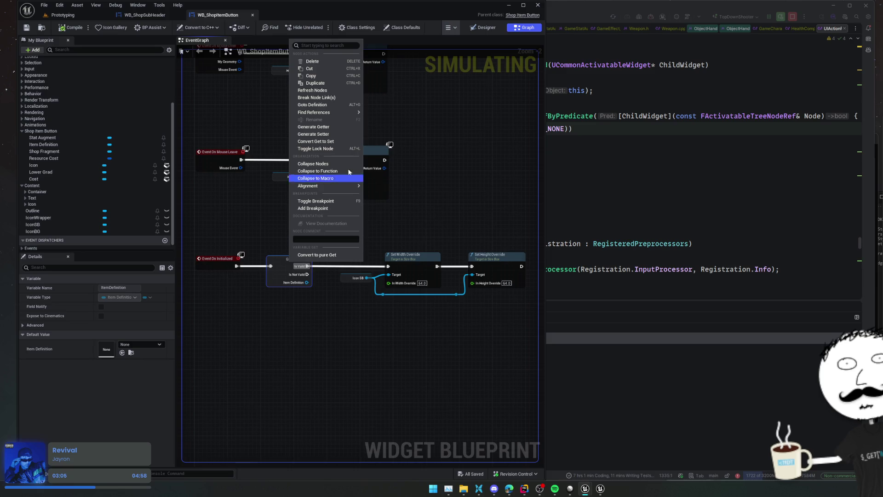
click(321, 208)
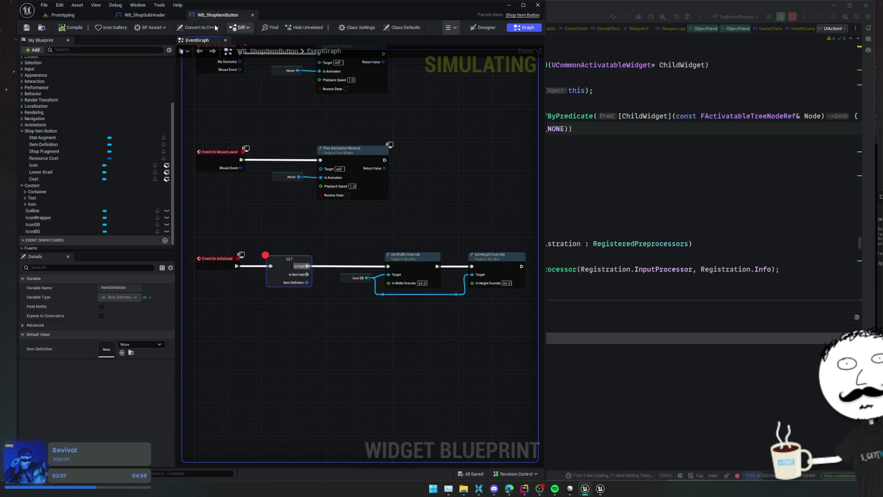
Restart play so the game pauses on the breakpoint, showing Item Definition still unset.
click(86, 13)
key(Escape)
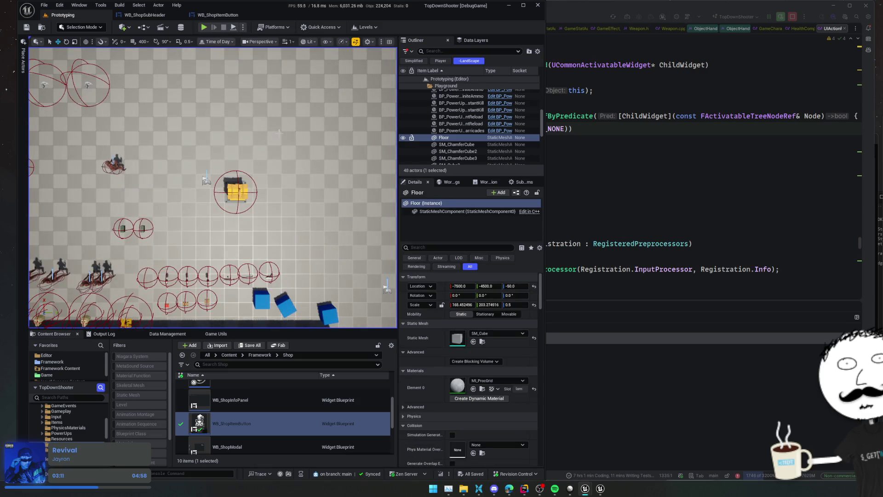
key(alt+p)
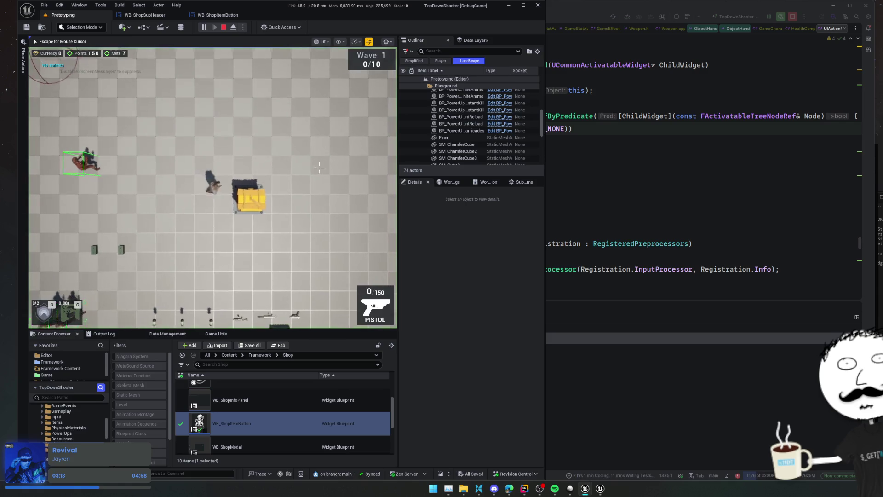
mouse_move(320, 271)
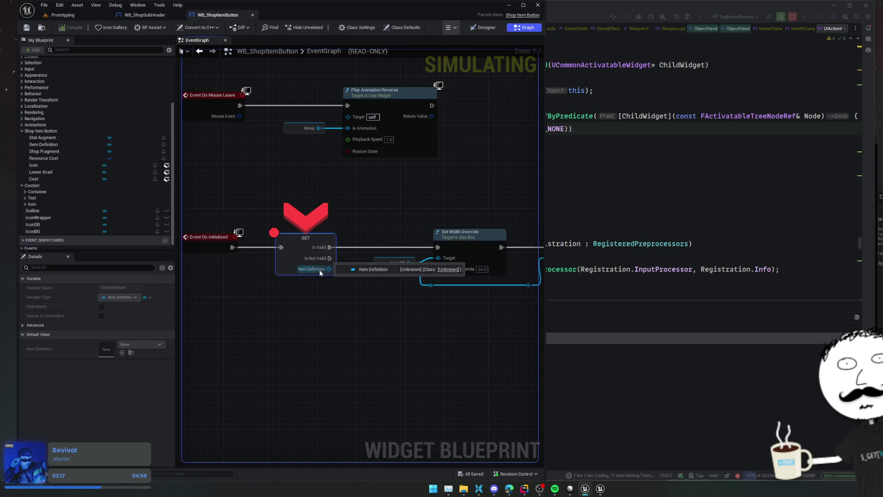
key(F5)
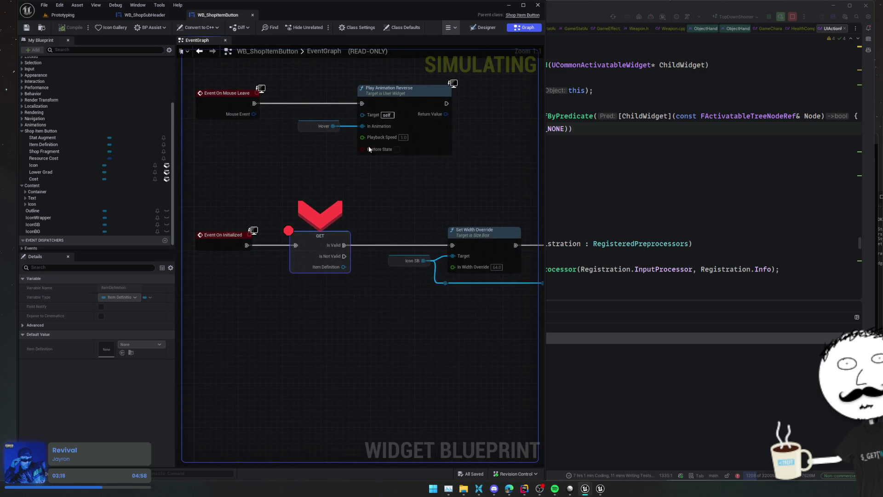
In ShopItemButton.h, duplicate the Icon BindWidget property declaration.
click(532, 17)
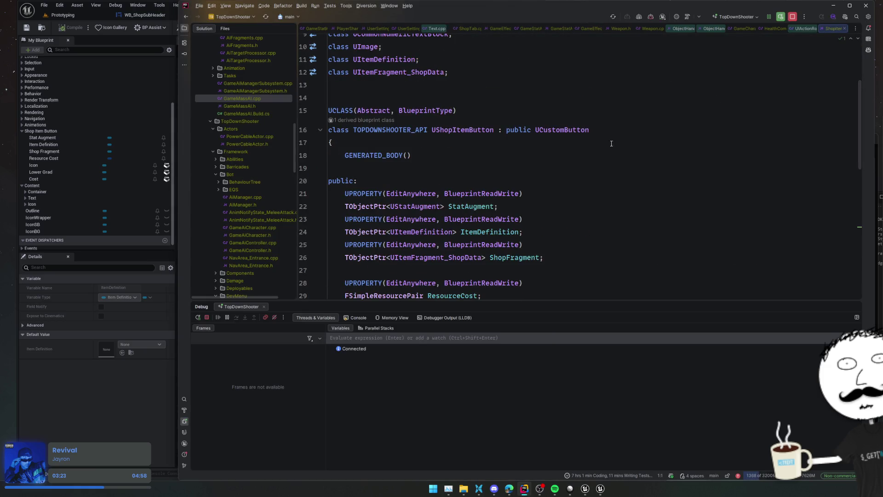
scroll(585, 180, down, 4)
click(653, 179)
drag(650, 181, 646, 161)
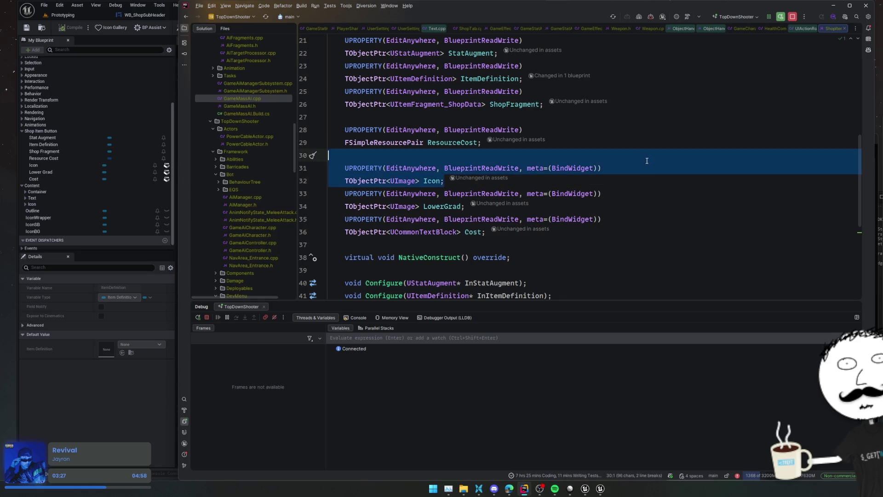
key(ctrl+d)
Change the copied property to TObjectPtr<USizeBox> named IconSB.
double_click(400, 206)
text(USizeBox)
key(shift+End)
key(BackSpace)
text(U)
key(BackSpace)
text(IC)
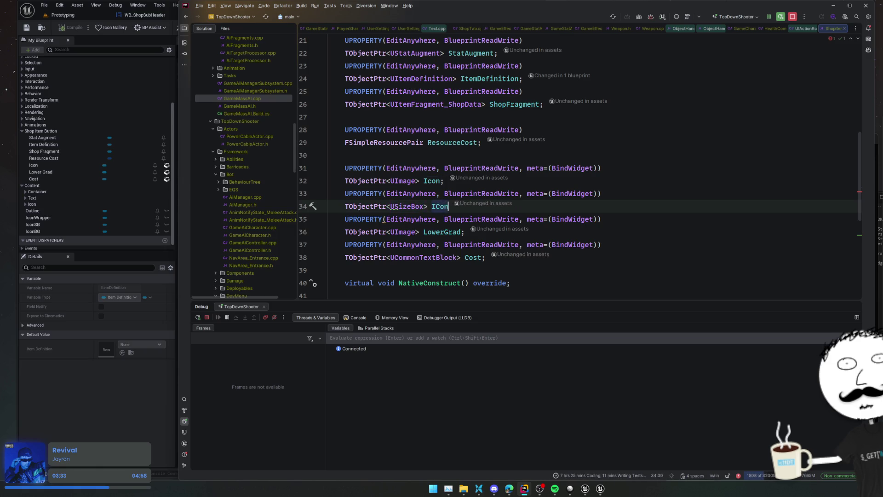
key(BackSpace)
text(conSb;)
key(Home)
key(Left)
key(Left)
key(BackSpace)
text(B)
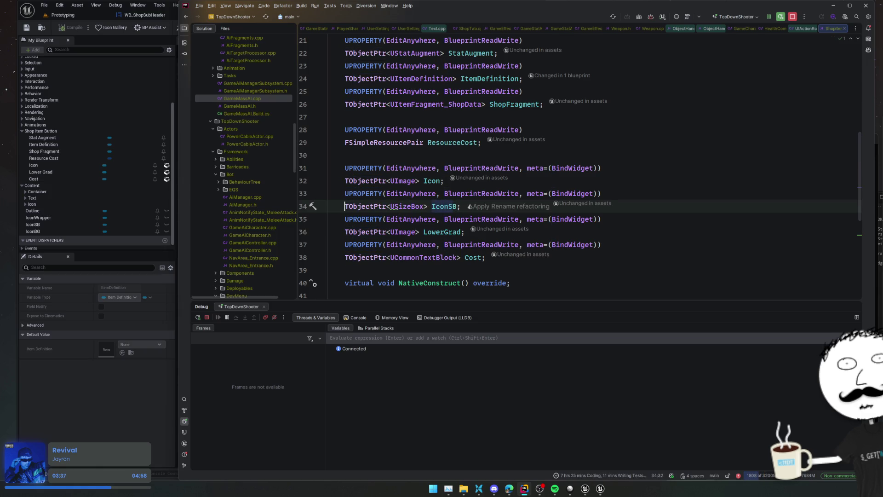
key(ctrl+Left)
key(ctrl+Left)
key(ctrl+Left)
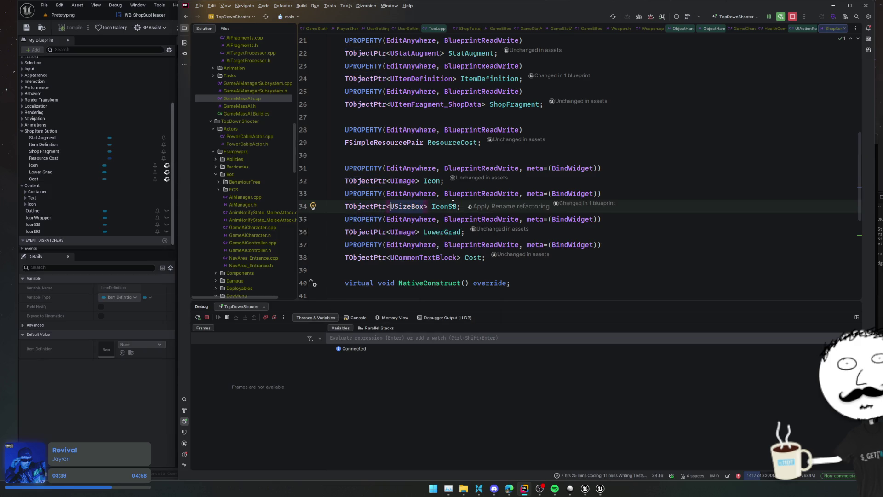
Jump from the Configure declaration to its implementation in the .cpp.
scroll(437, 200, down, 4)
click(381, 171)
key(ctrl+b)
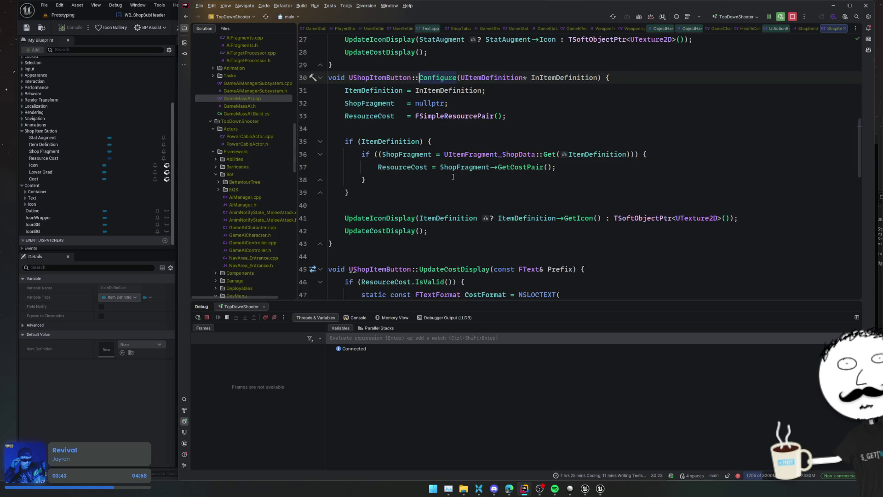
Navigate to the last statement of UpdateIconDisplay in ShopItemButton.cpp.
click(391, 191)
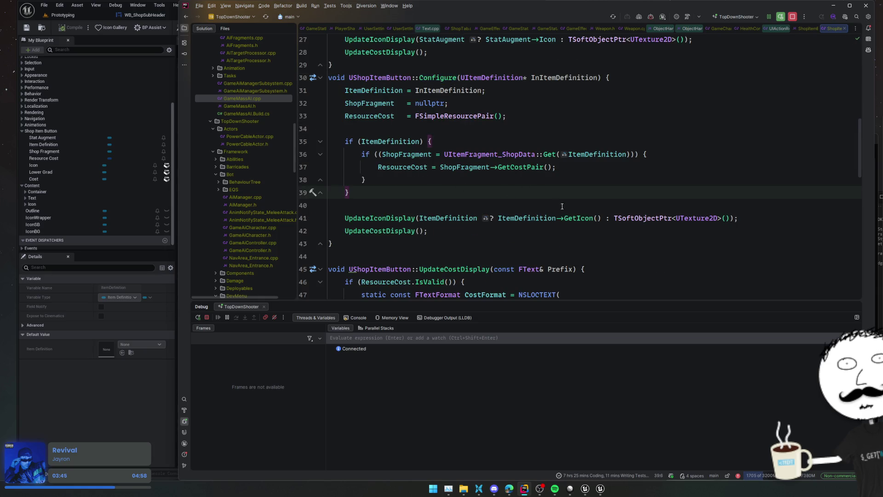
ctrl+click(377, 218)
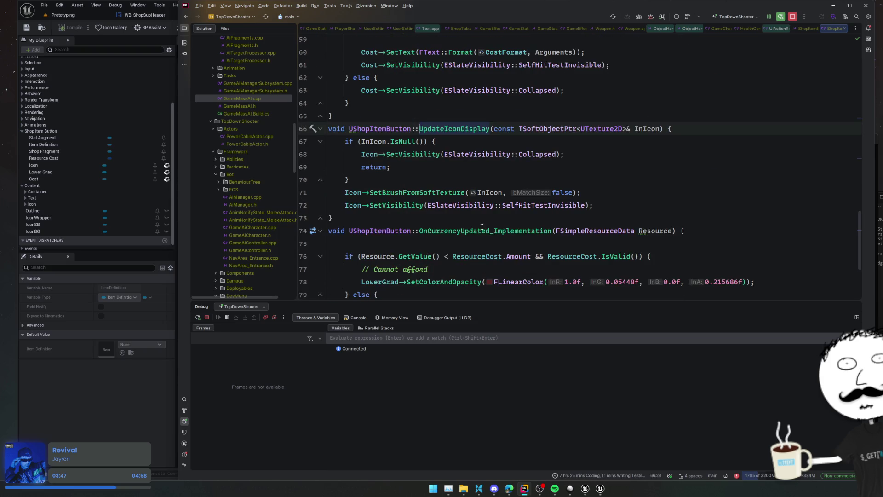
click(471, 179)
click(649, 203)
Add if (IconSB && ItemDefinition) { IconSB->SetWidthOverride(64); } and live-compile it.
key(Return)
key(Return)
text(if ()
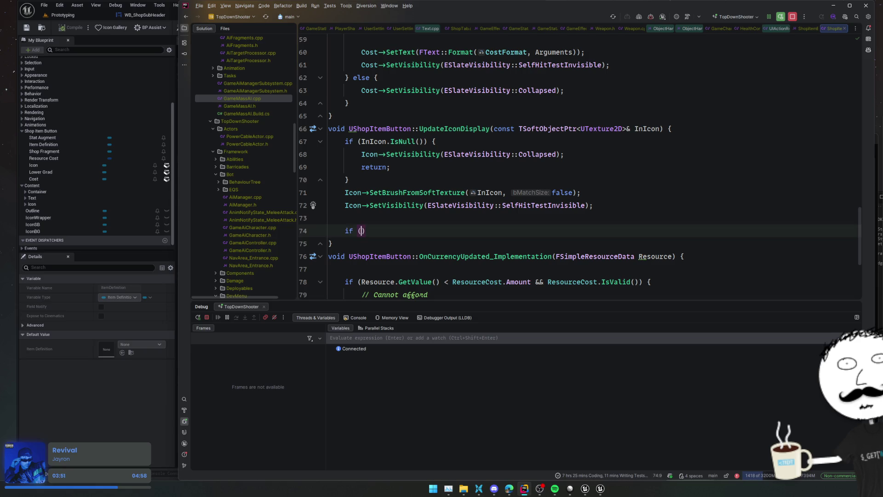
text(IconSB &&)
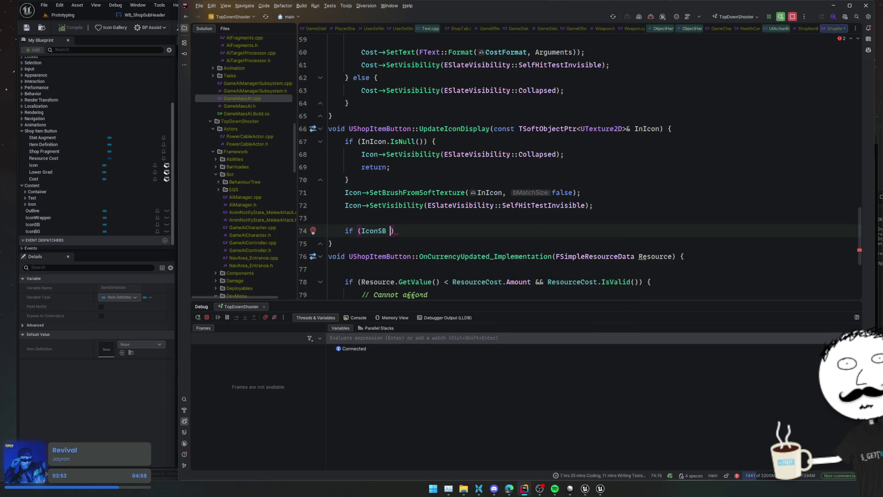
text( ItemDef)
key(Return)
text() {)
key(Return)
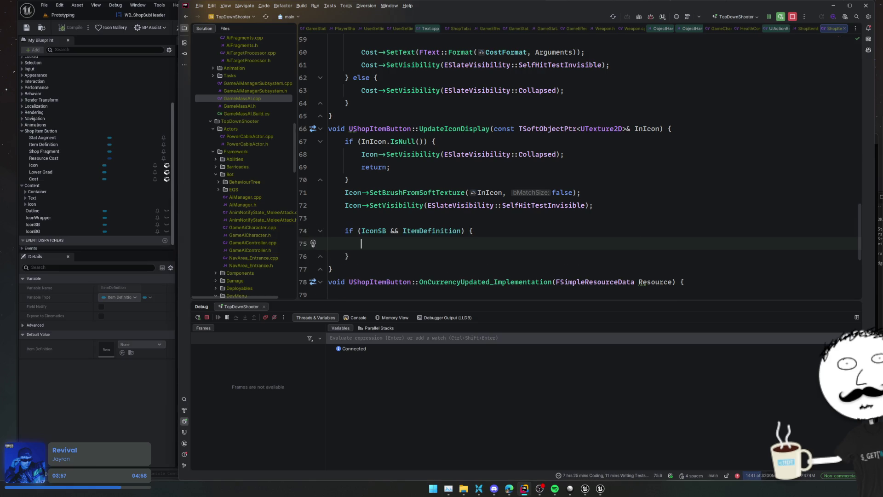
text(IconSB->Set)
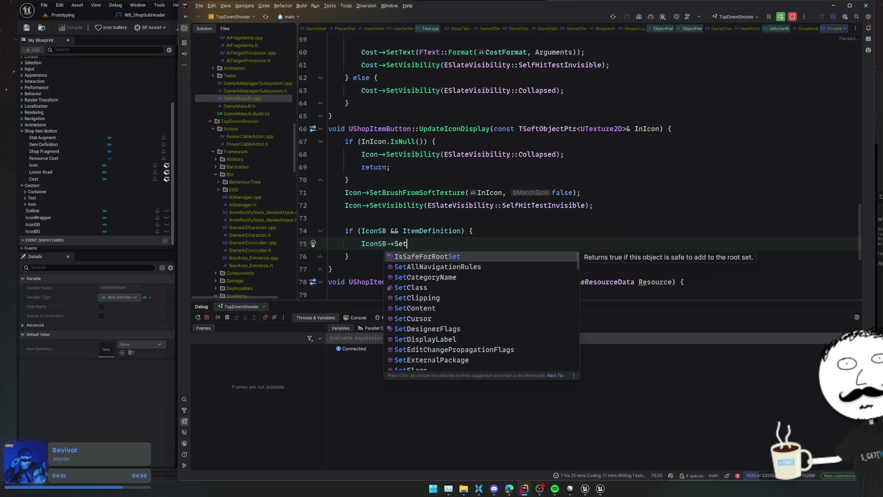
text(Wid)
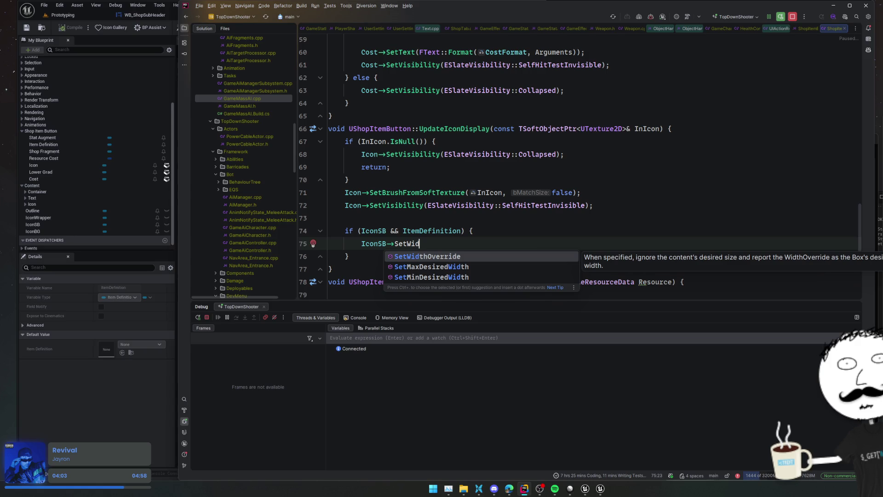
key(Return)
text(64))
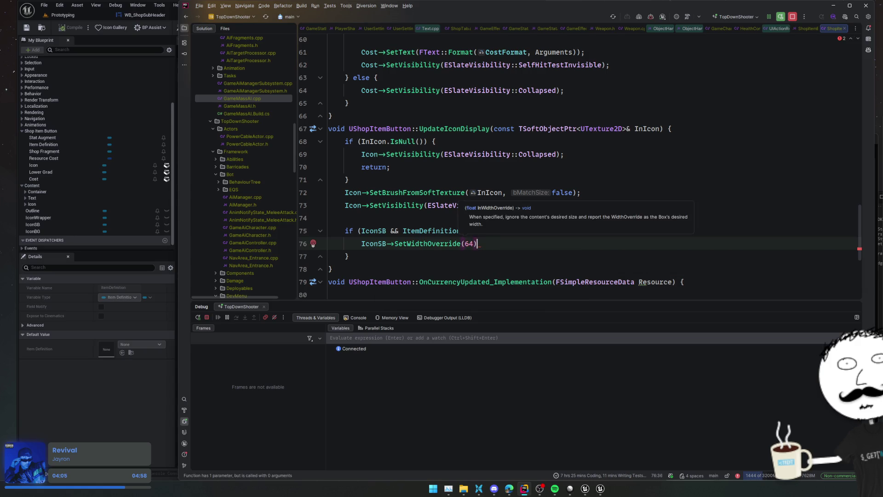
text(;)
key(Return)
key(Tab)
key(alt+Tab)
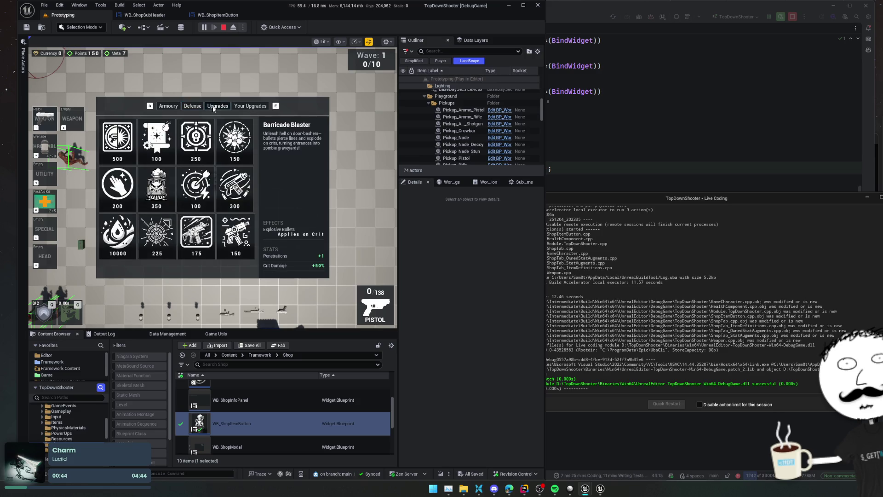
Cycle the shop through Upgrades, Defense and Armoury back to Upgrades, then bring up the ZombieShooter issue tracker.
click(238, 106)
click(218, 106)
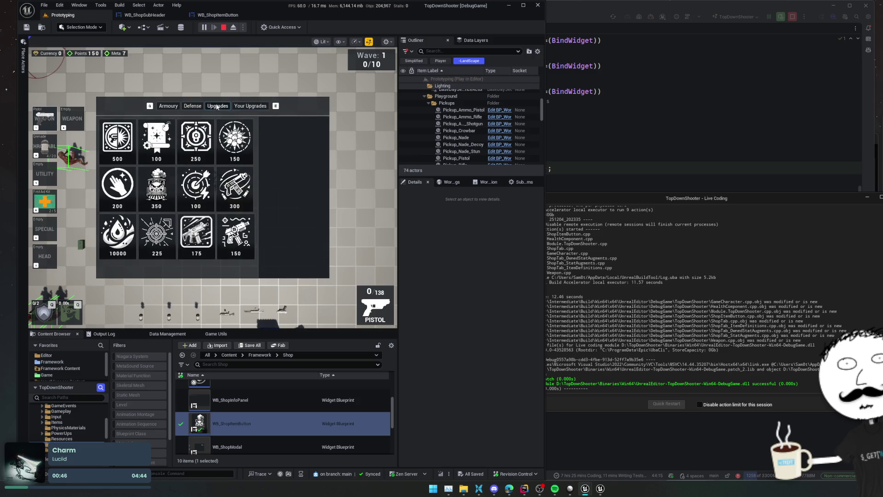
click(192, 106)
click(168, 106)
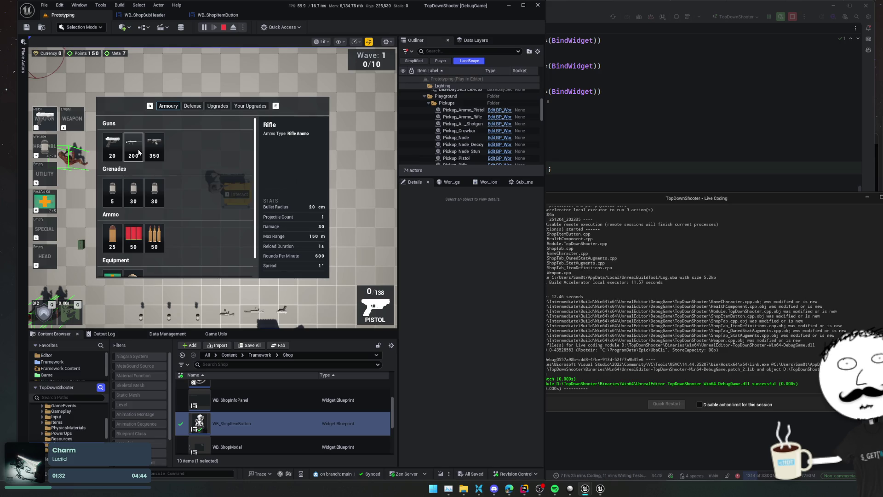
click(190, 107)
key(e)
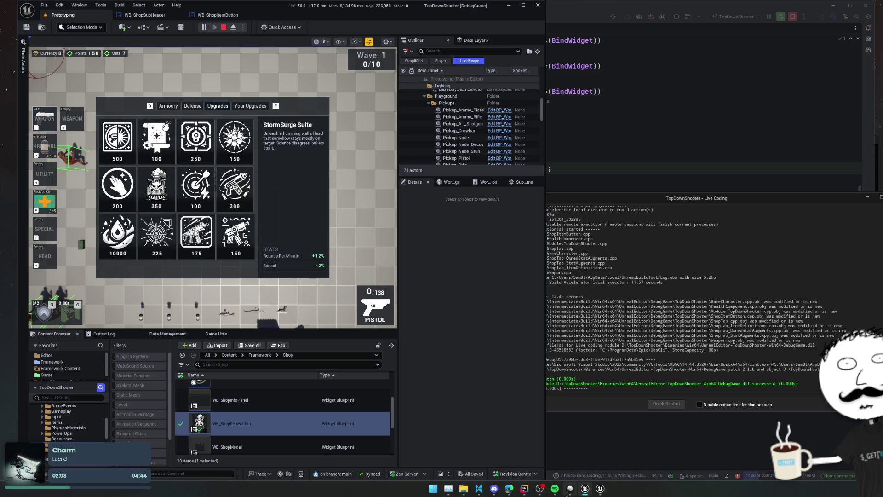
click(569, 489)
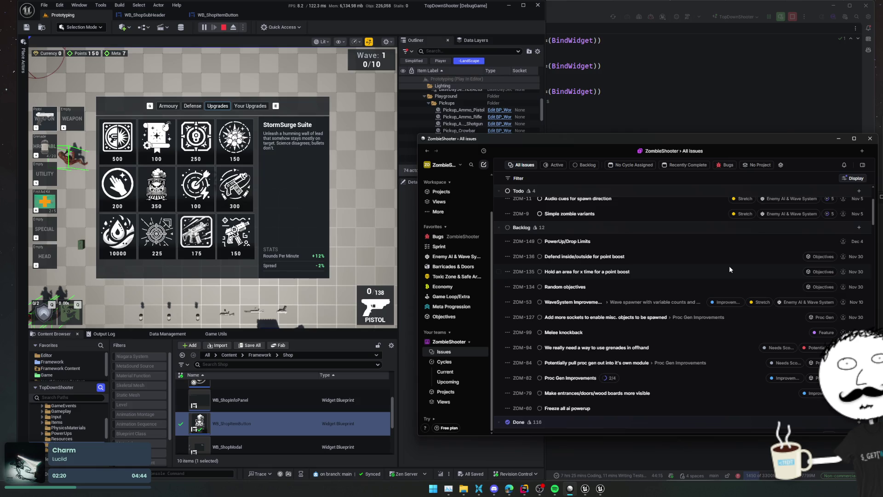
Stop the play session and open the LyraContent folder in the Content Browser.
click(223, 27)
scroll(80, 416, up, 5)
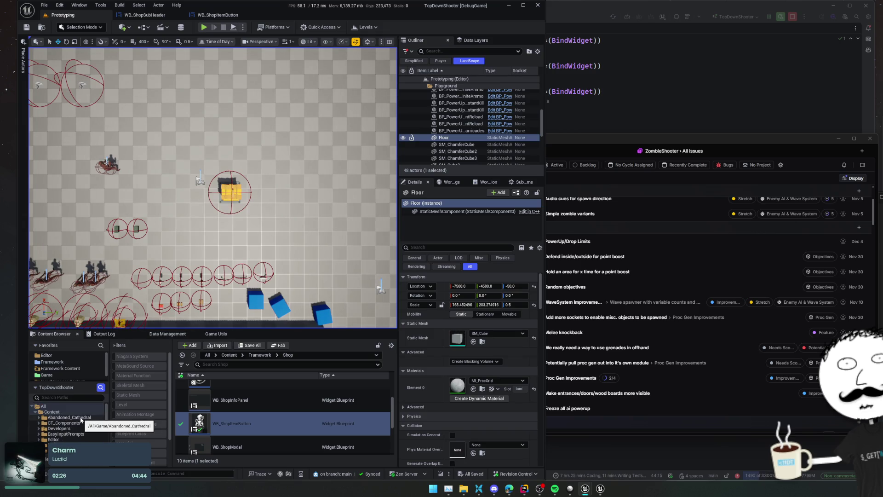
scroll(80, 417, down, 2)
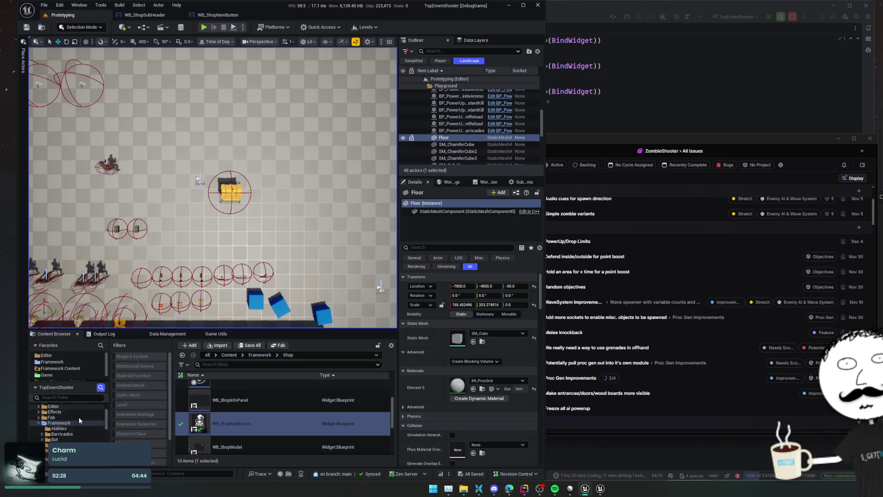
scroll(79, 417, down, 5)
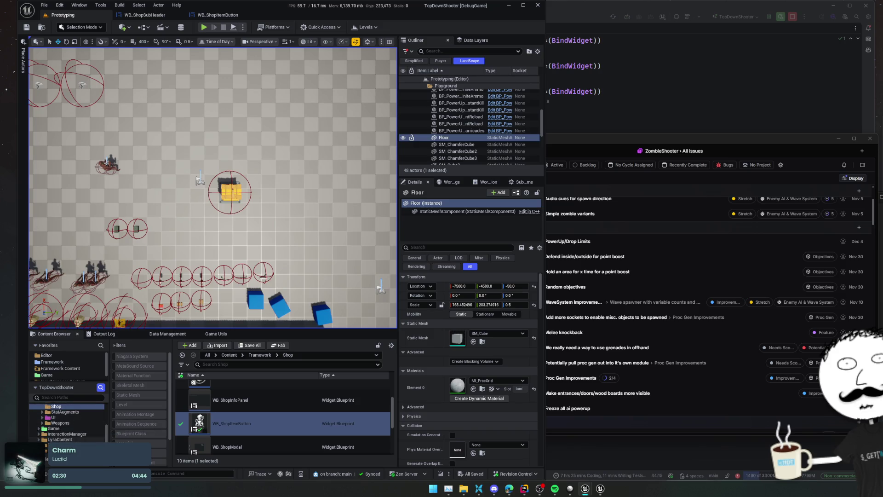
click(59, 439)
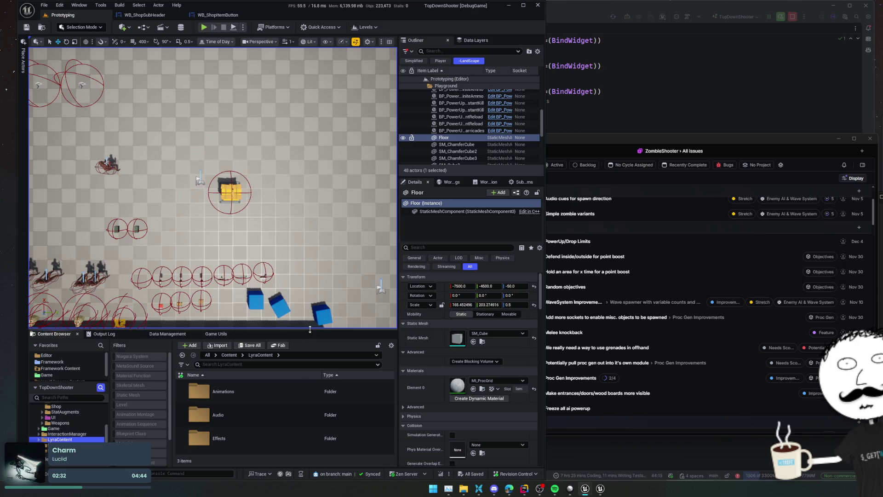
drag(310, 330, 310, 237)
Browse LyraContent > Animations > UE5 > AimOffsets and back to UE5.
double_click(276, 299)
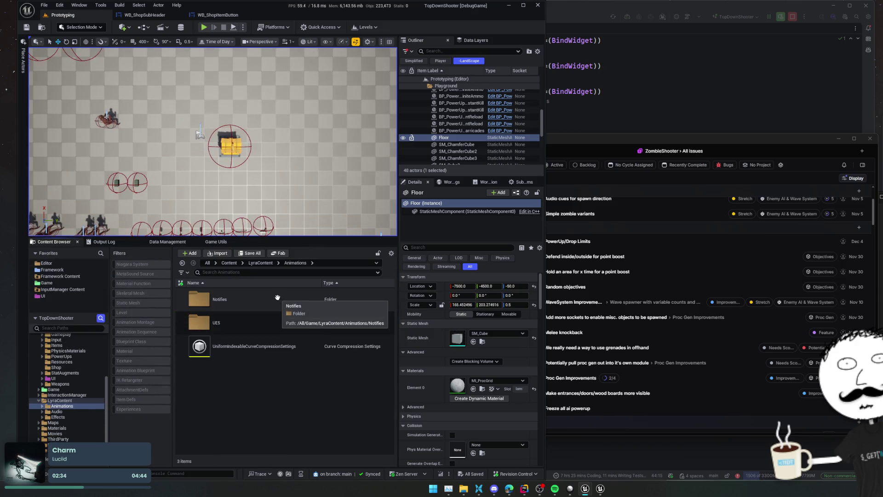
double_click(281, 300)
key(alt+Left)
double_click(276, 319)
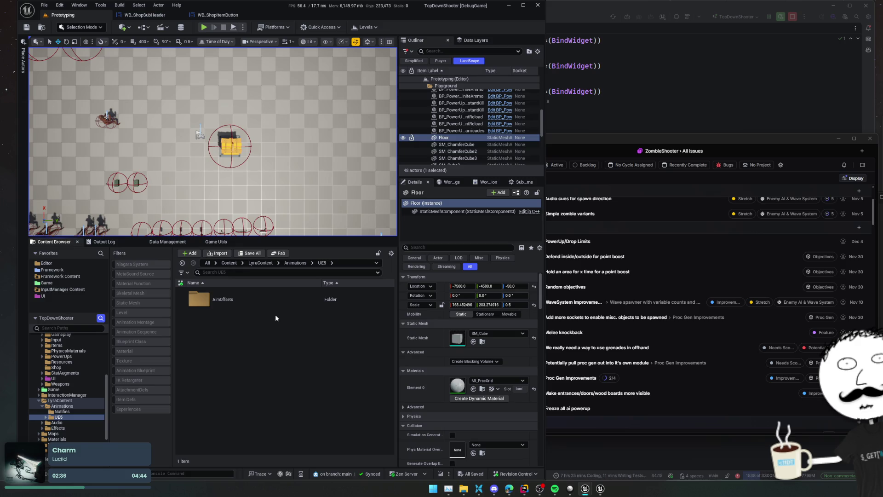
double_click(276, 302)
key(alt+Left)
double_click(288, 311)
scroll(276, 317, down, 5)
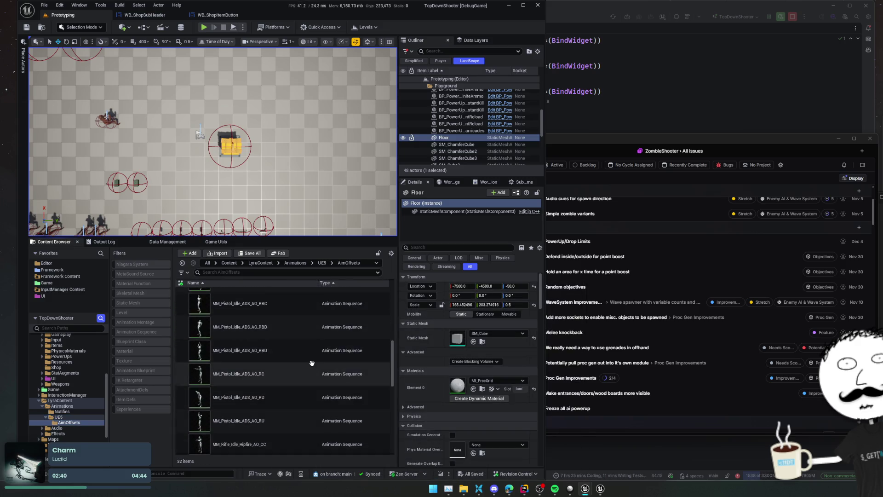
key(alt+Left)
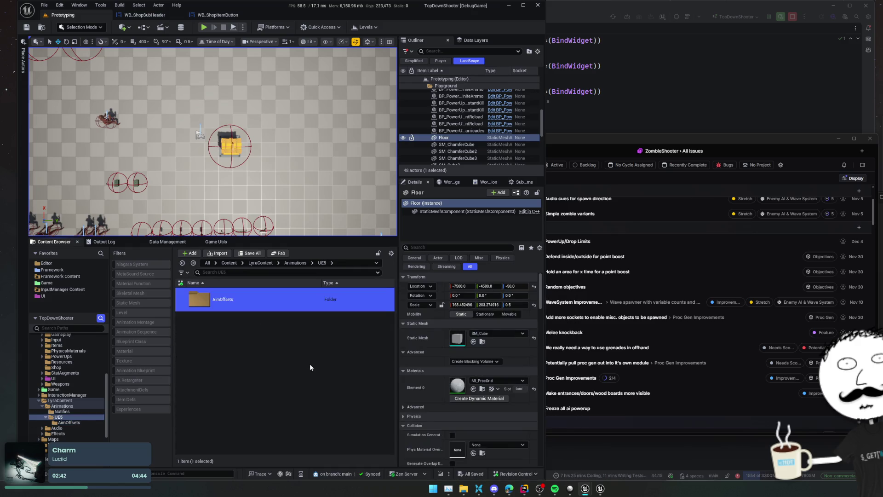
scroll(75, 389, up, 2)
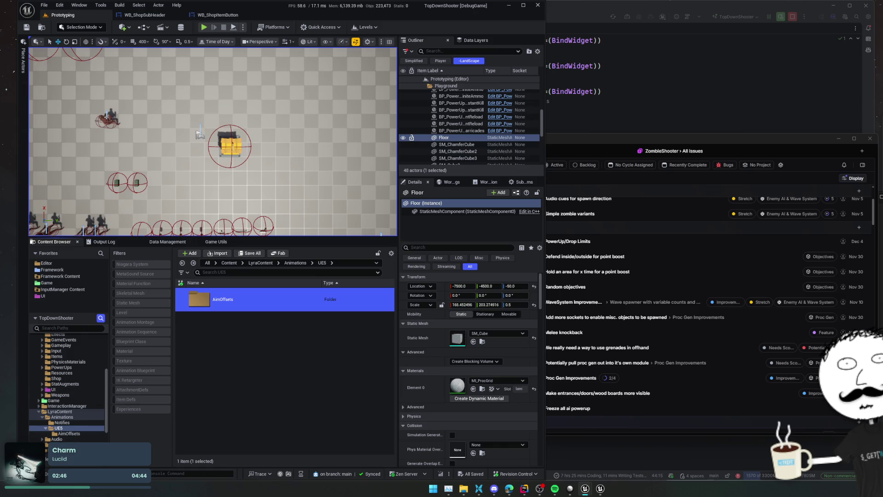
Look through Effects > EffectTypes, then bring forward the forum tip on audio mixer volume.
click(60, 450)
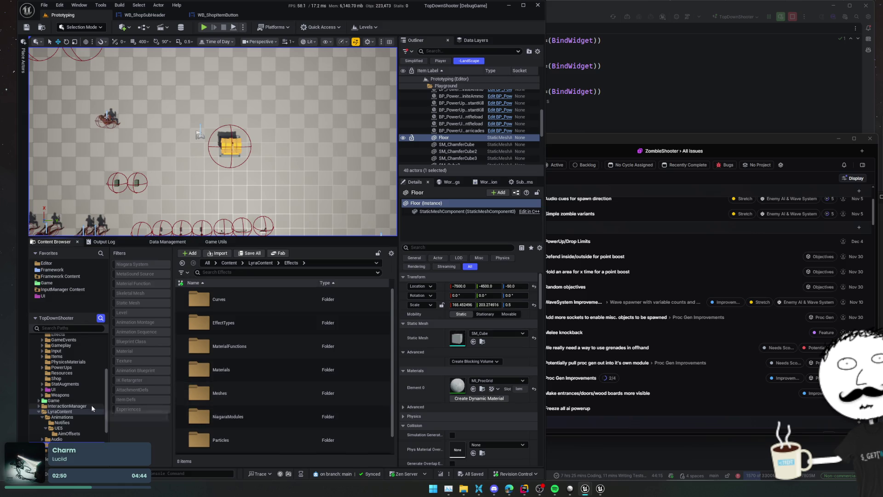
double_click(262, 332)
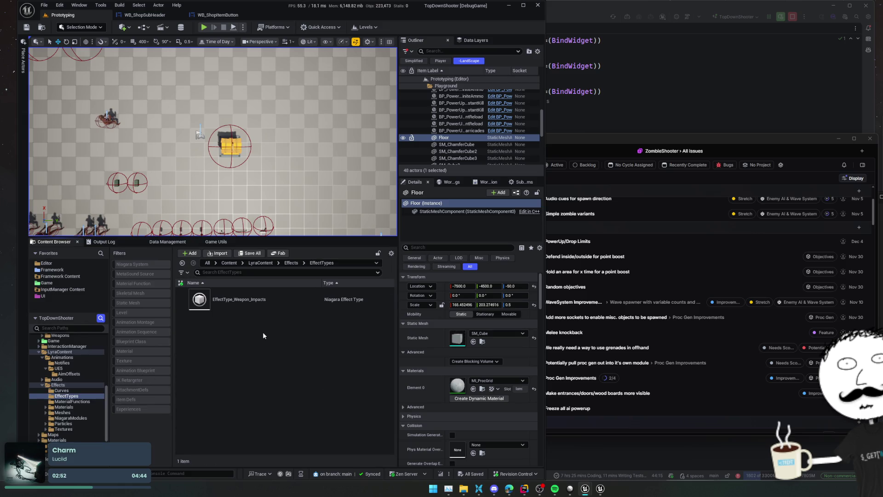
key(alt+Left)
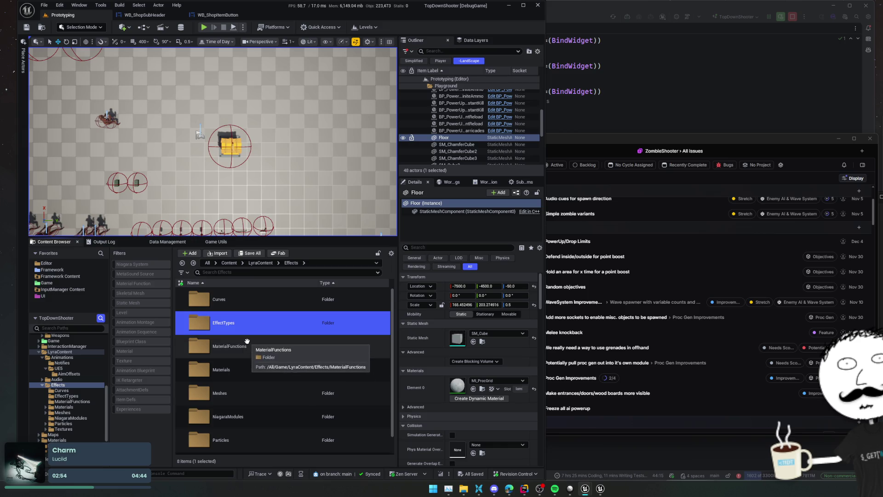
double_click(250, 328)
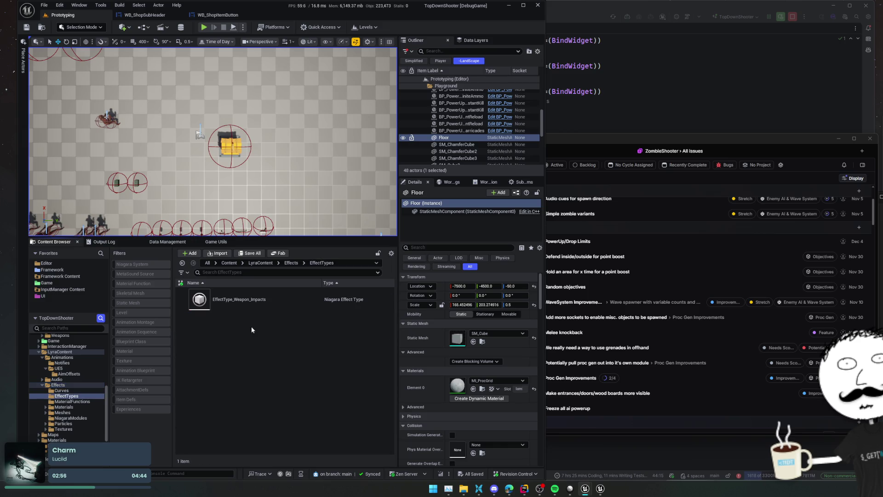
key(alt+Left)
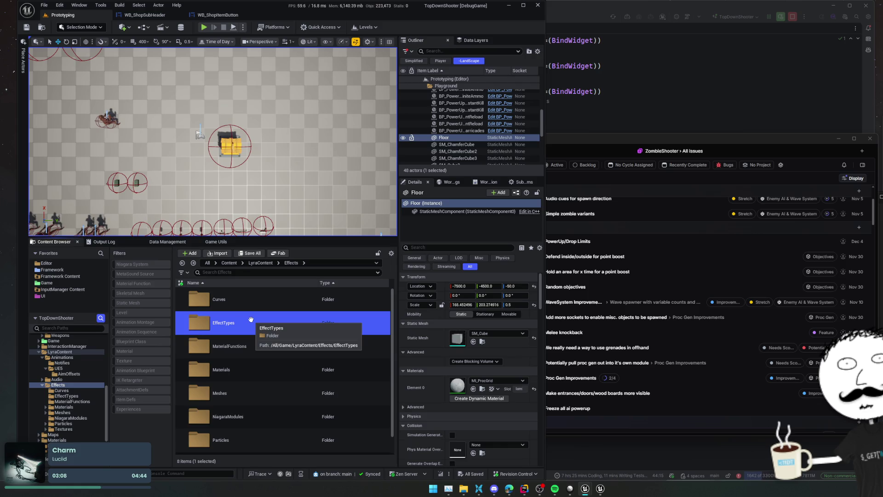
mouse_move(510, 491)
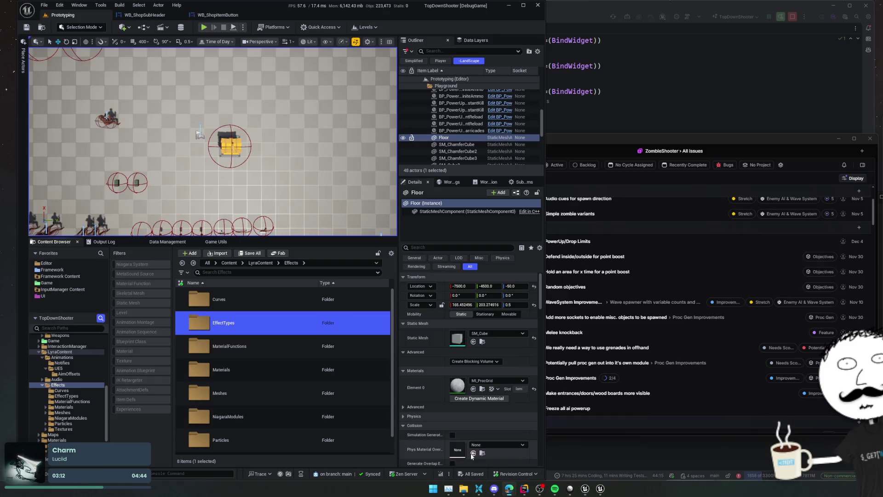
click(538, 460)
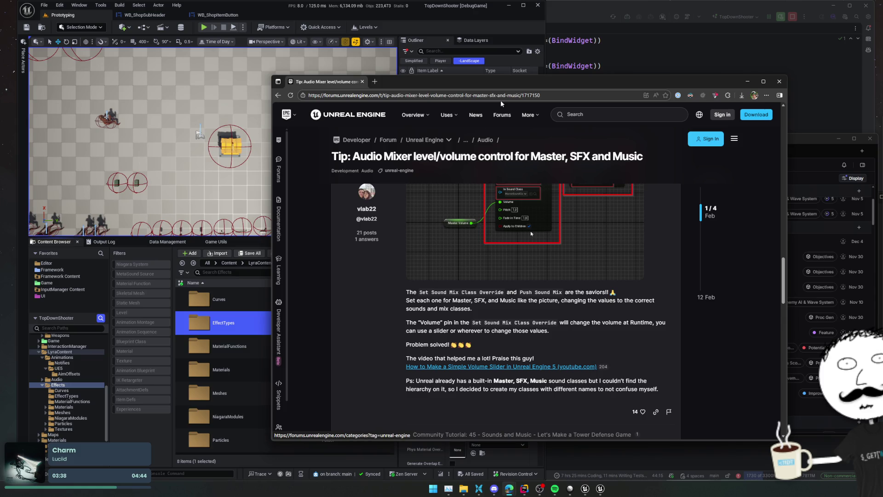
Open Mixamo in a new tab and sign in with the saved account e-mail, then open File Explorer.
click(373, 83)
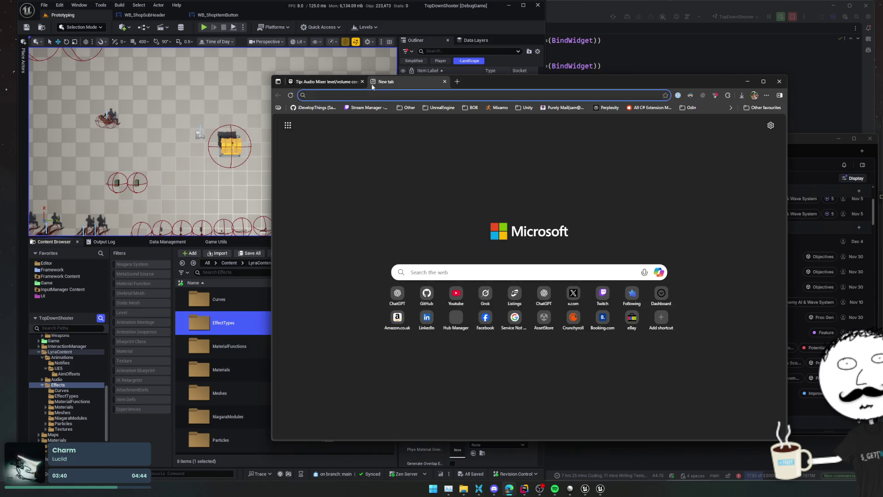
click(501, 108)
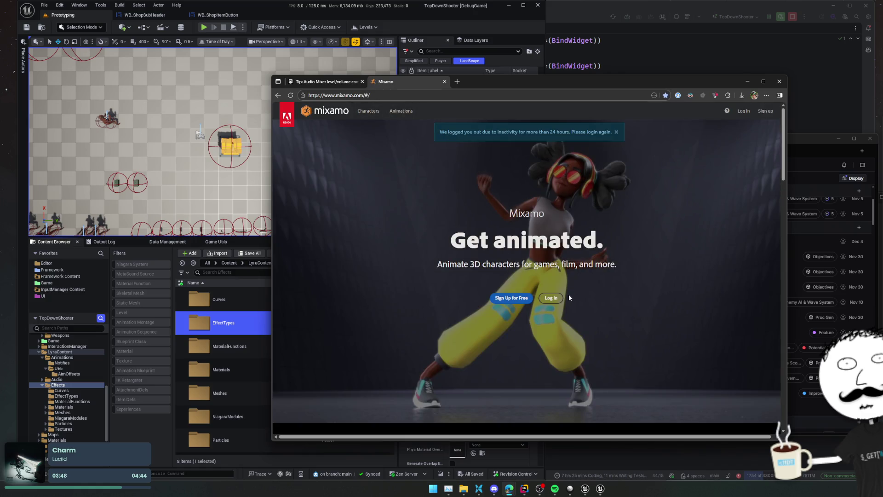
click(556, 297)
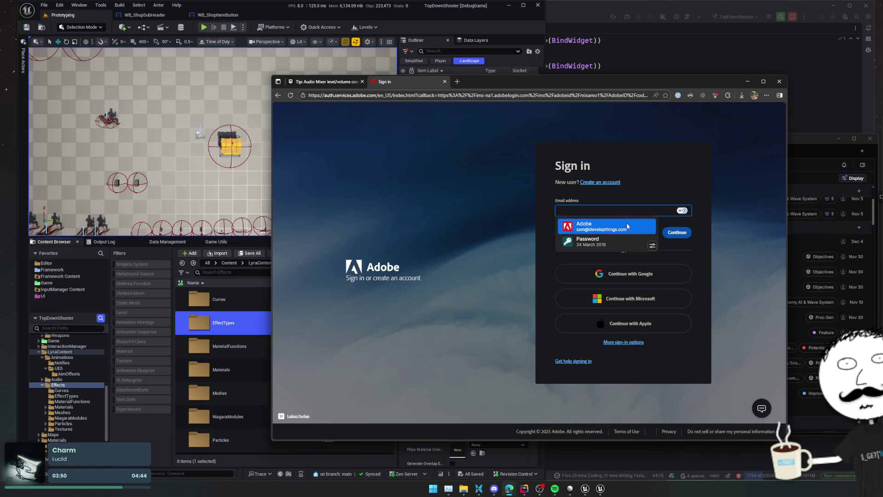
click(644, 222)
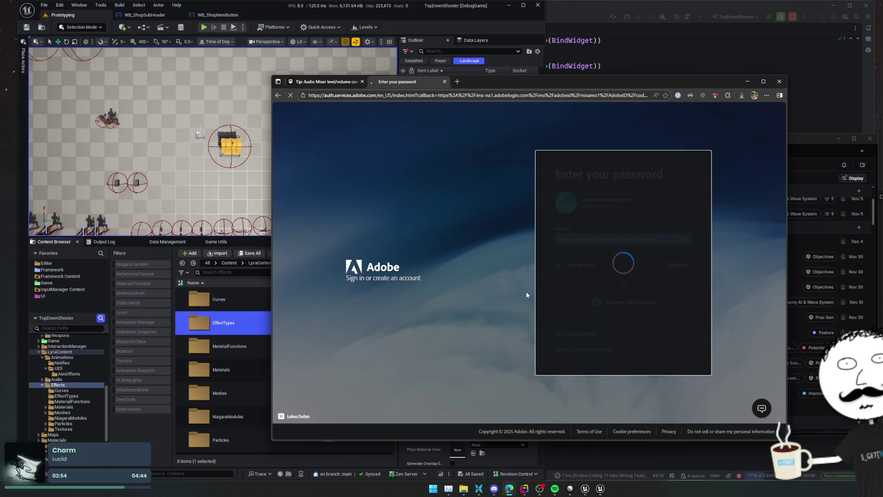
click(463, 488)
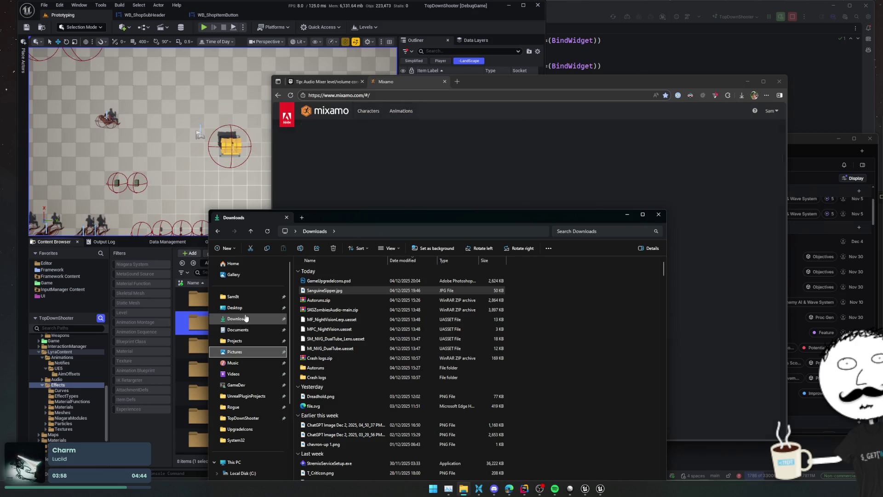
Open Desktop > TerribilisLauncher > mixamo_converter > Mannequins > Manny unreal engin 5 and move the window aside.
click(235, 307)
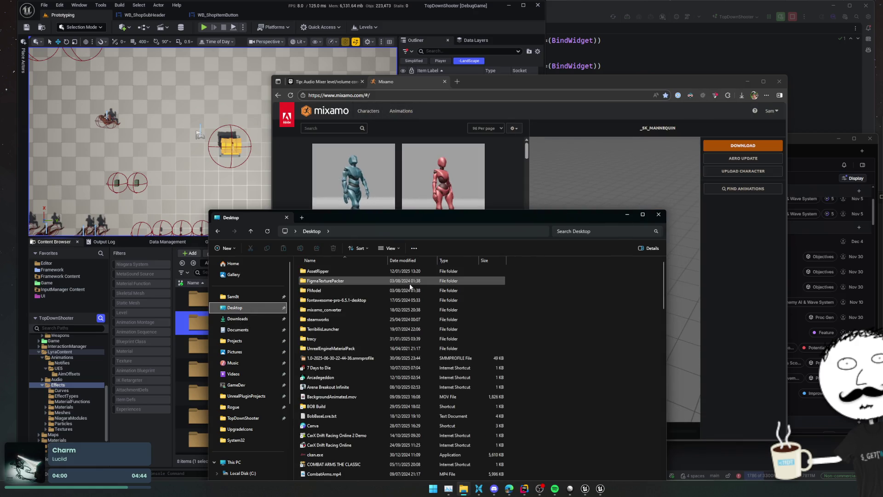
click(378, 329)
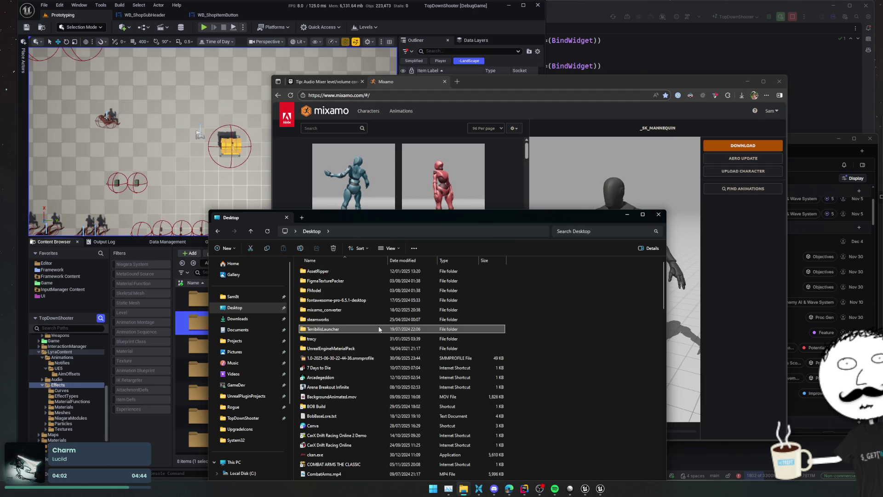
double_click(379, 329)
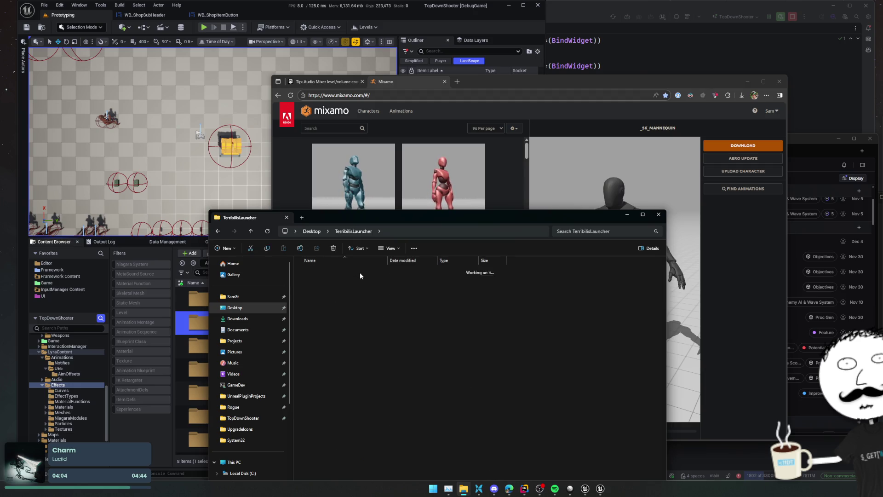
double_click(359, 272)
double_click(355, 279)
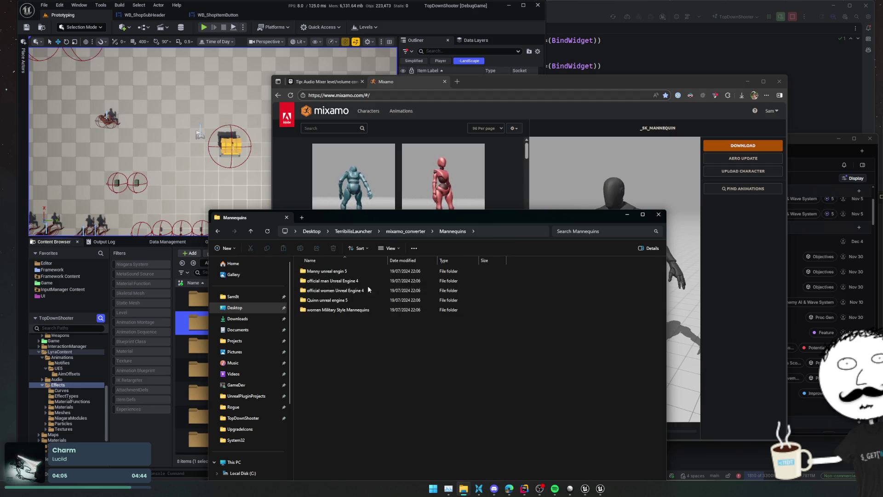
double_click(446, 272)
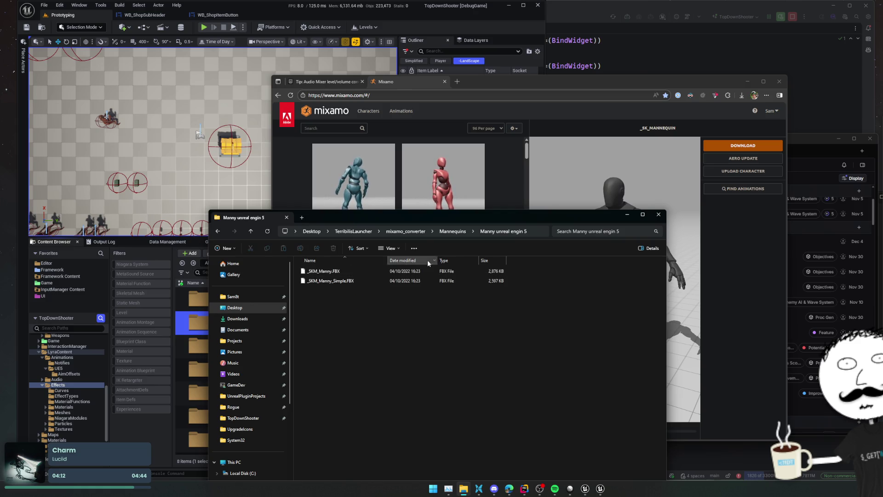
mouse_move(432, 216)
mouse_down()
mouse_move(324, 171)
mouse_move(279, 172)
mouse_up()
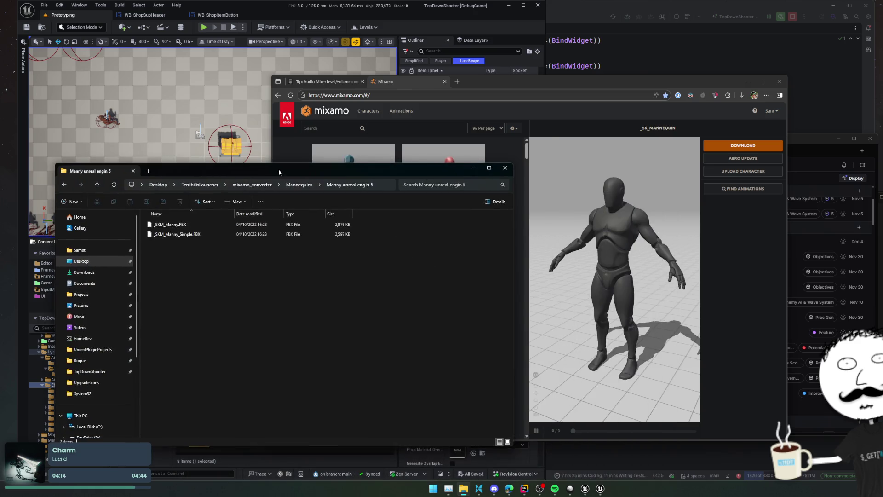
Upload _SKM_Manny.FBX as a Mixamo character by dragging it into Upload Character.
click(721, 171)
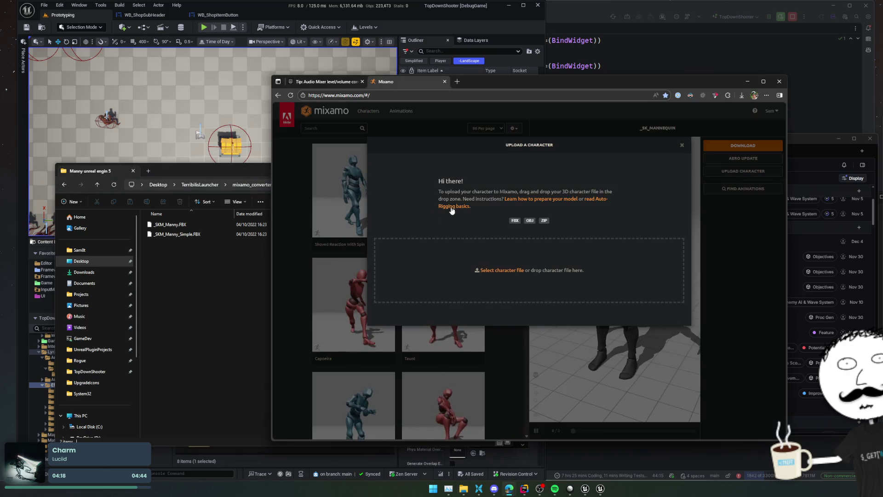
mouse_move(172, 228)
mouse_down()
mouse_move(249, 230)
mouse_move(497, 273)
mouse_up()
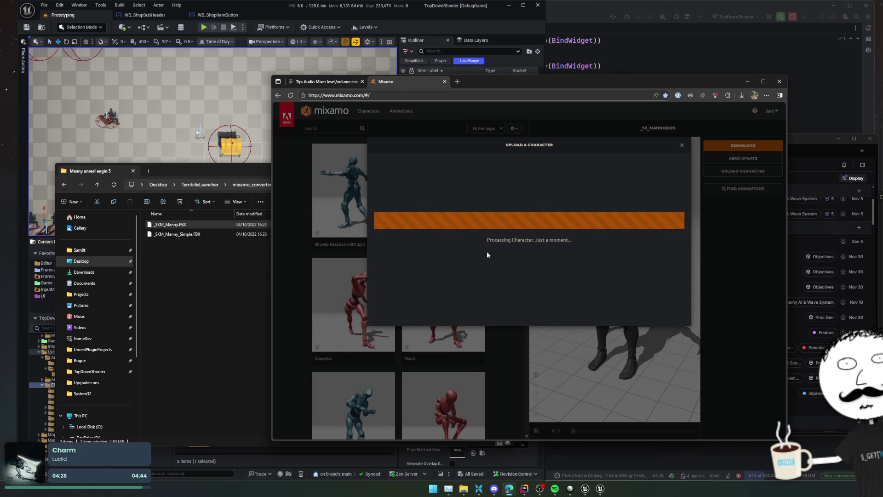
click(221, 264)
Launch Mixamo_Converter.exe, skip the V.2.0 changelog, attempt conversion, and close it after the disabled message.
key(BackSpace)
key(Return)
double_click(212, 266)
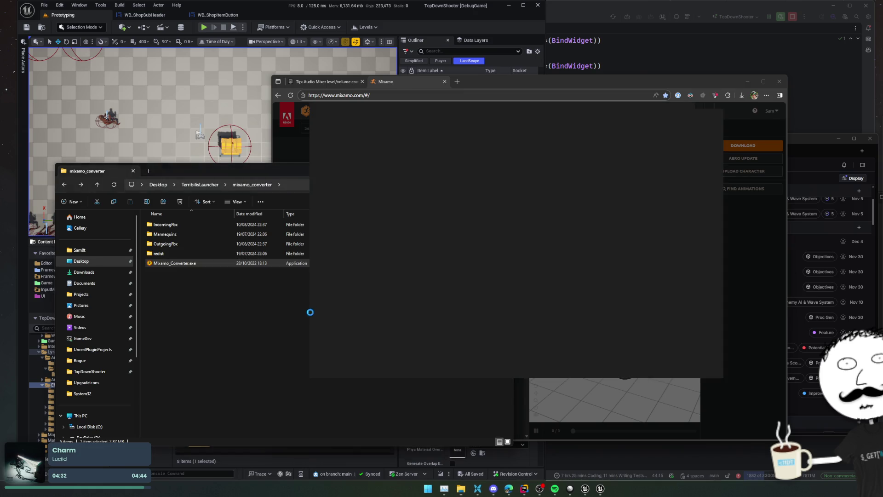
click(527, 238)
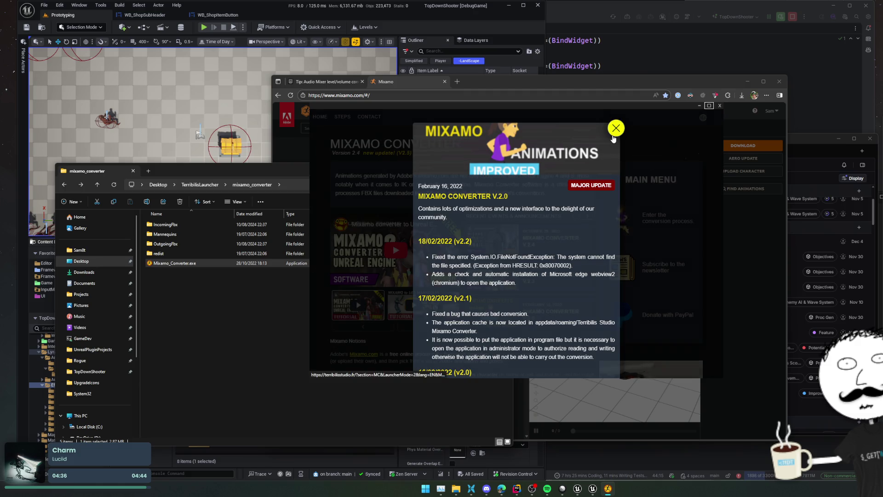
click(614, 133)
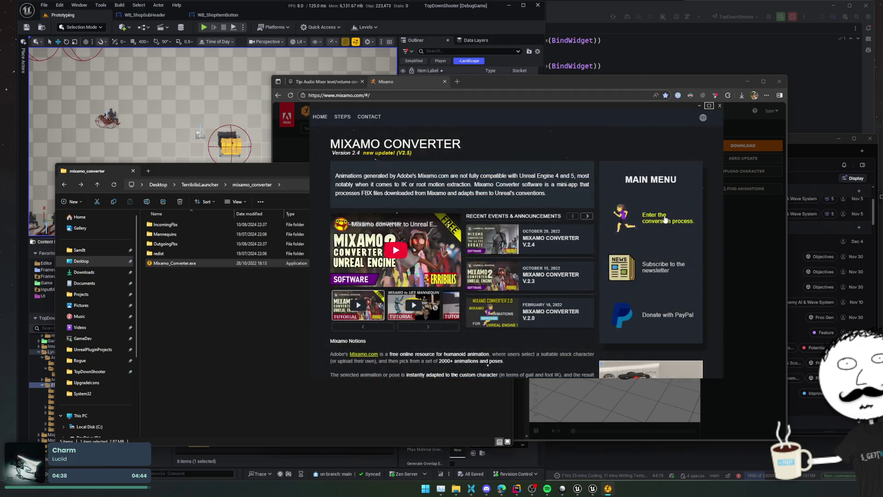
click(665, 220)
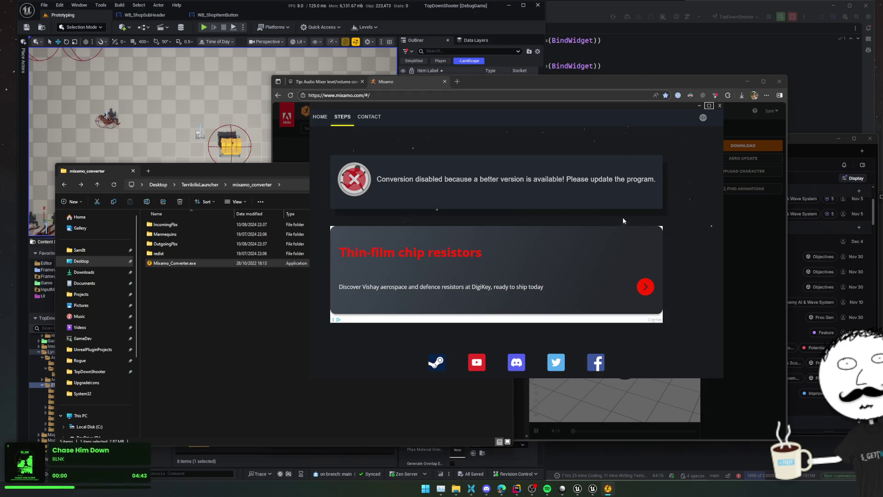
click(718, 106)
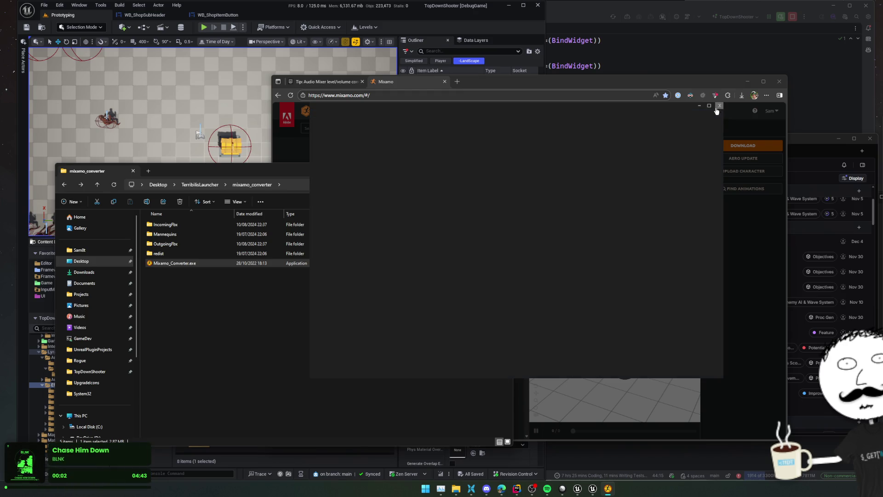
Run Terribilis Studio Launcher.exe and accept the V.3.3 update, then start searching Mixamo animations.
click(100, 272)
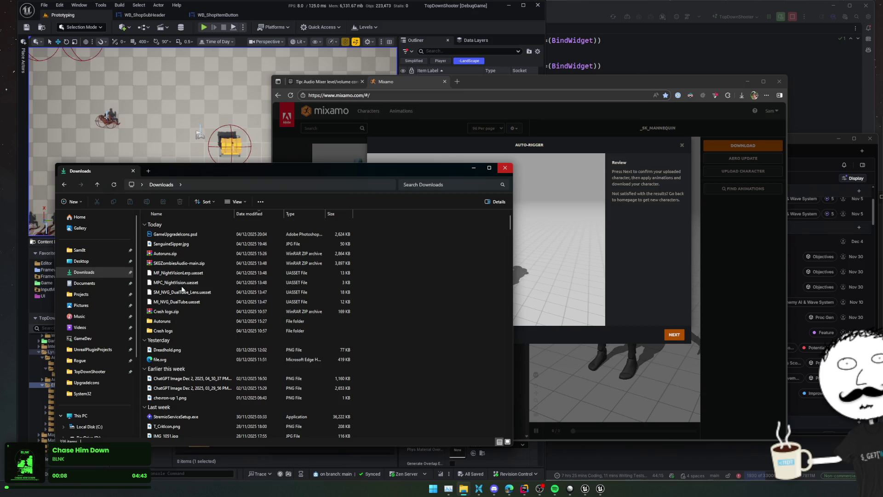
scroll(184, 285, down, 10)
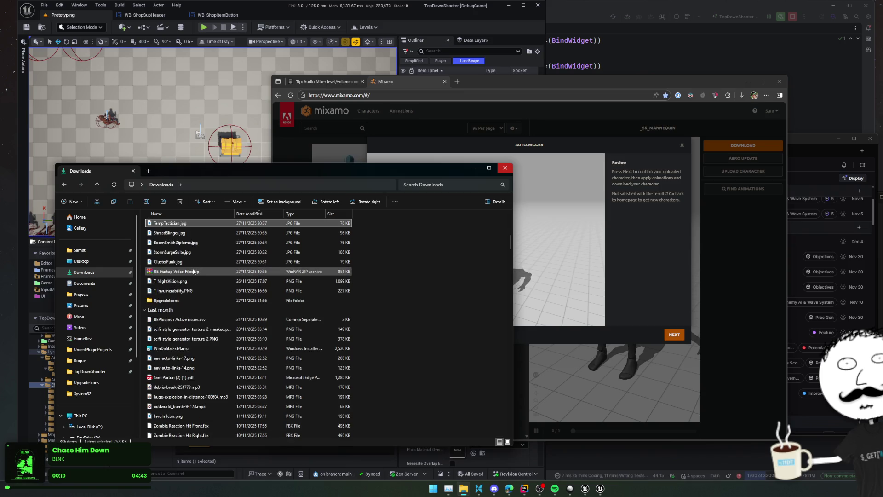
scroll(194, 272, up, 8)
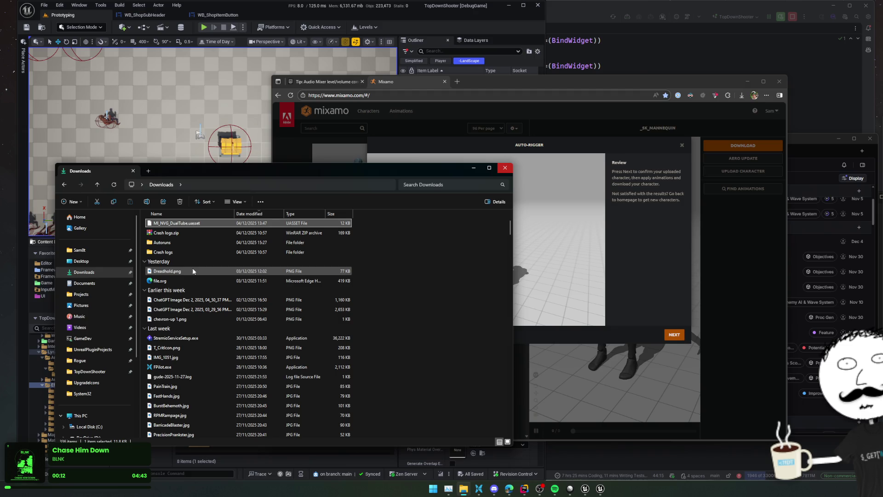
key(alt+Left)
click(185, 255)
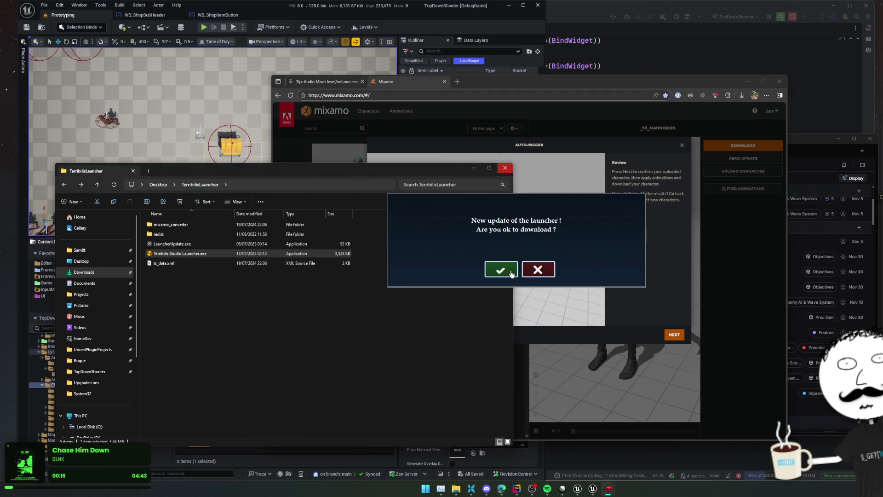
click(512, 274)
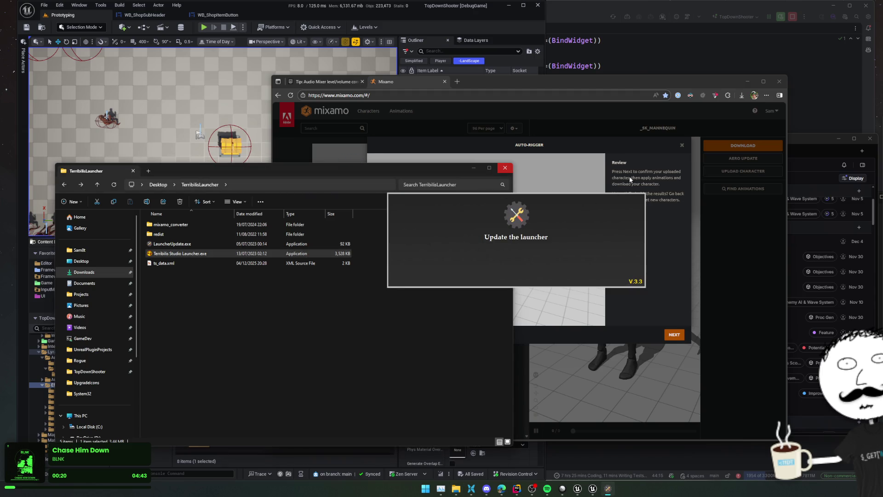
click(673, 333)
click(345, 128)
Search Mixamo for 'kick' and browse results like Side Kick, Great Sword Kick and Flip Kick.
text(kick)
key(Return)
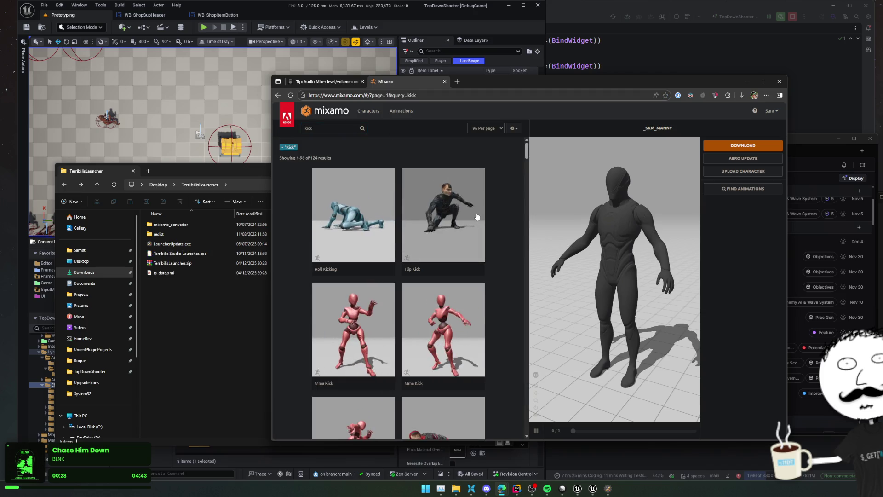
scroll(460, 207, down, 2)
scroll(477, 216, down, 3)
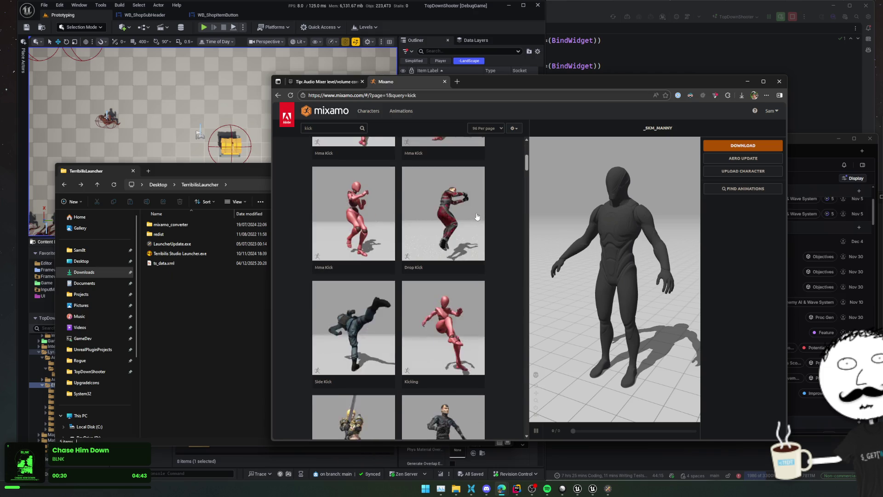
scroll(478, 216, down, 2)
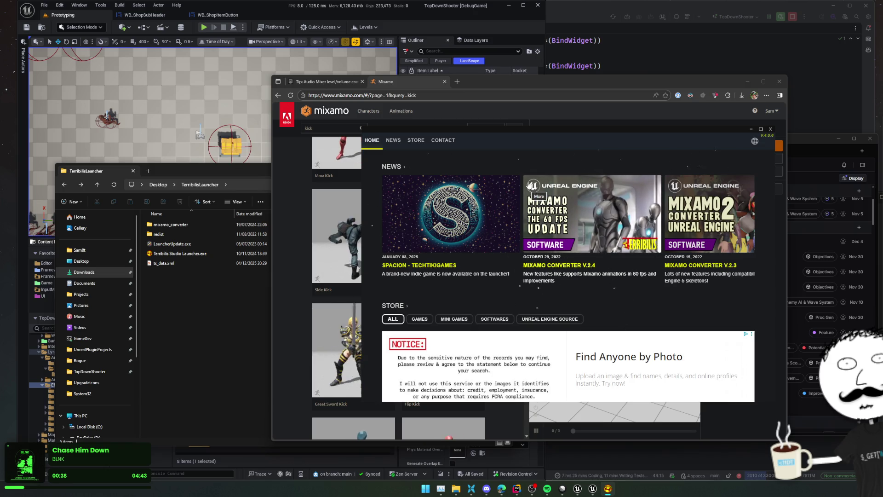
Open the Mixamo Converter product page in the launcher store and close the ad pop-up.
scroll(529, 185, down, 5)
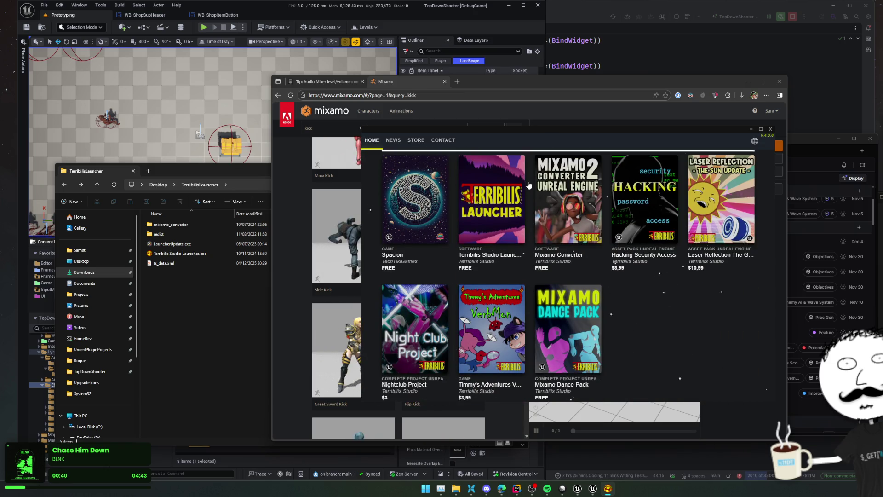
click(581, 222)
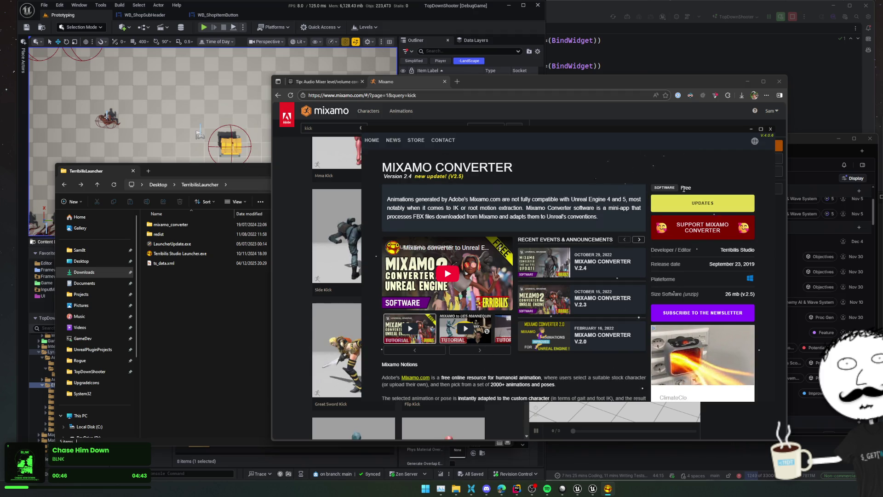
click(712, 227)
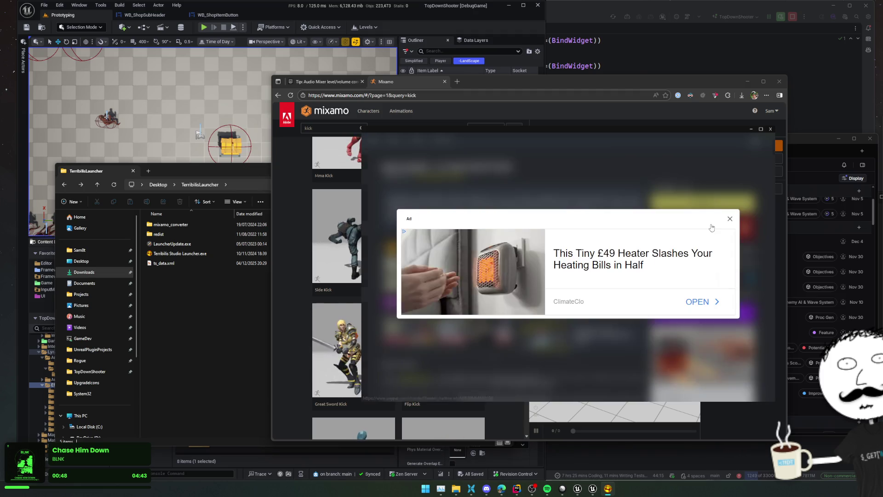
key(alt+F4)
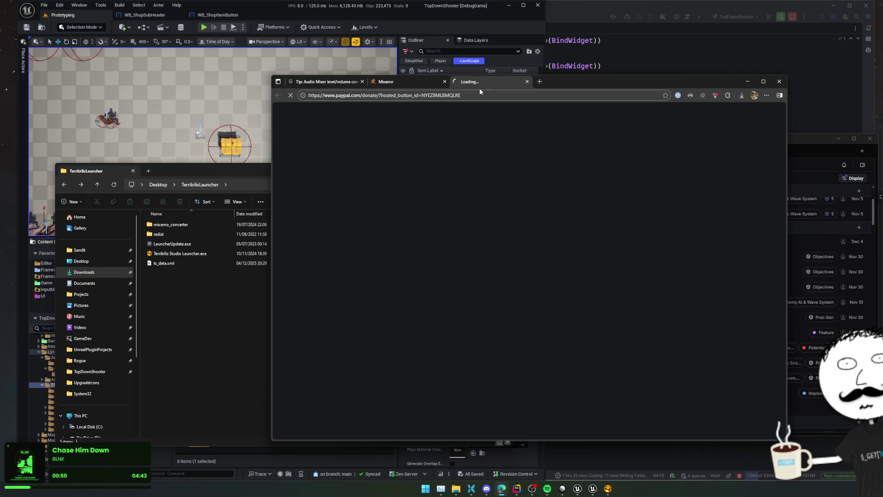
drag(622, 81, 451, 72)
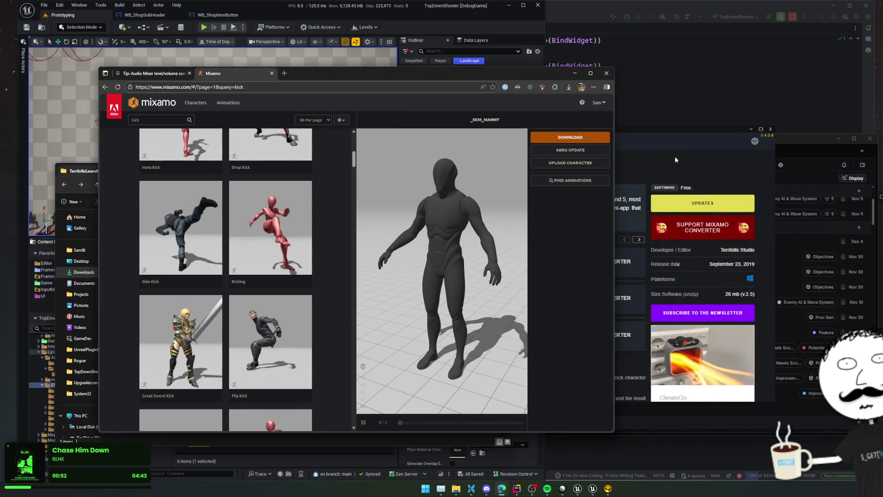
click(674, 158)
Browse the Mixamo Converter product page, then return to the launcher's Home page.
scroll(611, 226, up, 6)
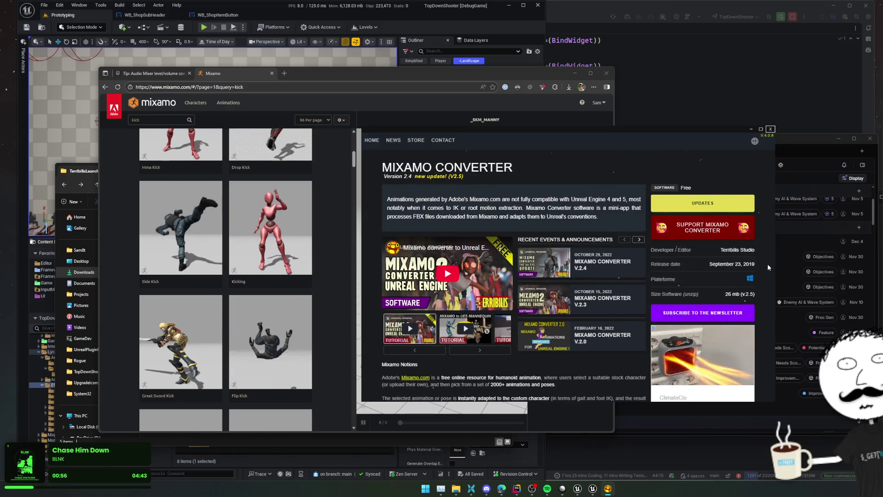
scroll(768, 264, down, 2)
scroll(558, 297, down, 2)
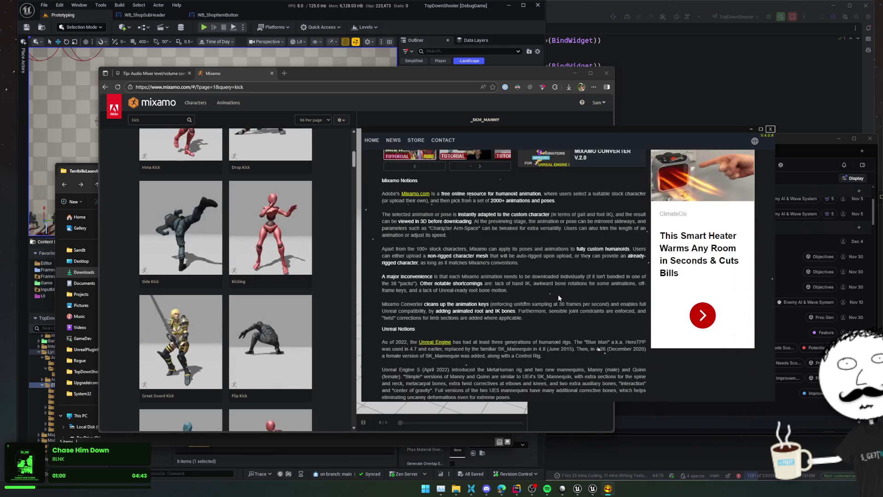
scroll(559, 295, down, 5)
scroll(558, 292, up, 10)
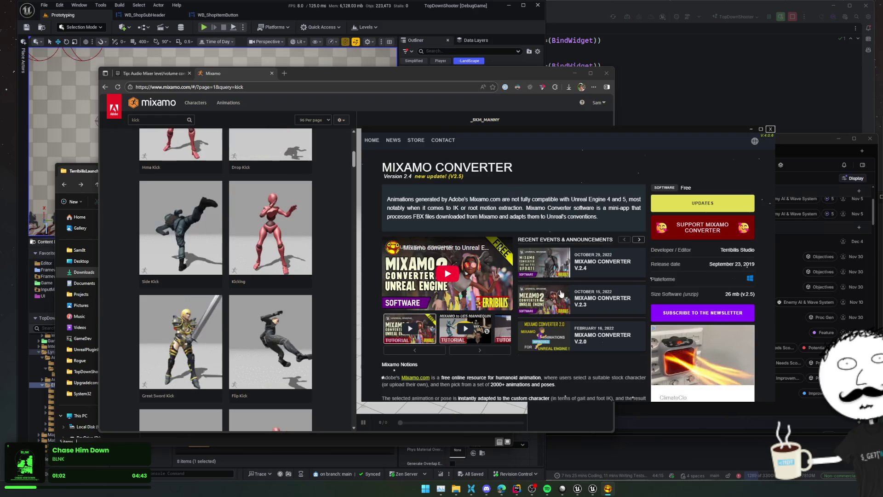
click(370, 142)
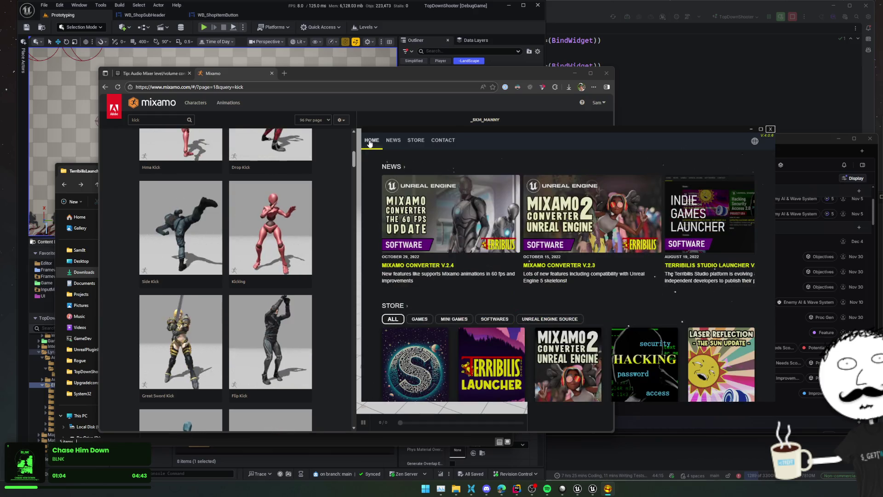
scroll(490, 163, down, 5)
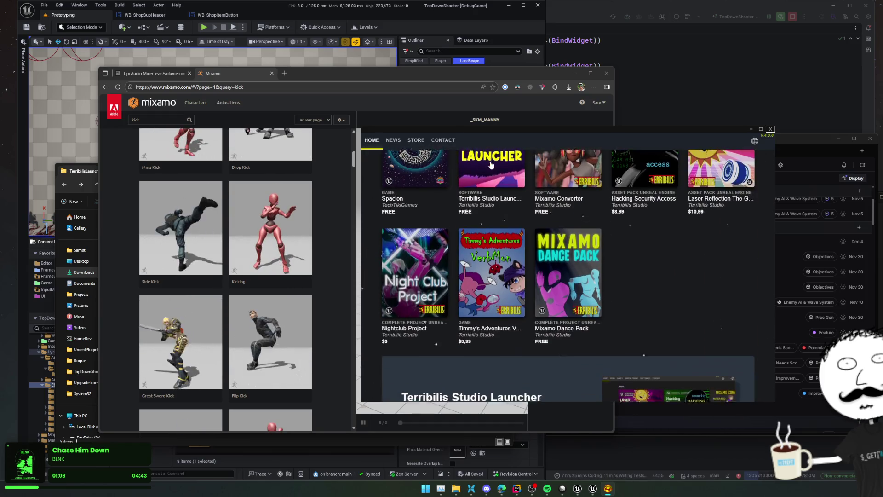
scroll(490, 162, down, 5)
scroll(489, 165, down, 3)
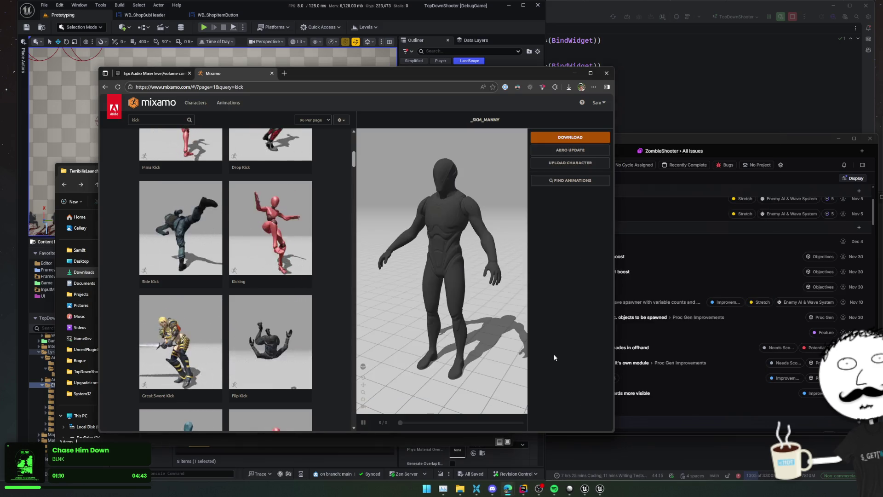
click(87, 174)
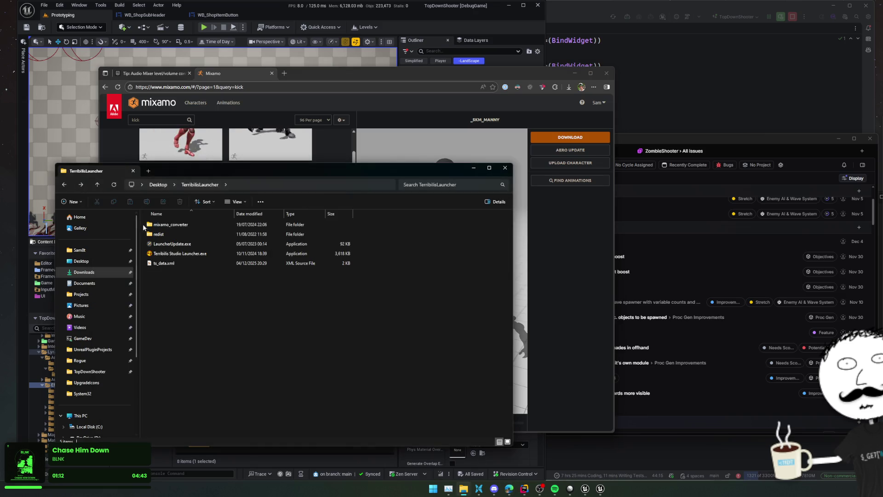
Rerun Mixamo Converter and try entering the conversion process, which still demands an update.
double_click(174, 225)
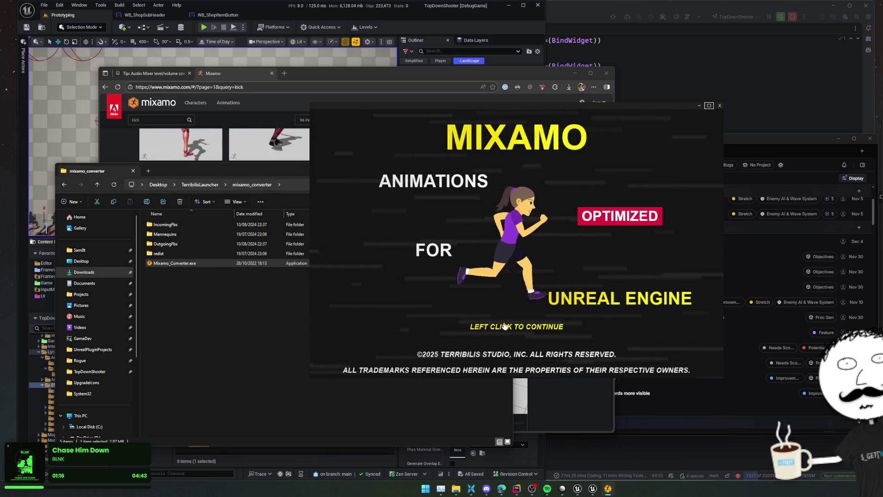
click(506, 327)
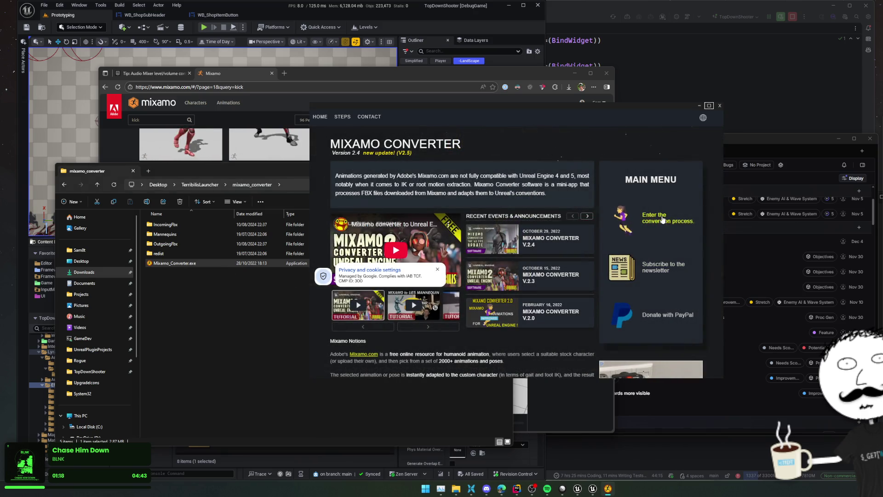
click(658, 218)
Follow the converter's update link to the Terribilis Studio Launcher 4.0.6 web page.
click(479, 189)
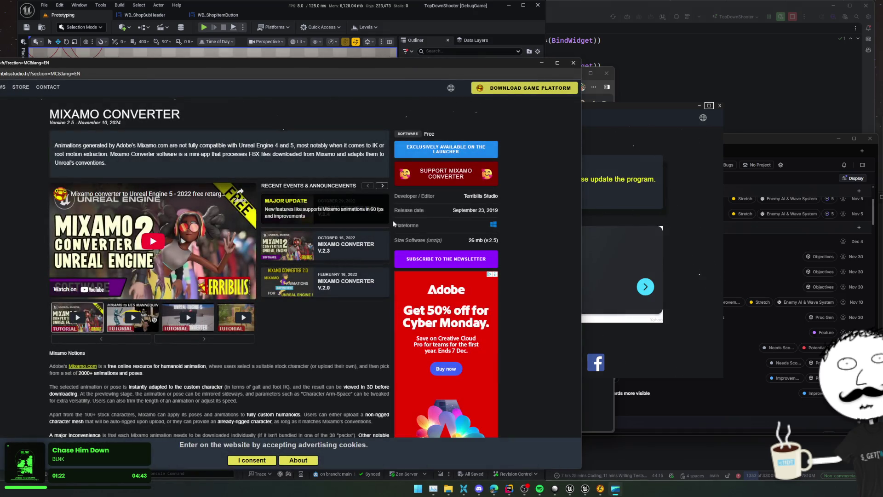
scroll(528, 189, down, 3)
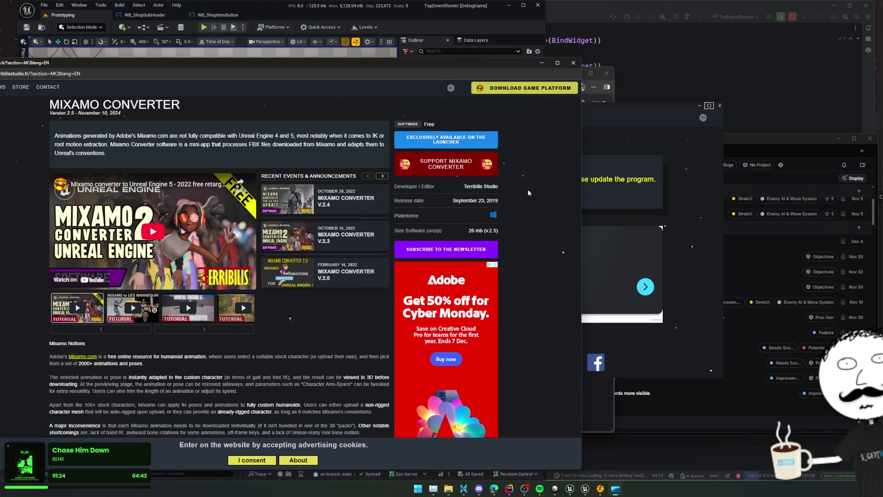
scroll(528, 189, up, 3)
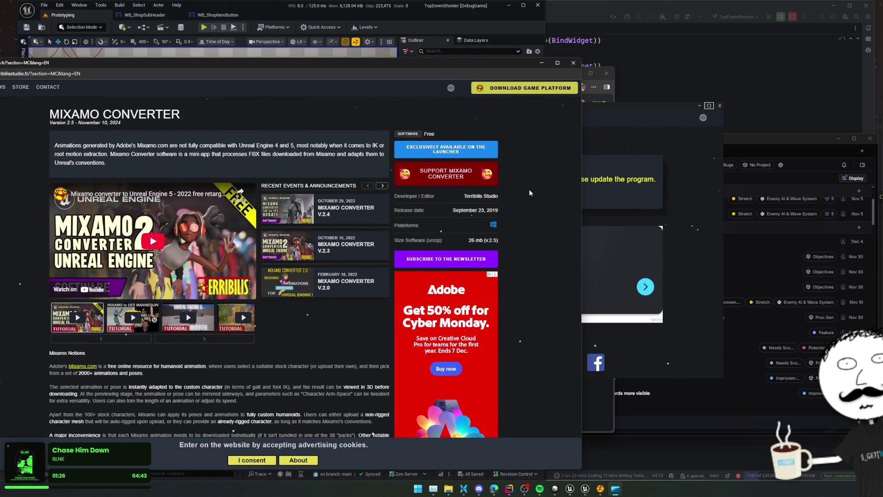
click(445, 149)
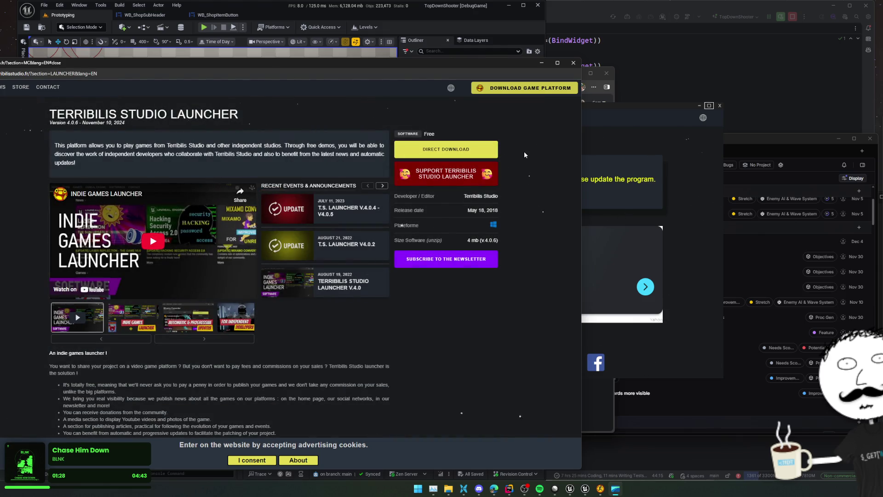
click(724, 269)
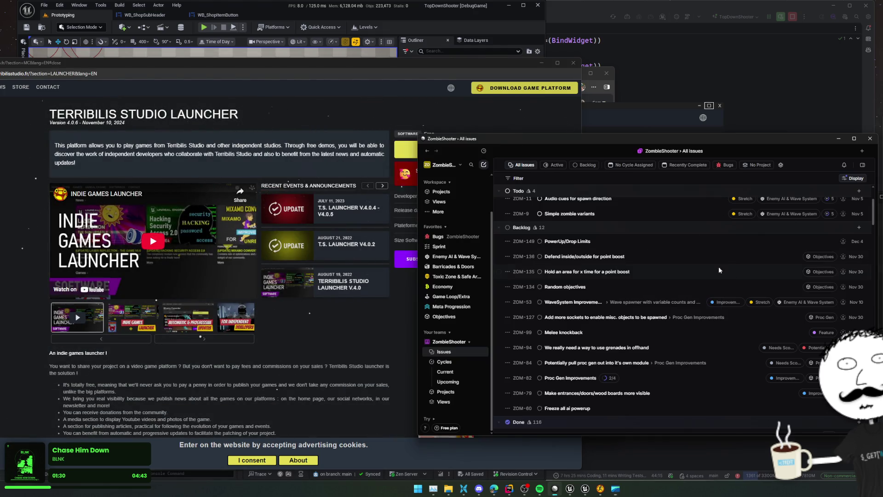
Close the old browser window and launch Terribilis Studio Launcher from its install folder.
click(720, 108)
click(720, 107)
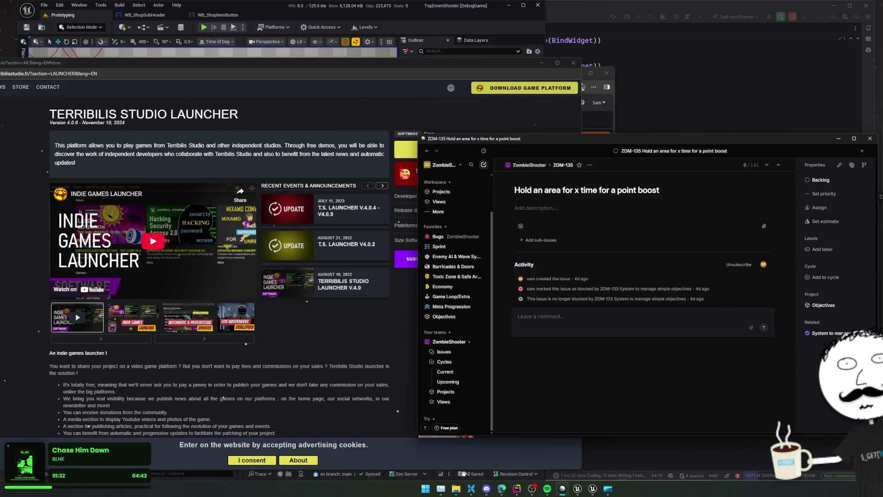
click(456, 488)
key(alt+Up)
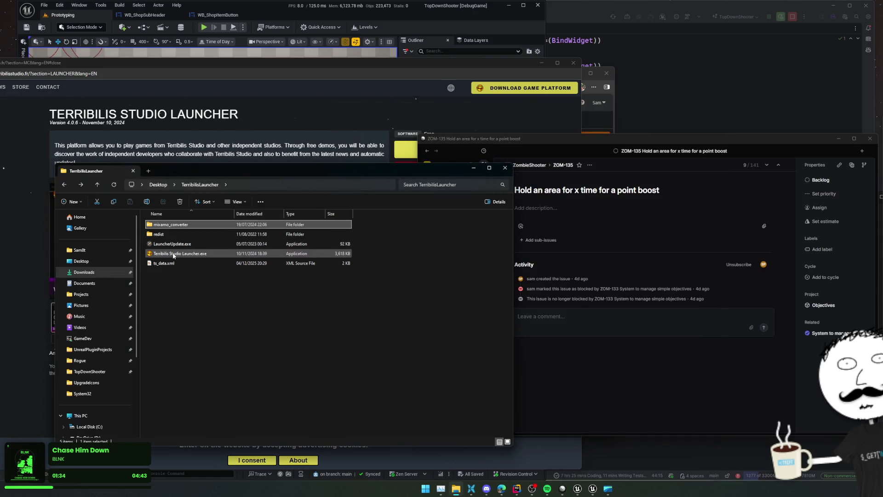
double_click(174, 254)
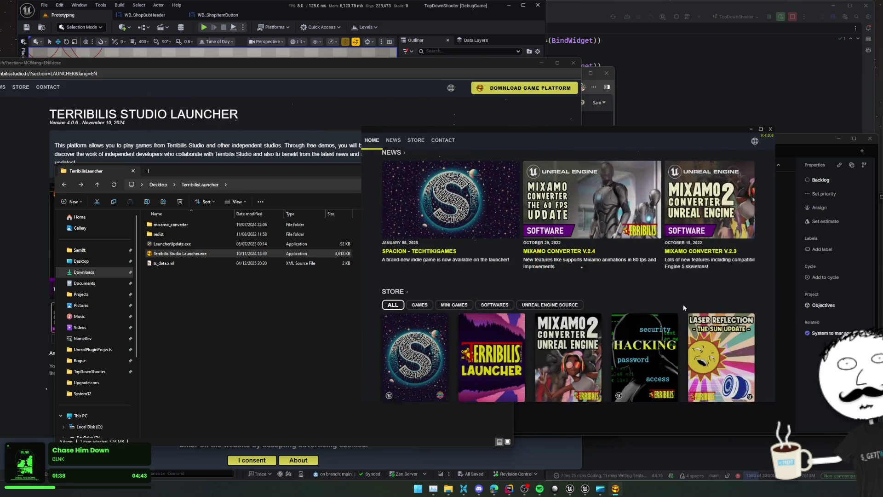
Update Mixamo Converter to version 2.5 in the launcher and run it.
scroll(683, 305, down, 2)
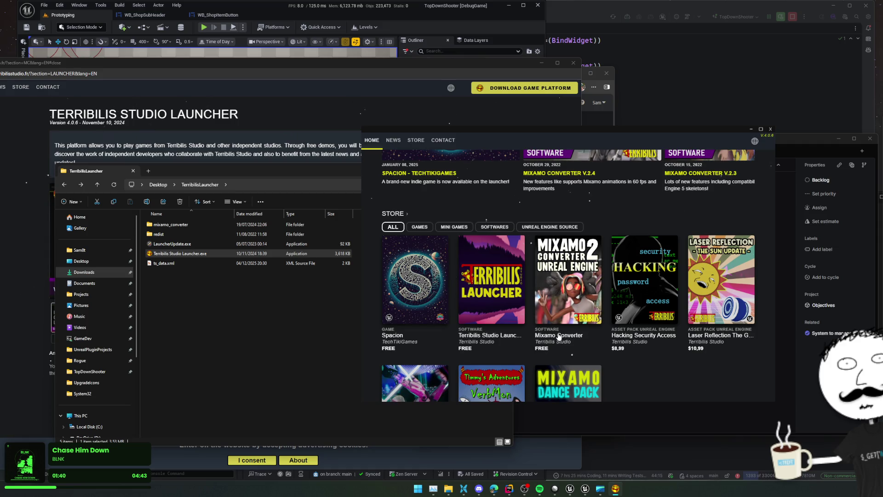
click(559, 335)
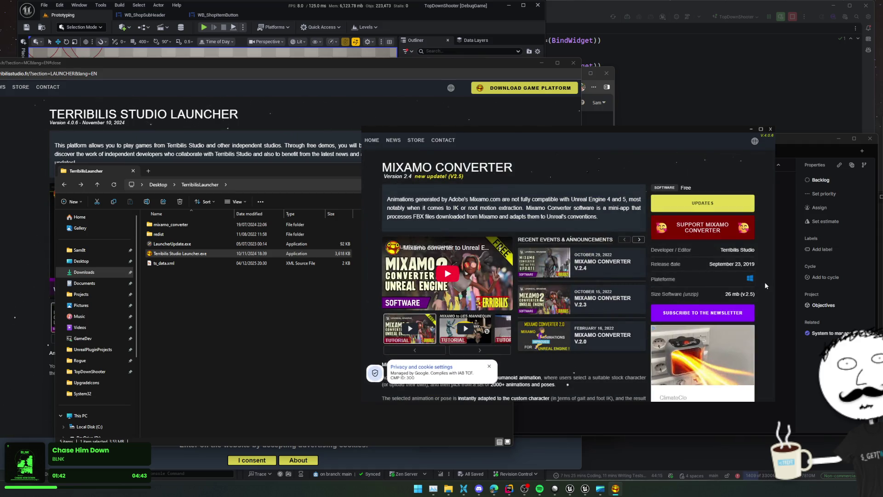
click(720, 204)
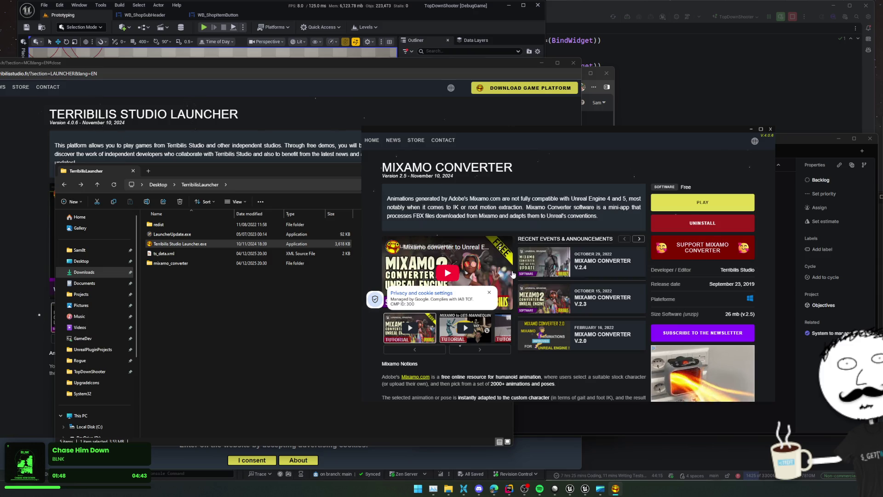
click(690, 205)
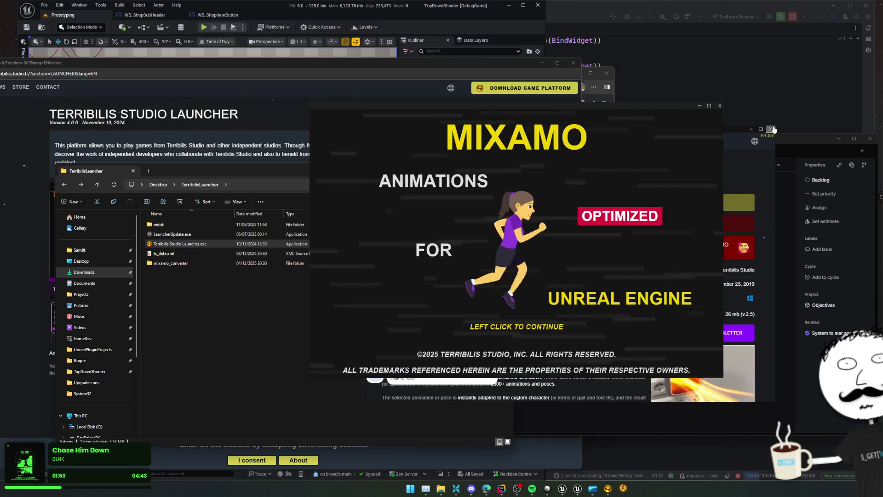
click(773, 129)
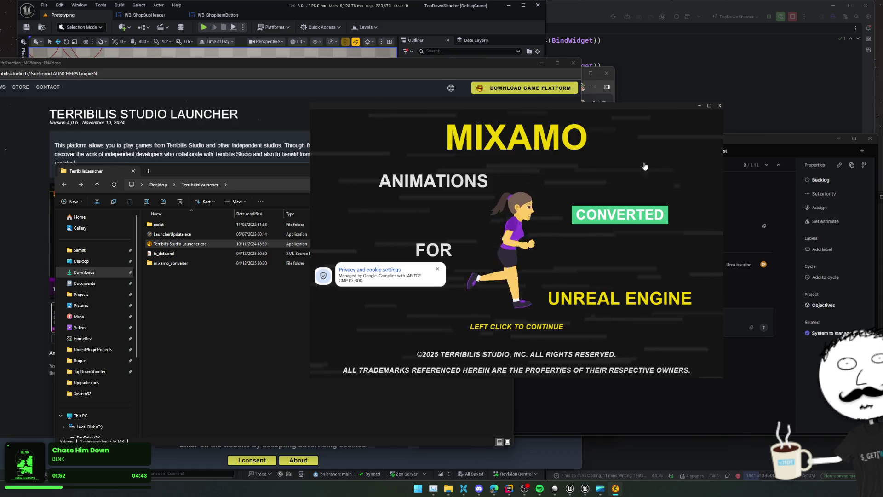
click(586, 252)
Go to the converter's steps page, open the Manny mannequin folder, and close the launcher.
click(622, 213)
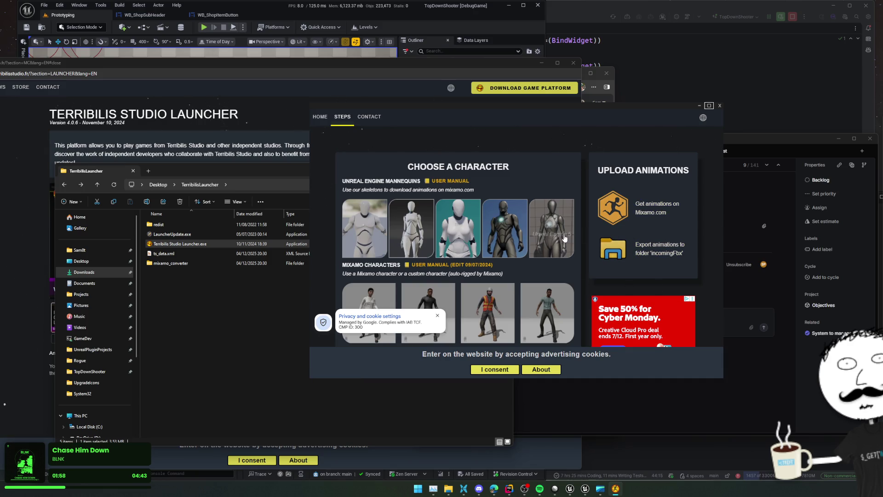
scroll(517, 239, down, 1)
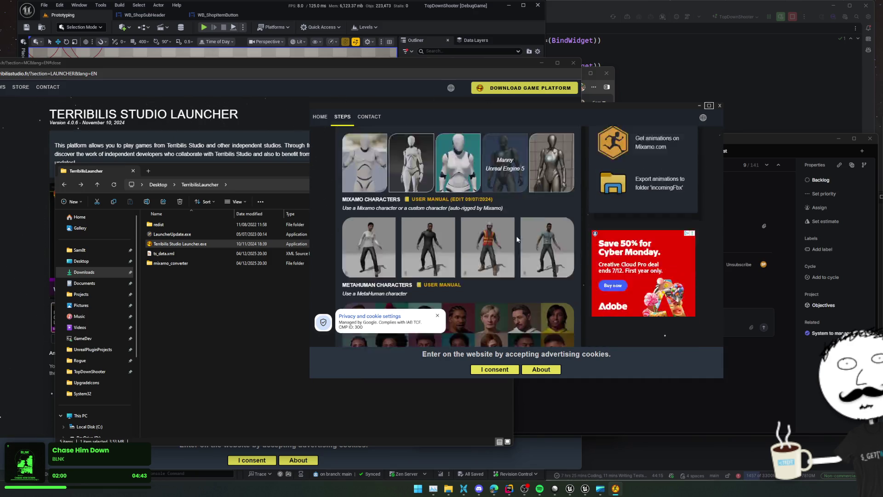
scroll(517, 239, down, 2)
scroll(517, 239, up, 3)
click(510, 242)
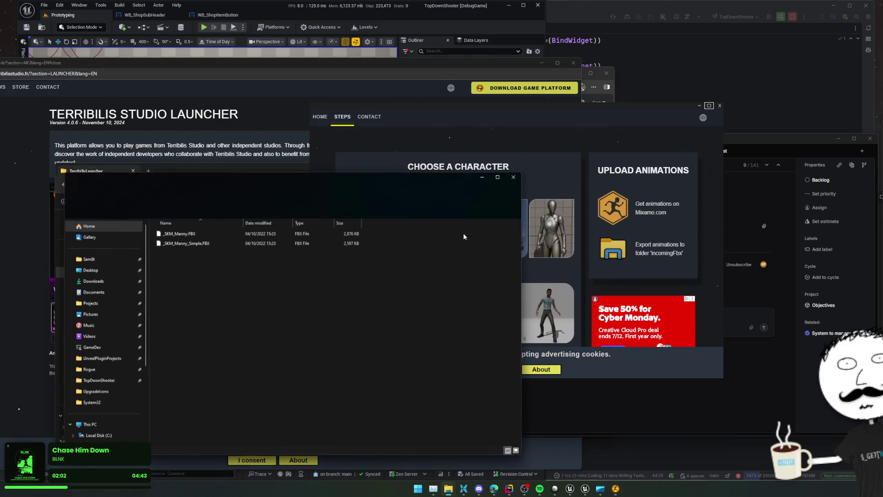
click(305, 140)
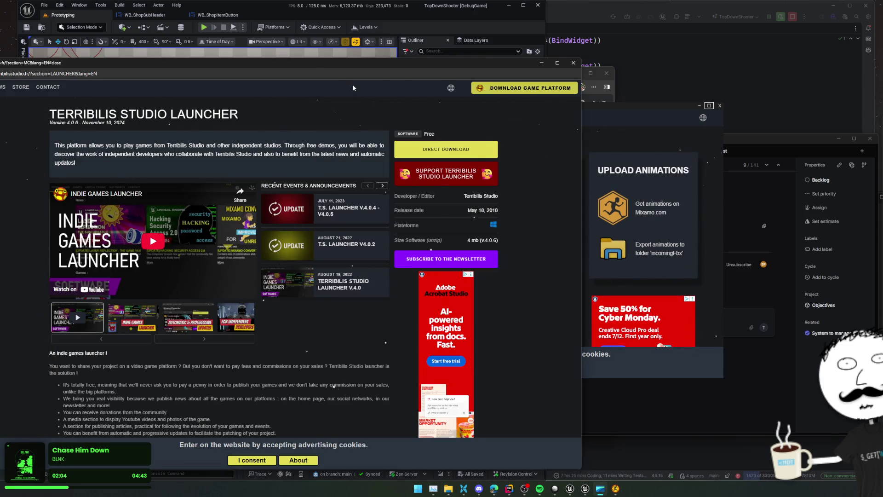
click(572, 66)
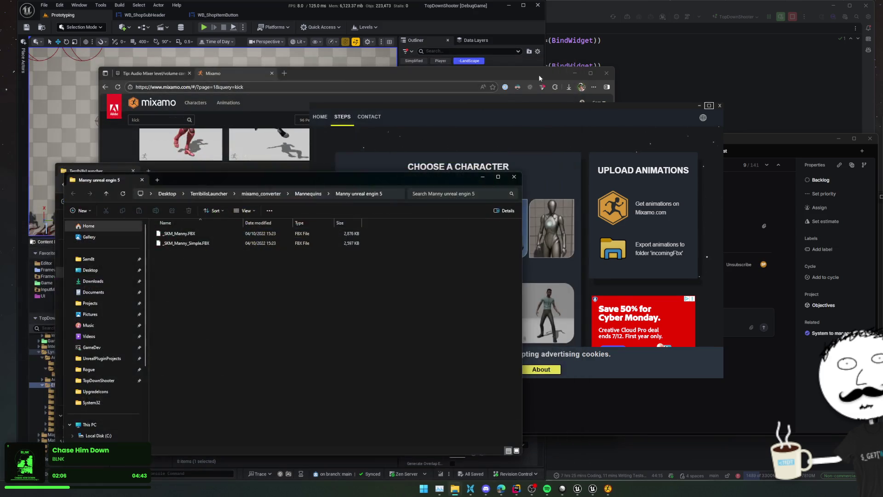
Upload _SKM_Manny.FBX to Mixamo and accept the auto-rigged character.
click(409, 138)
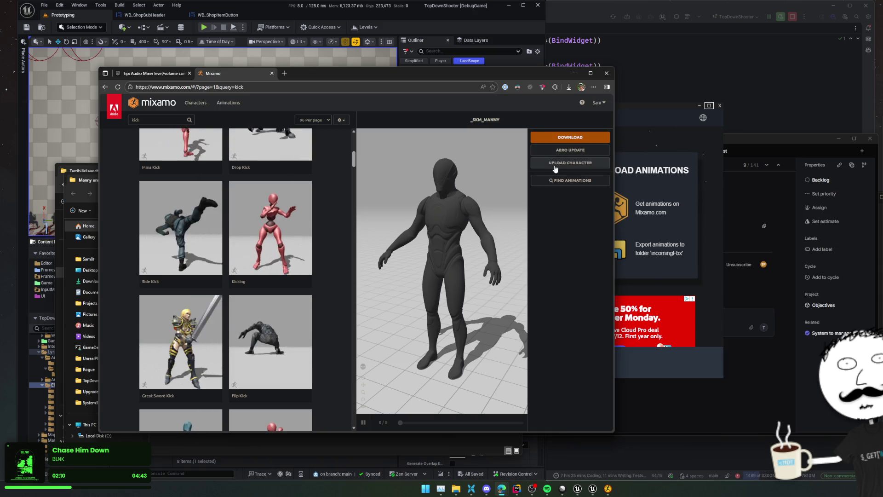
click(571, 163)
click(94, 200)
drag(269, 184, 482, 258)
mouse_move(391, 307)
mouse_down()
mouse_move(415, 303)
mouse_move(387, 237)
mouse_up()
click(696, 250)
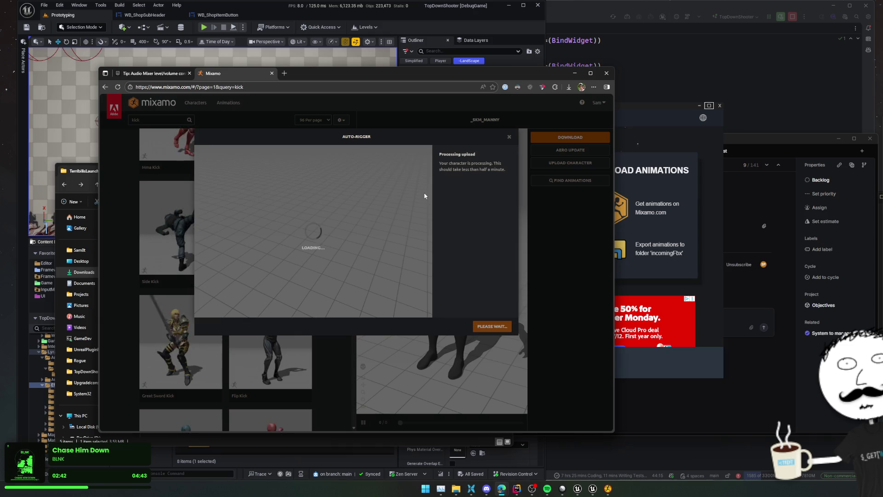
click(506, 326)
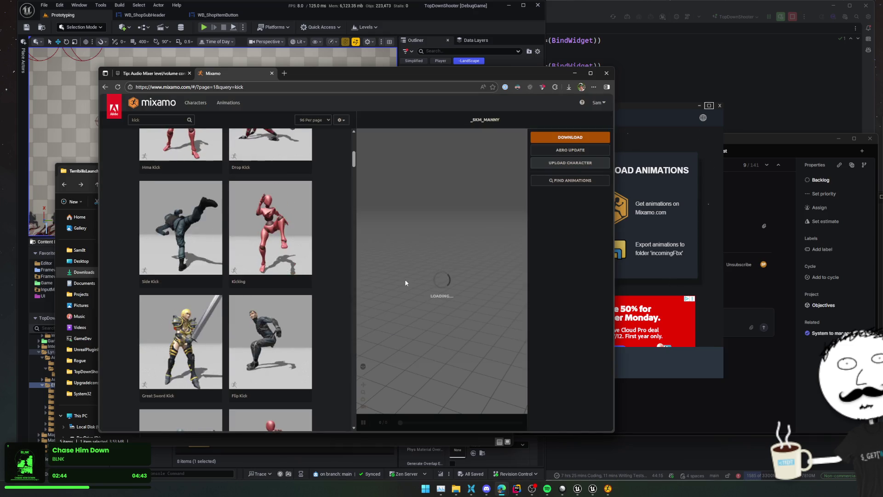
Reload Mixamo and search 'Kick' within the Combat animation genre, giving 49 results.
scroll(303, 286, down, 3)
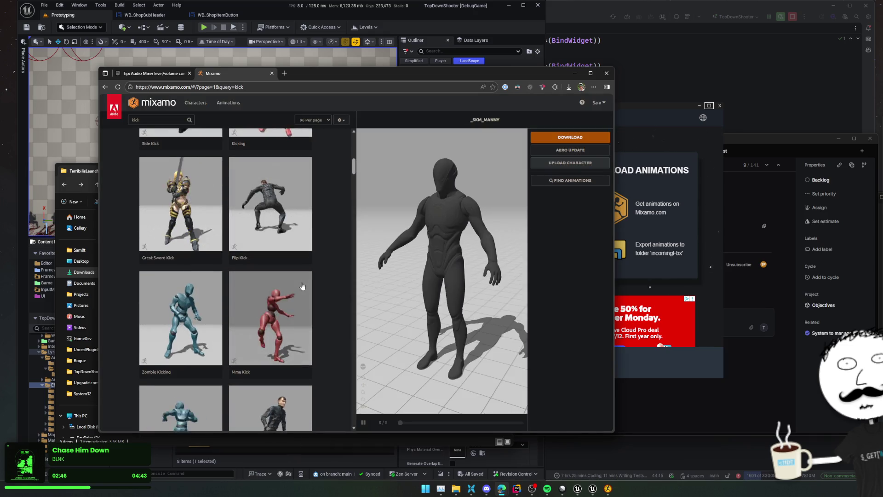
scroll(302, 286, down, 6)
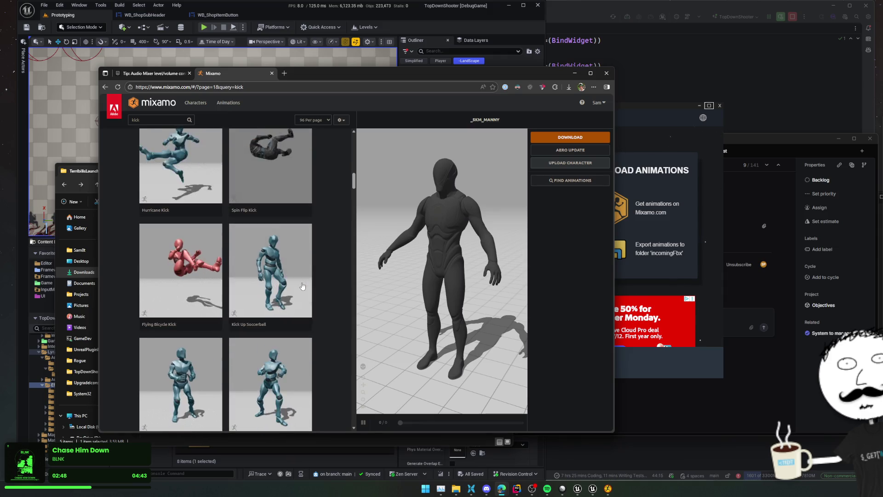
scroll(302, 287, down, 3)
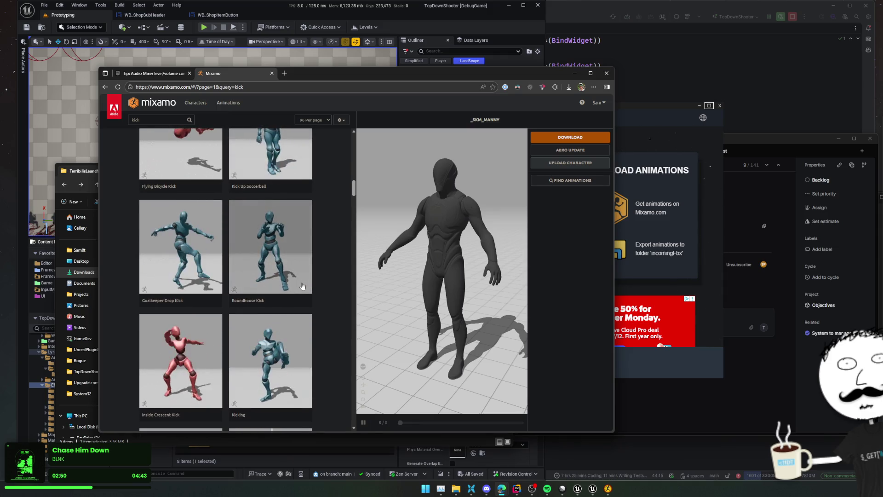
scroll(304, 285, down, 3)
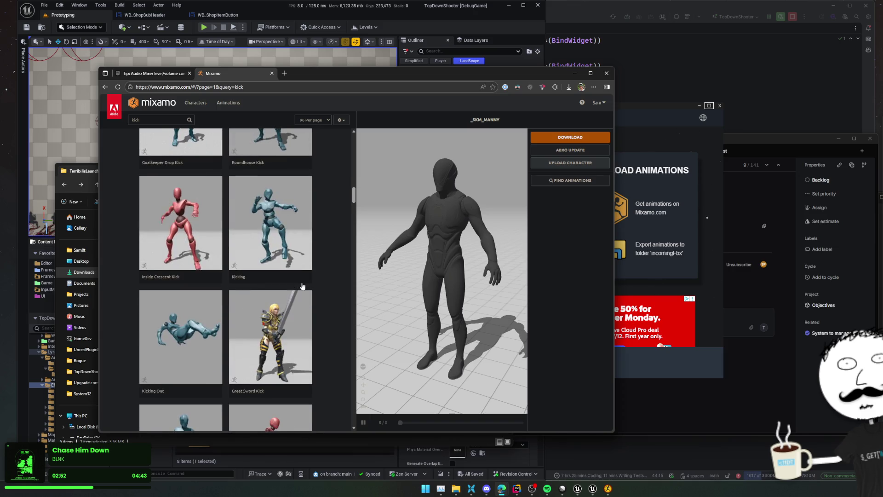
scroll(325, 278, down, 3)
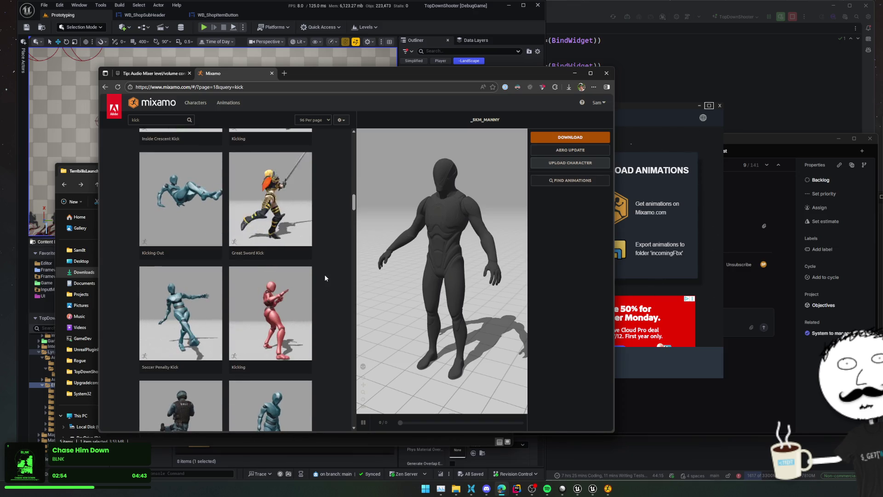
scroll(325, 277, down, 2)
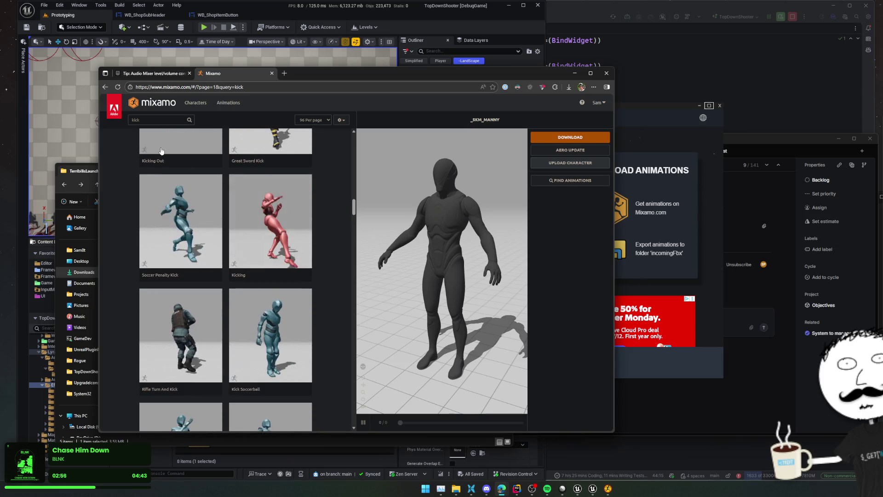
key(F5)
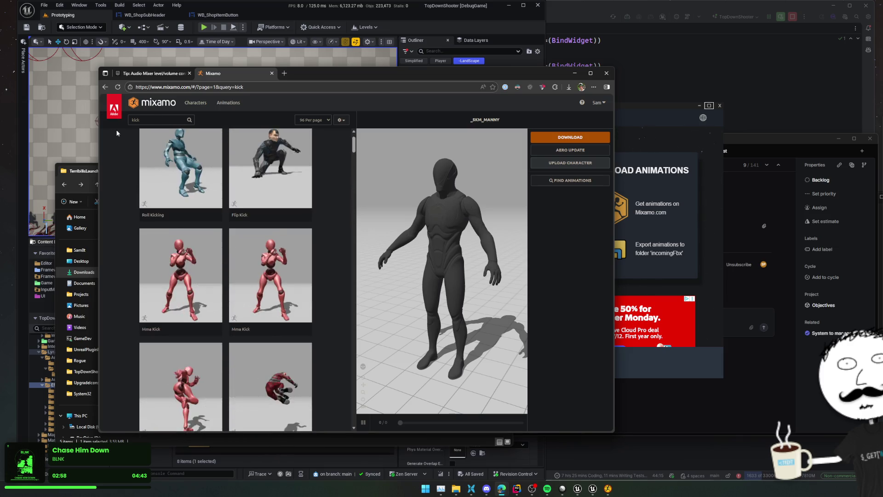
click(149, 119)
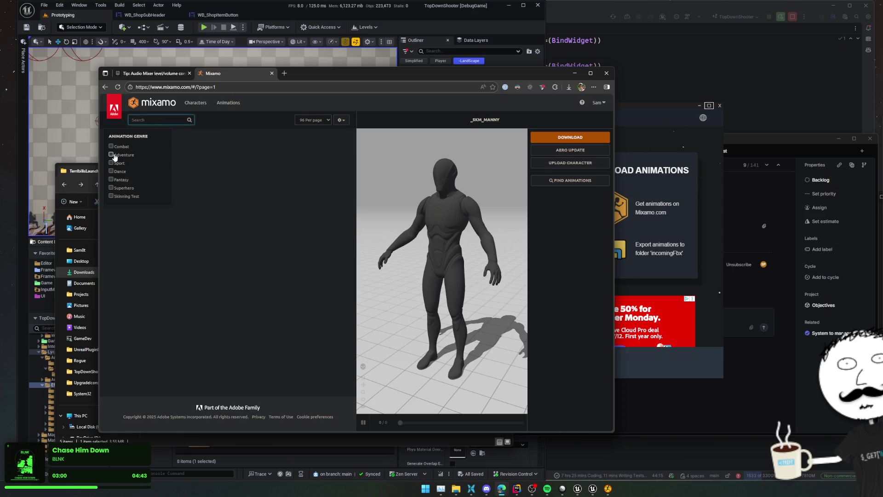
click(154, 120)
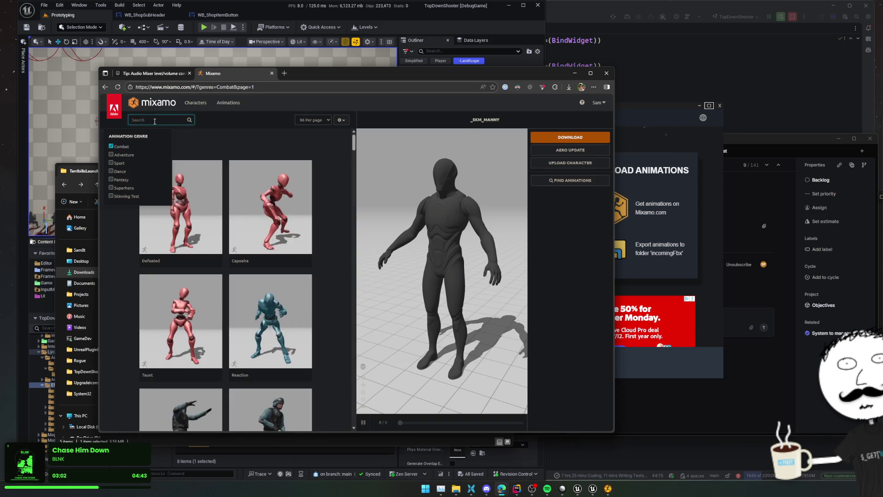
text(Kick)
key(Return)
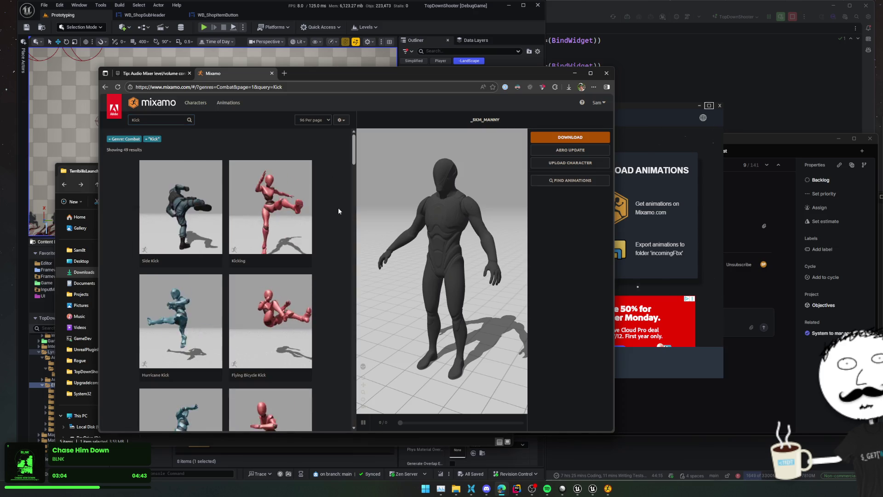
Preview the Kicking animation on the _SKM_MANNY character.
scroll(338, 210, down, 5)
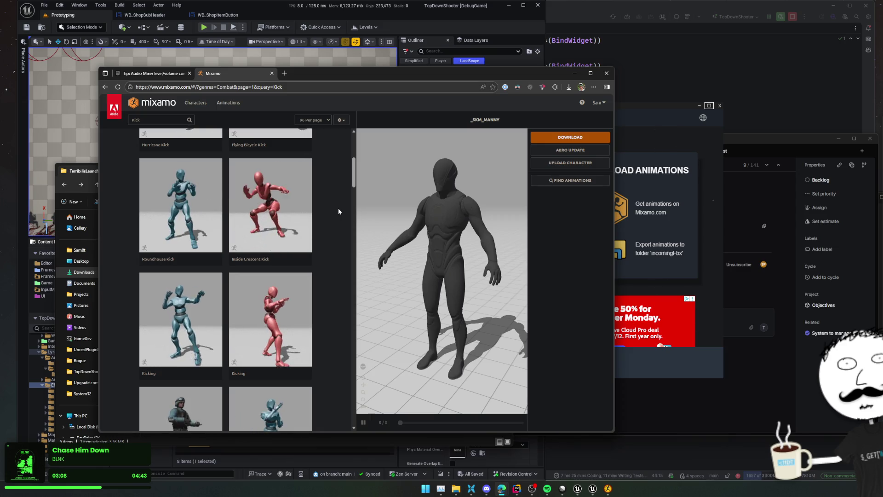
scroll(339, 210, down, 1)
scroll(338, 212, down, 3)
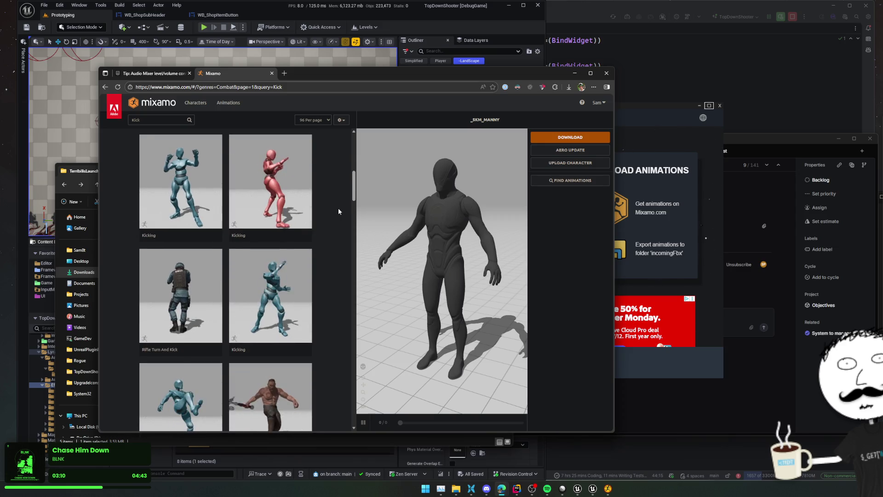
scroll(338, 211, down, 1)
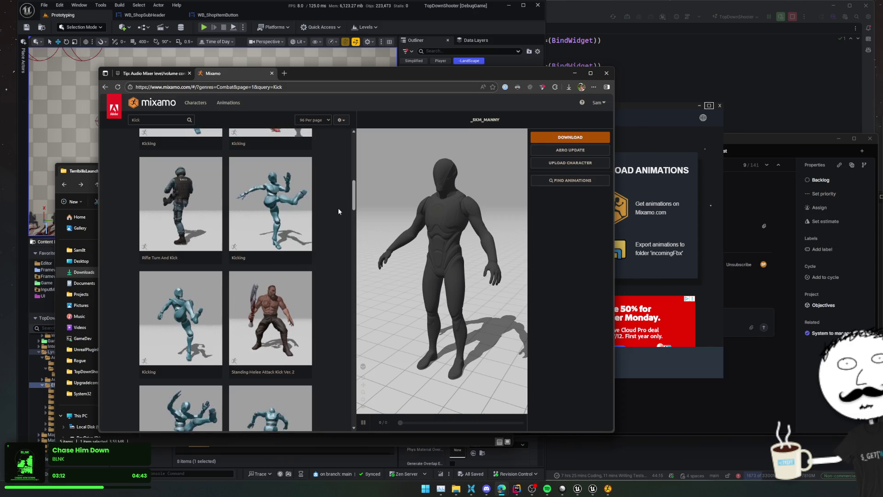
click(287, 210)
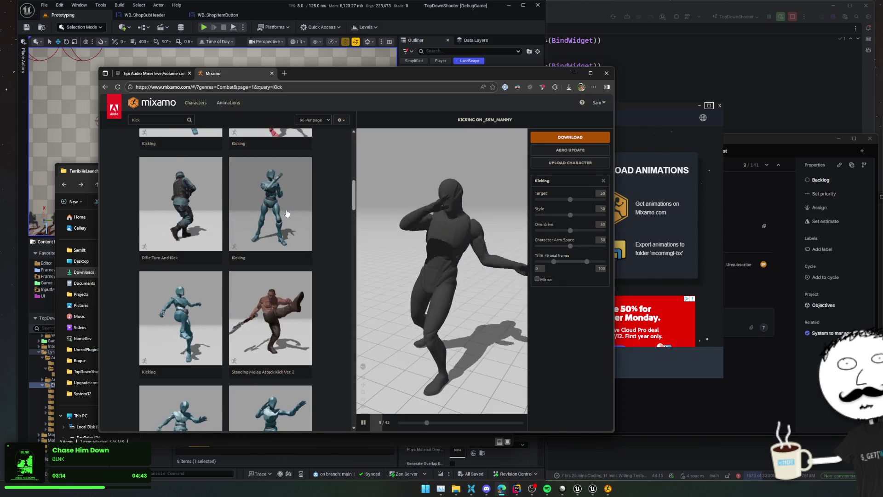
Compare the Kicking variants and Knee Kick Lead by previewing them on Manny.
scroll(294, 213, down, 3)
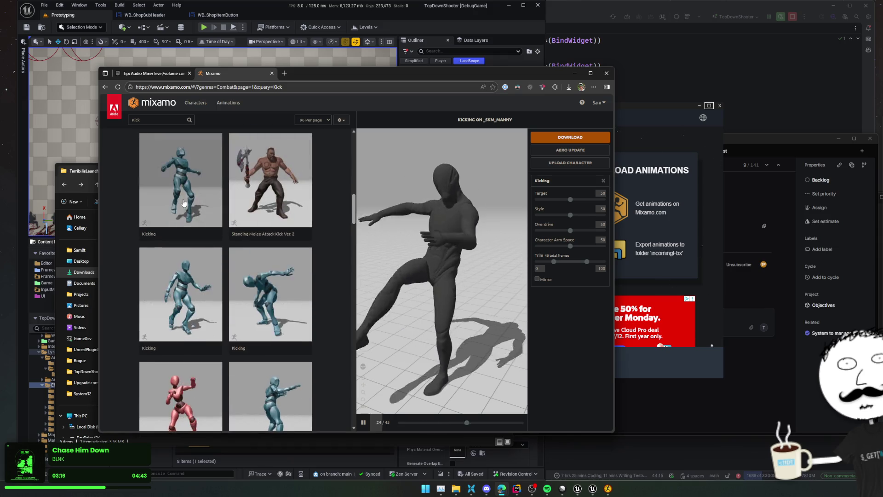
click(183, 203)
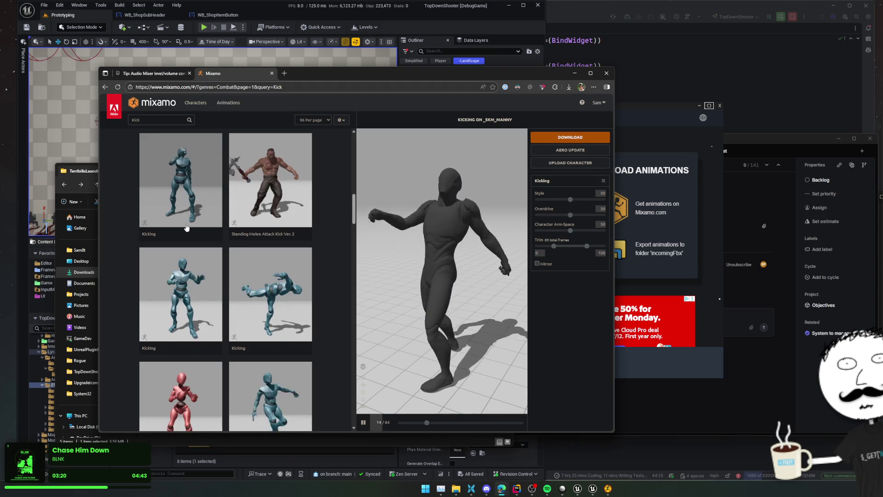
scroll(187, 227, down, 1)
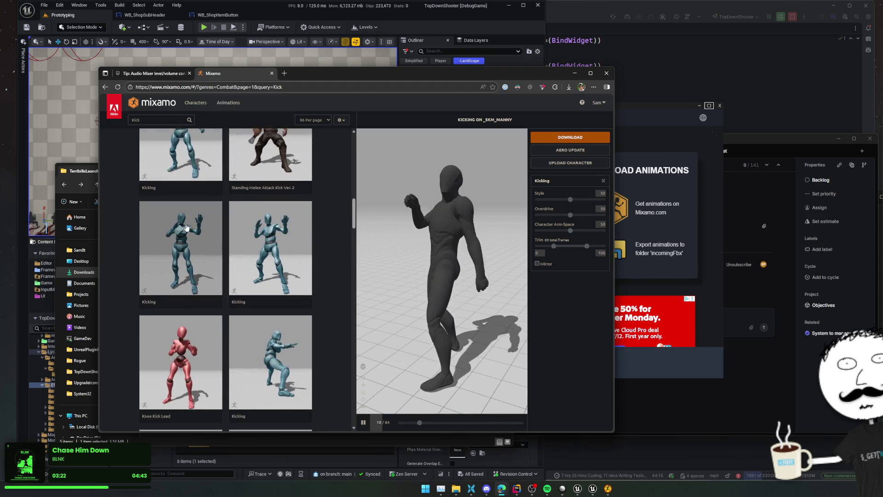
scroll(186, 227, down, 2)
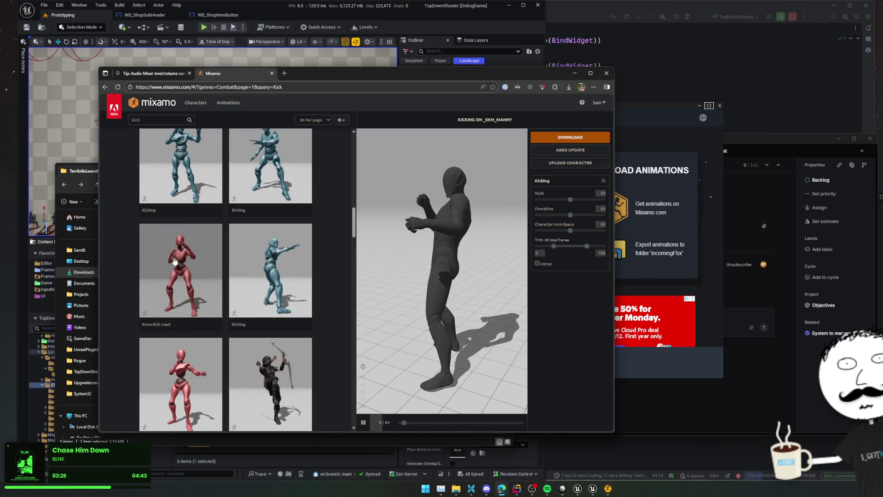
scroll(175, 260, down, 2)
click(190, 209)
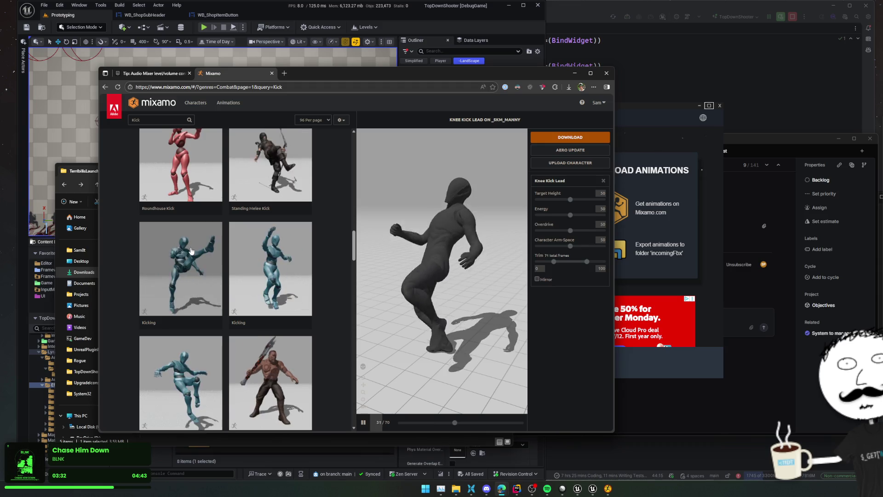
click(191, 251)
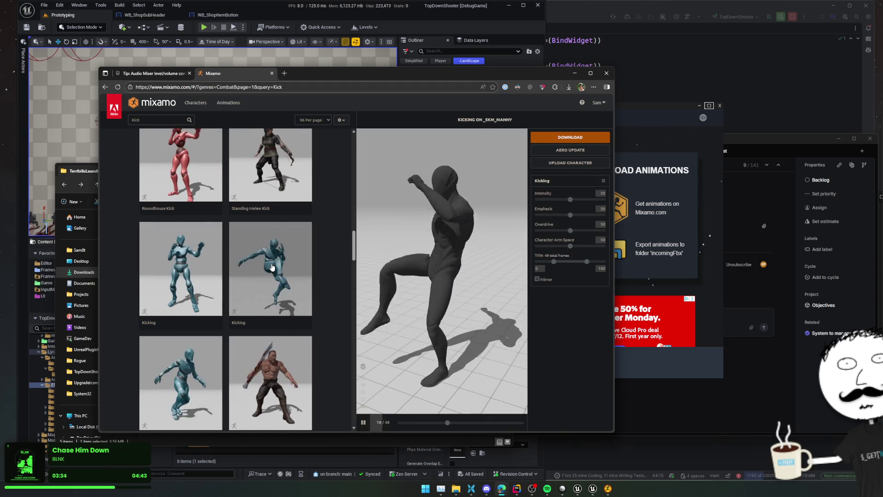
click(272, 268)
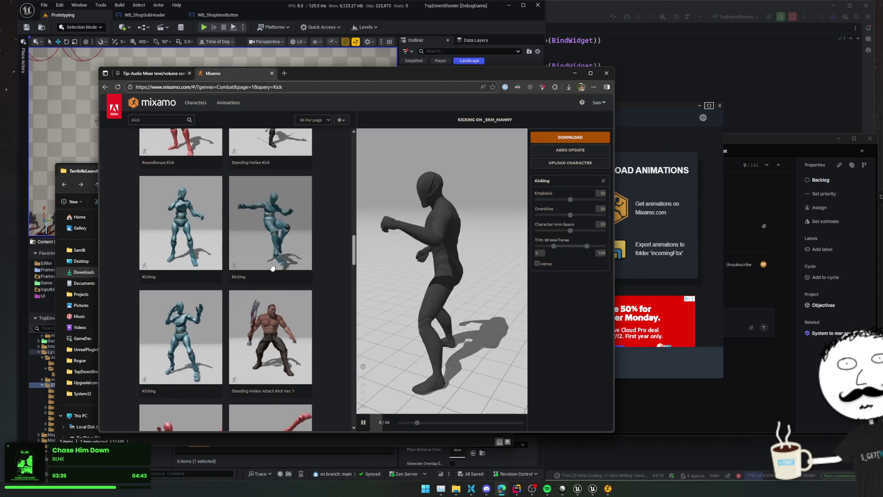
Preview Standing Melee Attack Kick Ver. 1 on Manny and look through remaining results.
scroll(272, 267, down, 3)
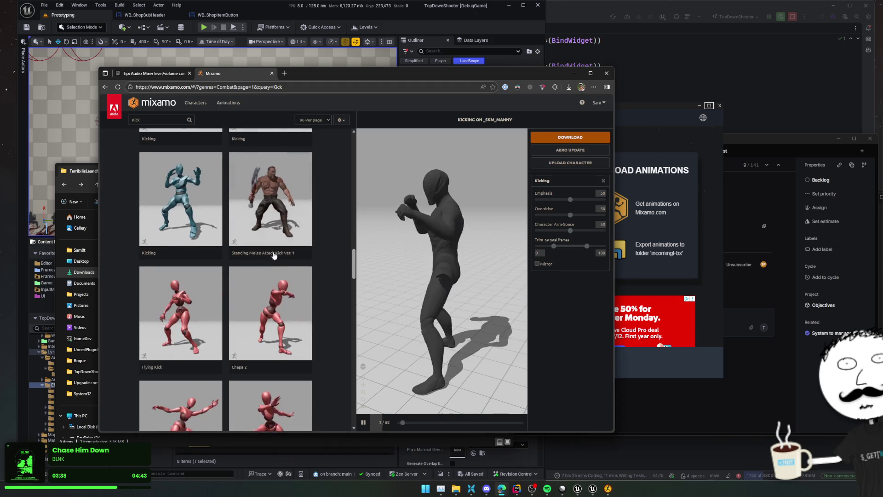
click(278, 226)
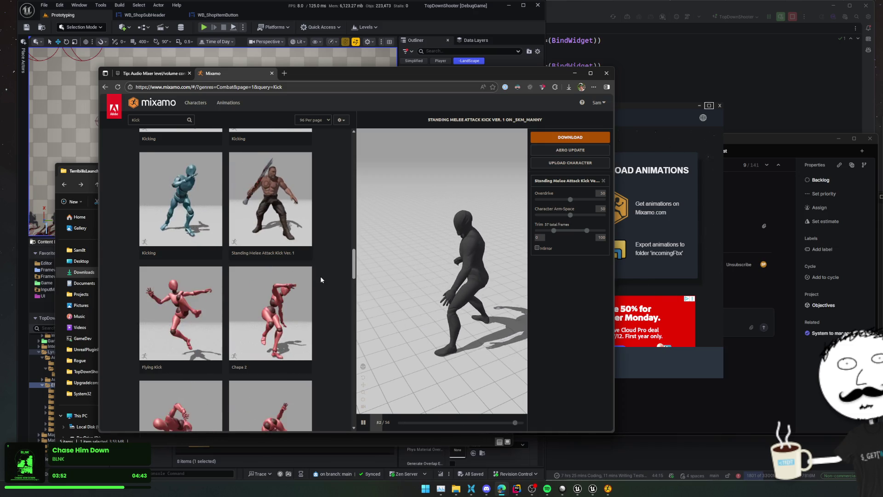
scroll(320, 276, down, 2)
scroll(321, 275, down, 5)
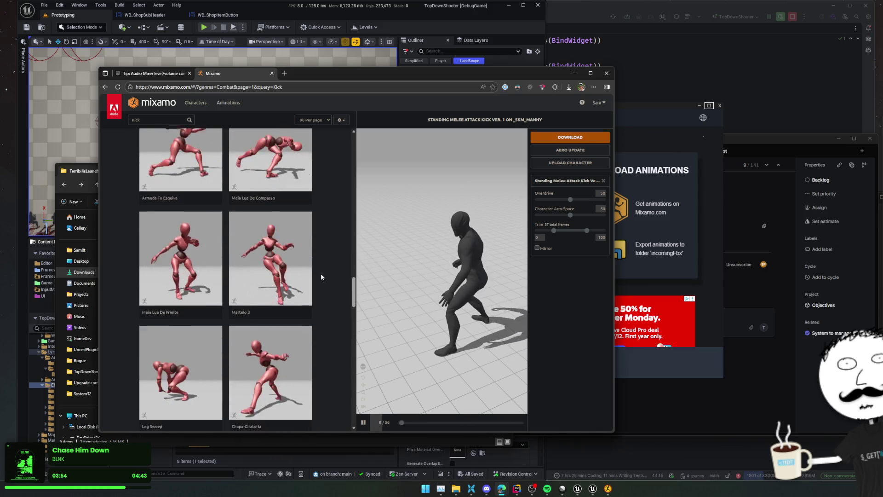
scroll(321, 272, down, 5)
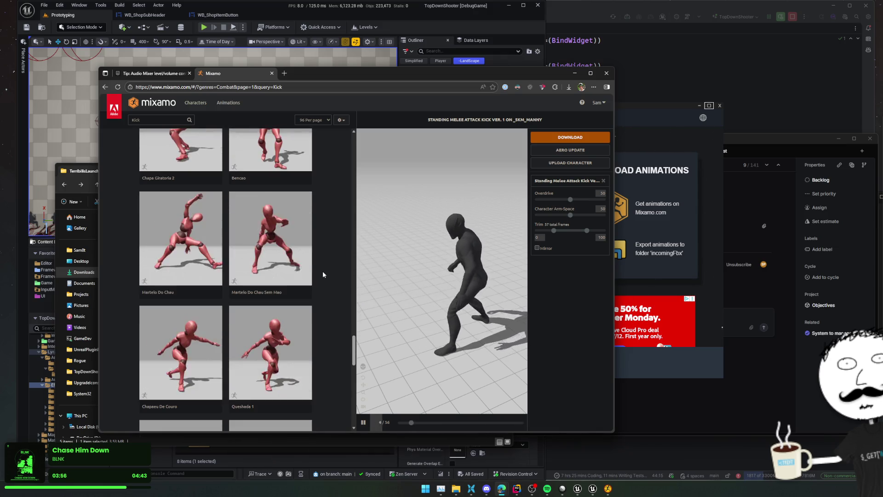
scroll(323, 271, down, 5)
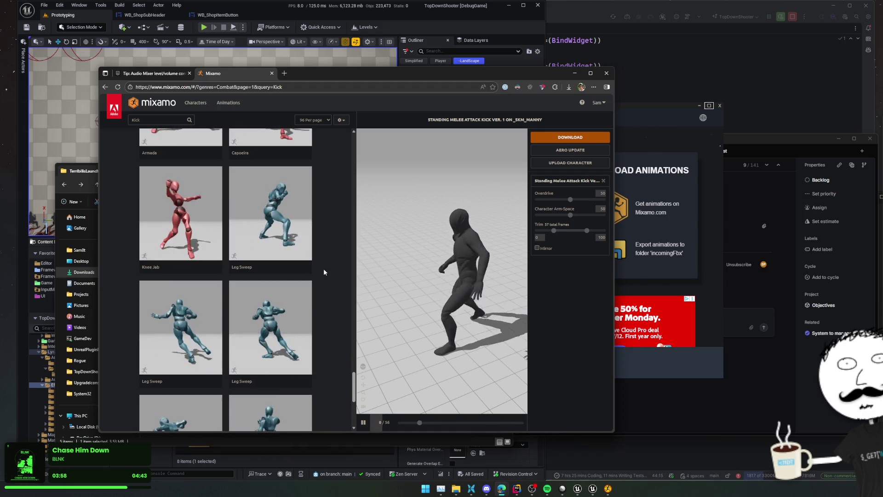
scroll(323, 272, down, 1)
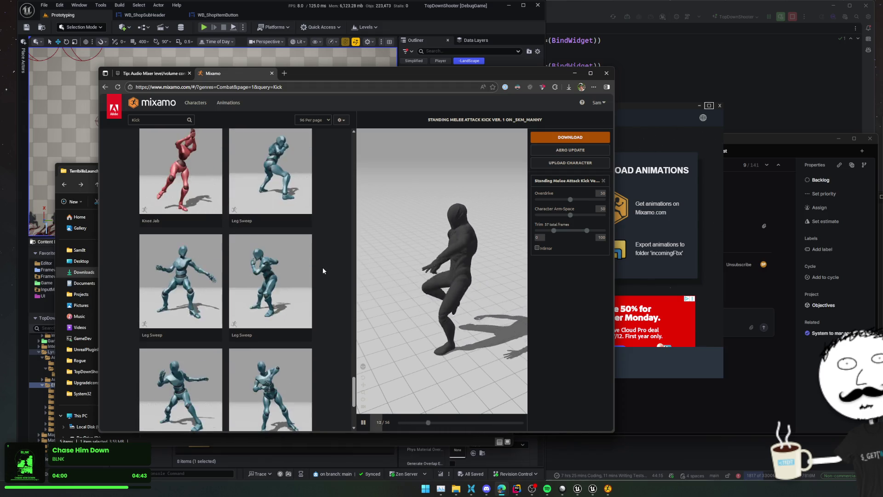
scroll(323, 270, down, 4)
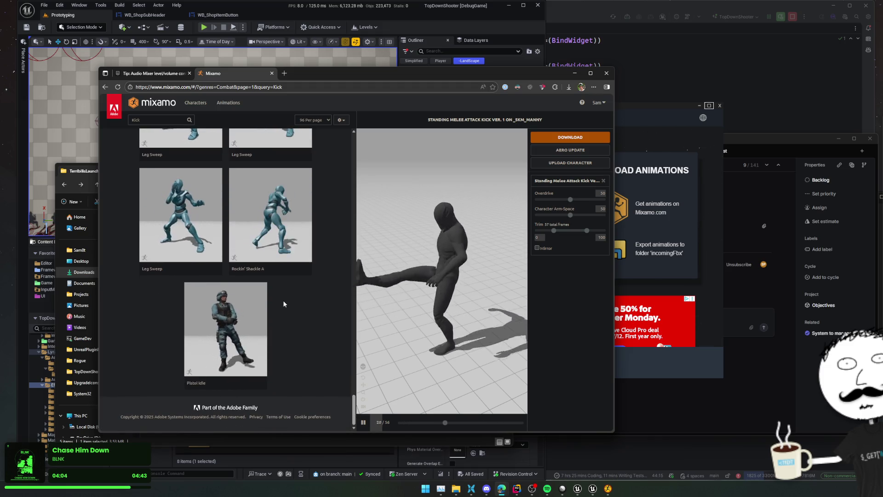
scroll(321, 284, down, 3)
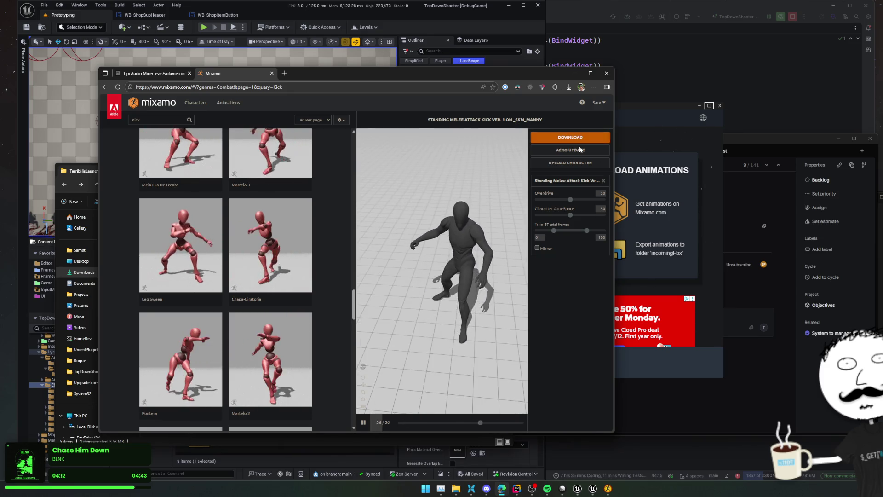
Set Character Arm-Space to 12 and leave Overdrive at its default 50.
mouse_move(570, 215)
mouse_down()
mouse_move(597, 218)
mouse_move(546, 221)
mouse_up()
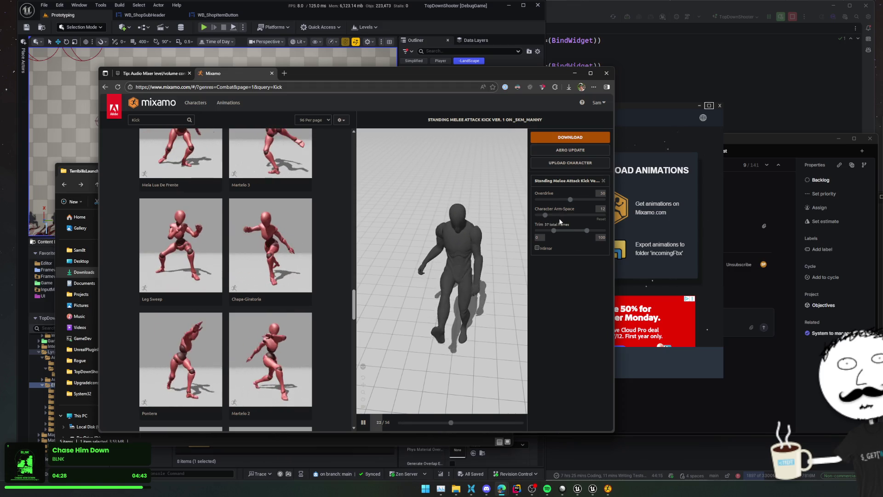
drag(569, 201, 604, 201)
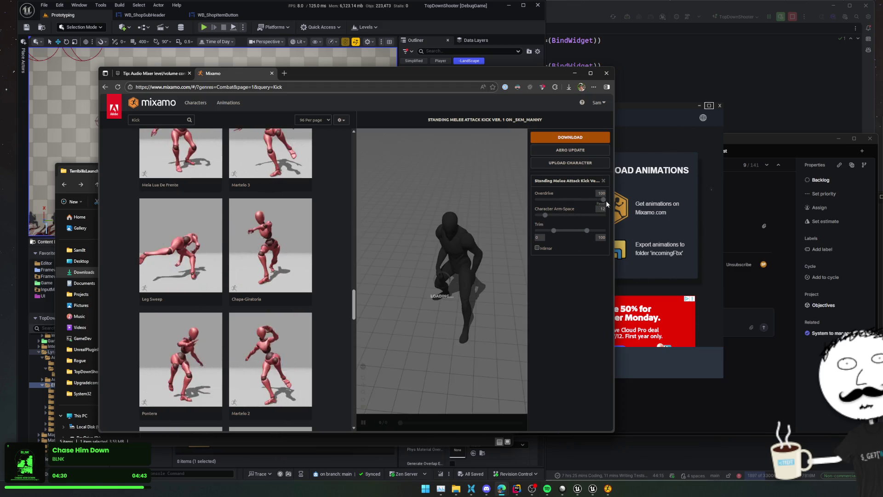
drag(604, 201, 560, 200)
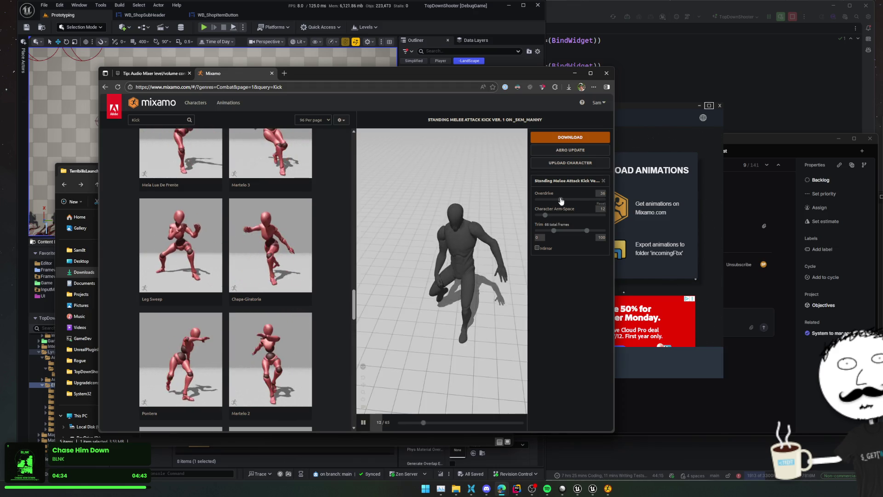
click(601, 204)
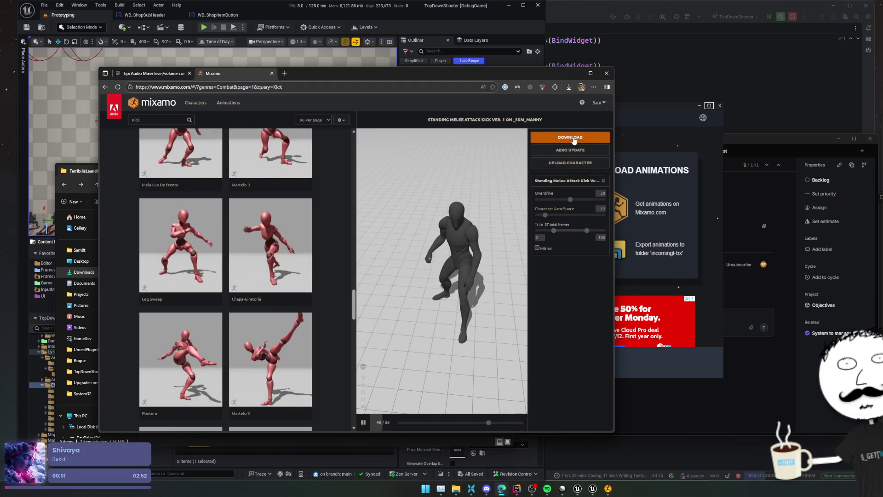
Download the kick as FBX Binary, Without Skin, at 30 fps.
click(597, 138)
click(318, 167)
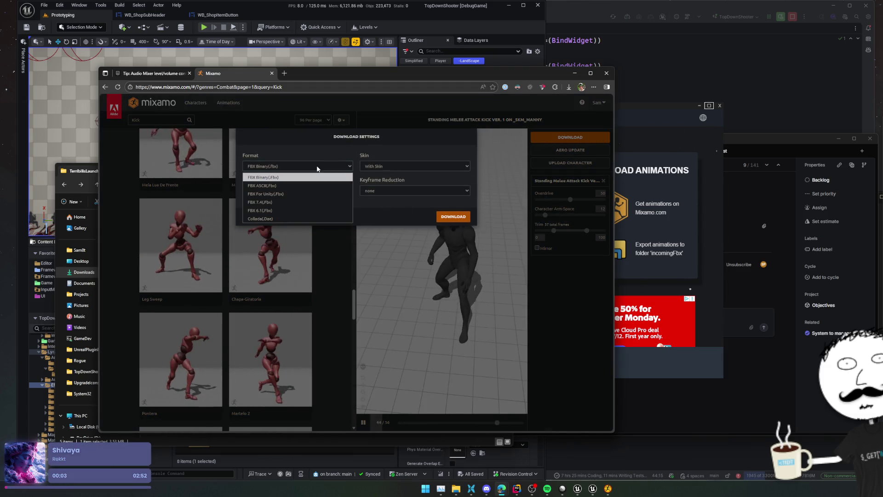
click(318, 177)
click(379, 167)
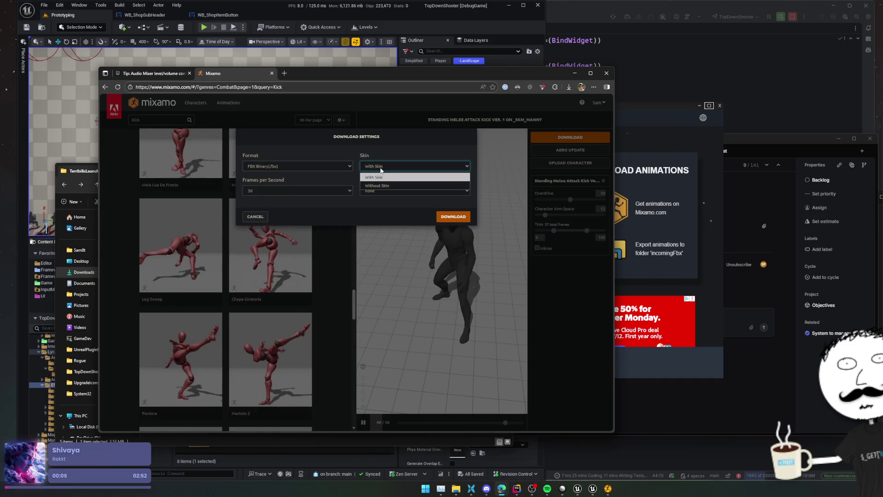
click(383, 186)
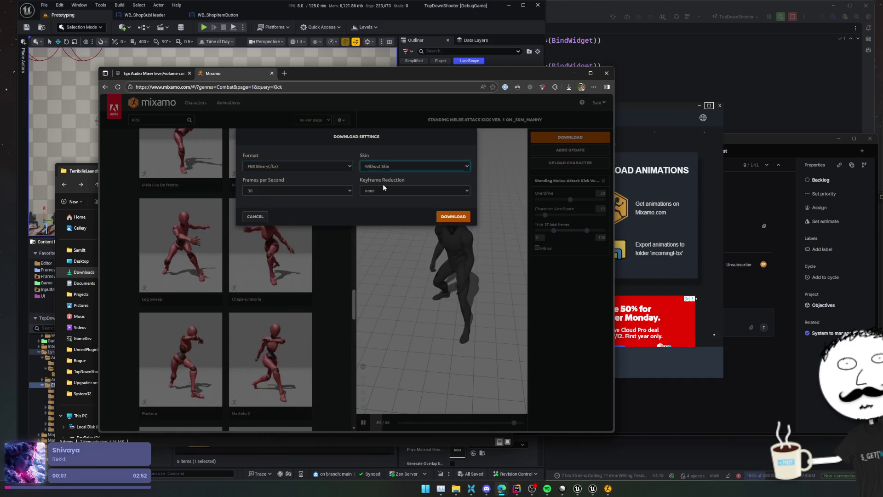
click(343, 191)
click(313, 217)
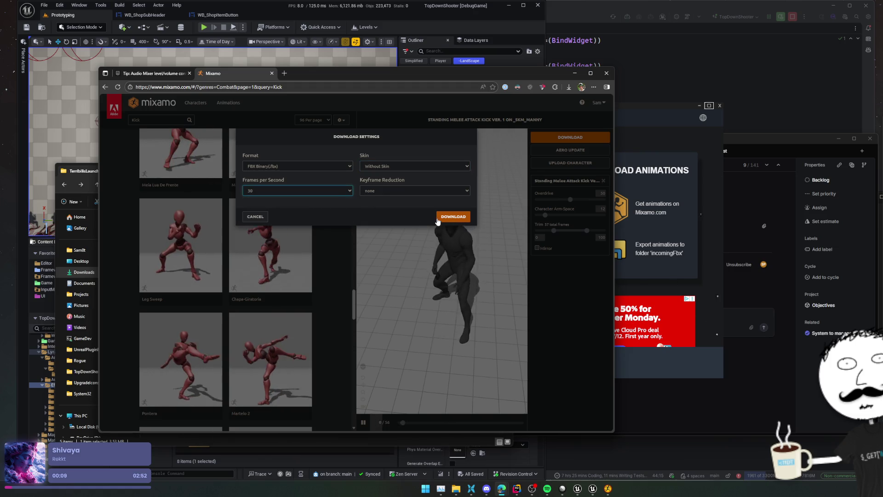
click(443, 217)
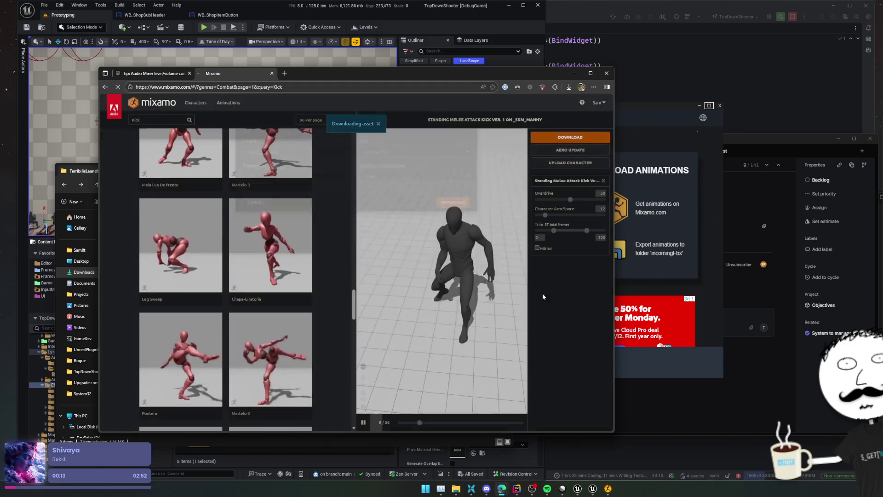
click(649, 253)
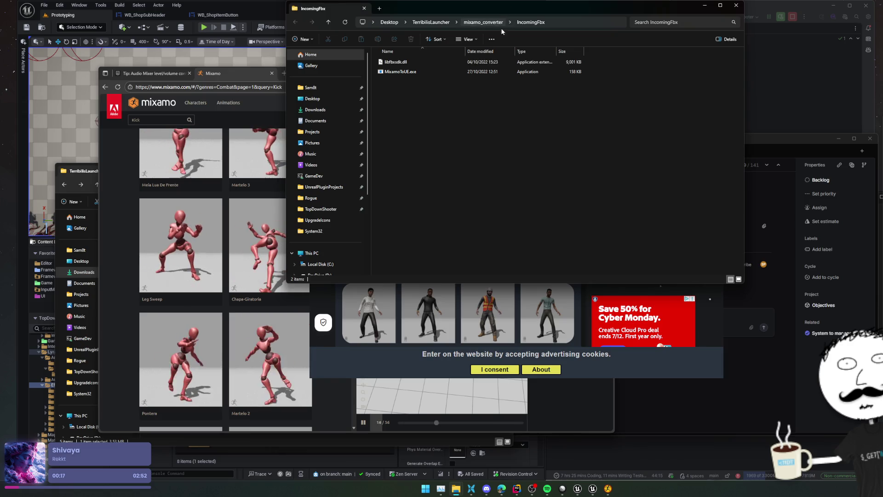
Move the downloaded kick FBX from the browser's downloads into the IncomingFbx folder.
drag(425, 15, 648, 142)
click(569, 87)
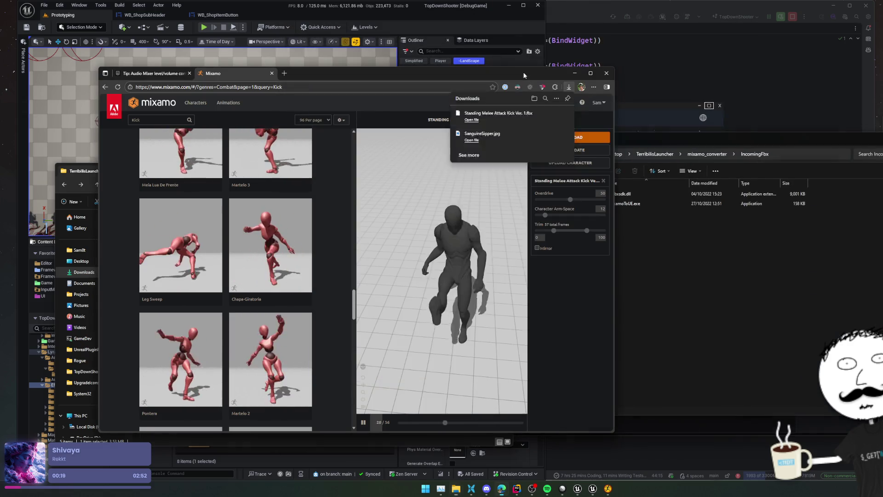
mouse_move(537, 122)
mouse_down()
mouse_move(591, 149)
mouse_move(690, 262)
mouse_move(698, 252)
mouse_up()
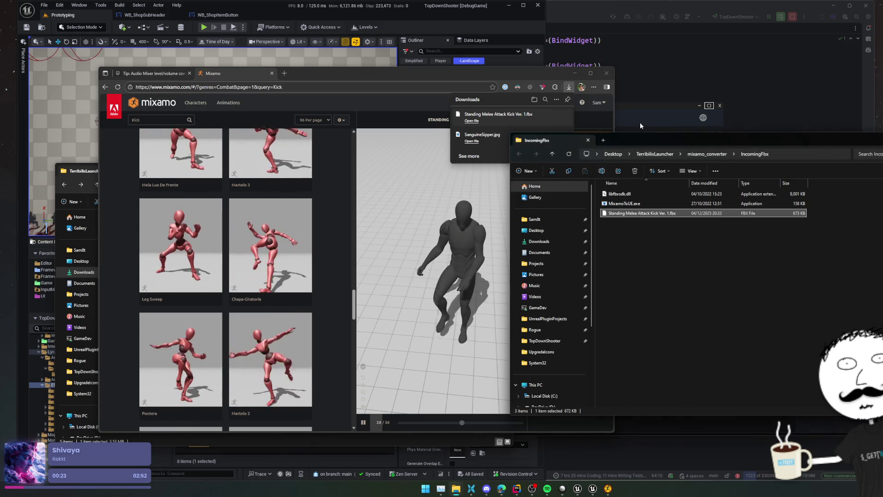
Accept cookies in Mixamo Converter and convert the kick to StandingMeleeAttackKickVer.1 UE.fbx.
click(638, 124)
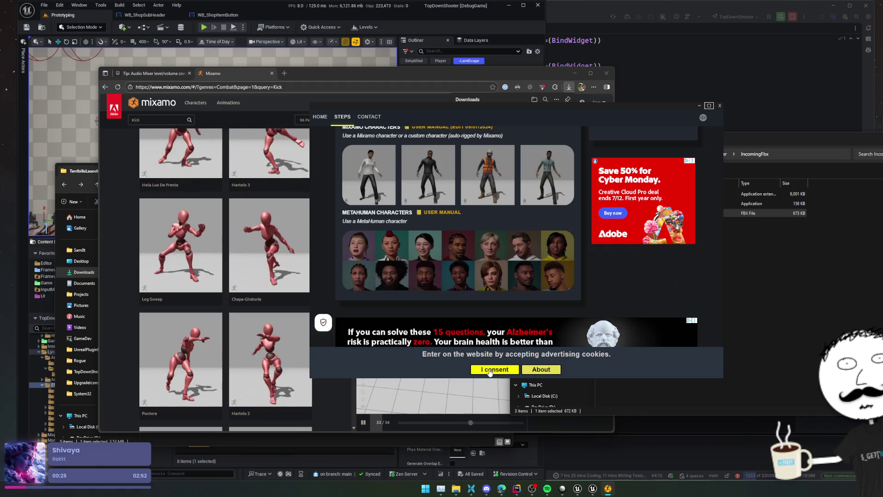
click(490, 369)
scroll(460, 335, down, 5)
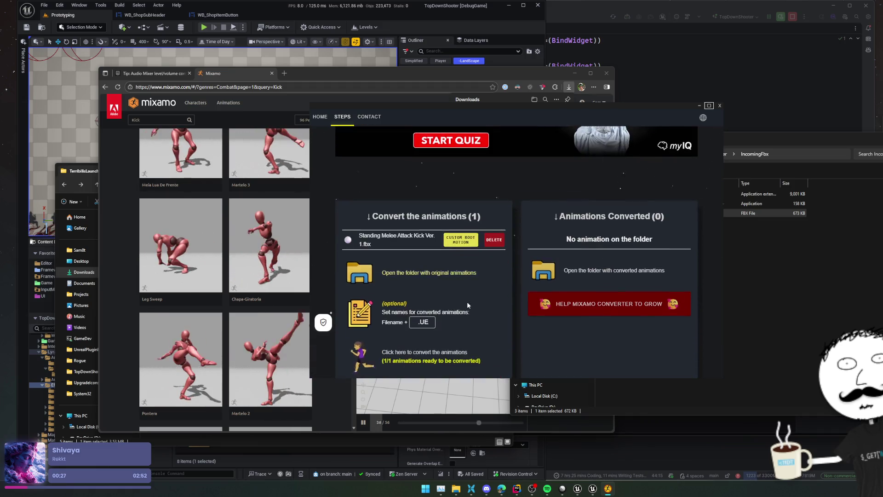
scroll(468, 304, down, 1)
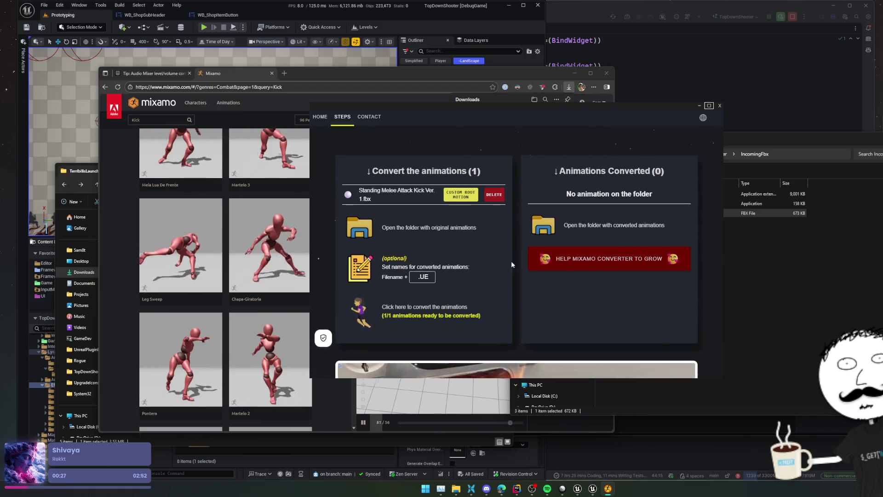
click(484, 301)
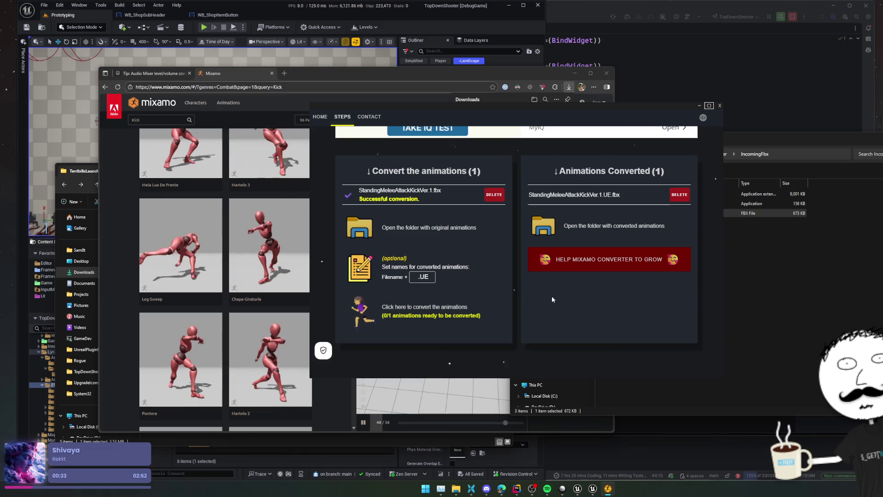
click(596, 239)
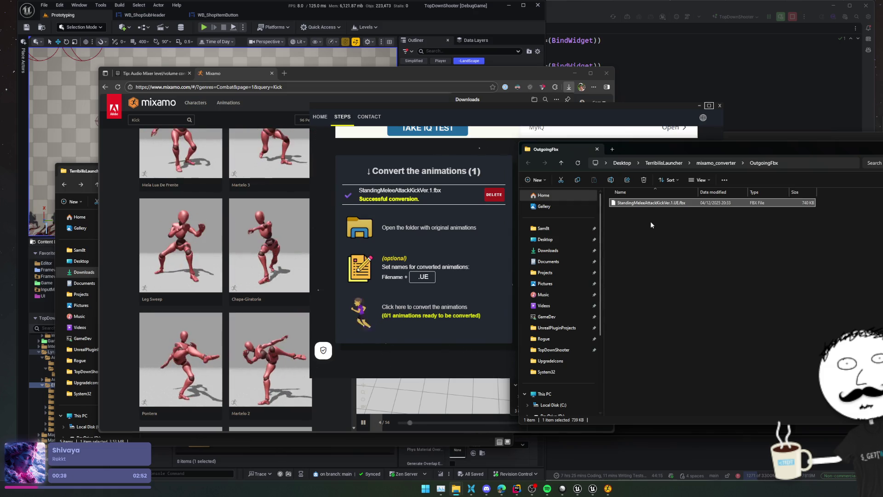
Rename the converted kick file in OutgoingFbx to AS_Kick.fbx.
click(643, 204)
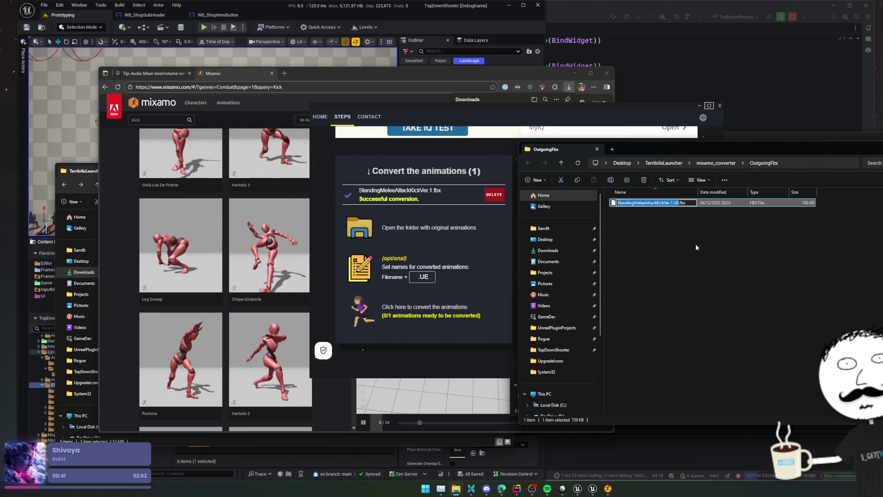
key(Home)
text(AS_)
key(shift+Right)
key(shift+Right)
key(shift+Right)
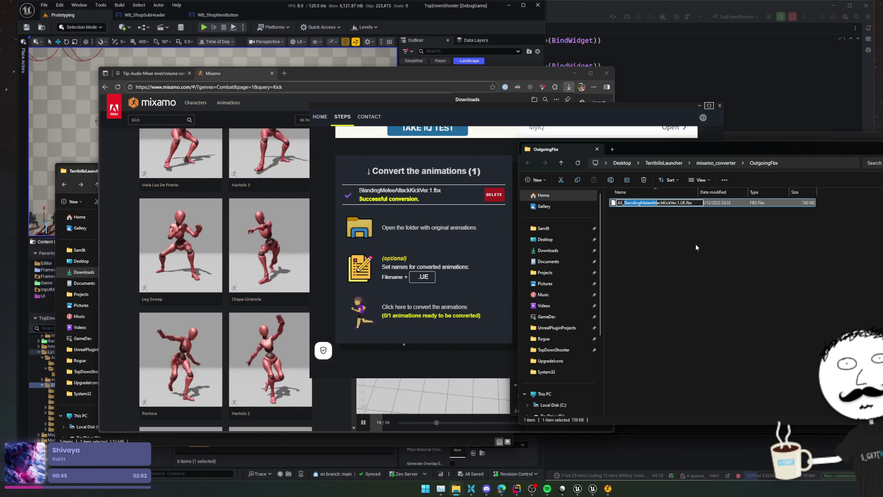
key(shift+Right)
key(shift+Right)
key(shift+Right)
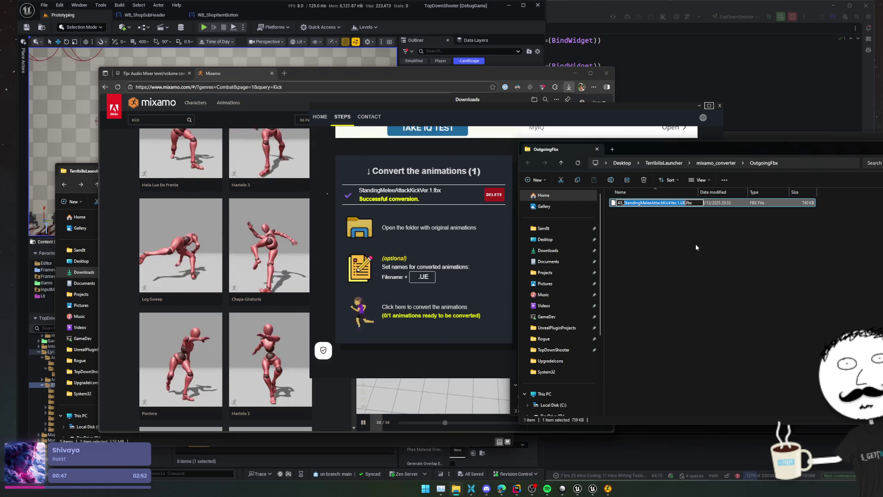
text(Kick)
key(Return)
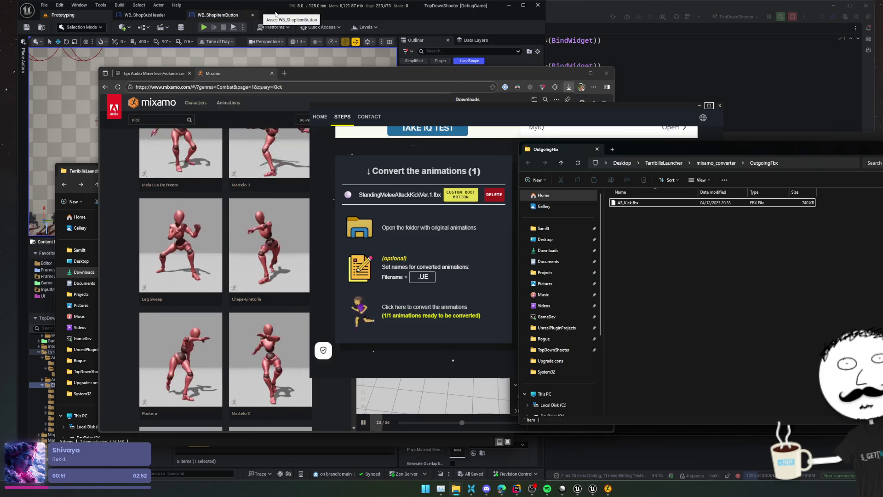
click(275, 14)
scroll(70, 381, up, 2)
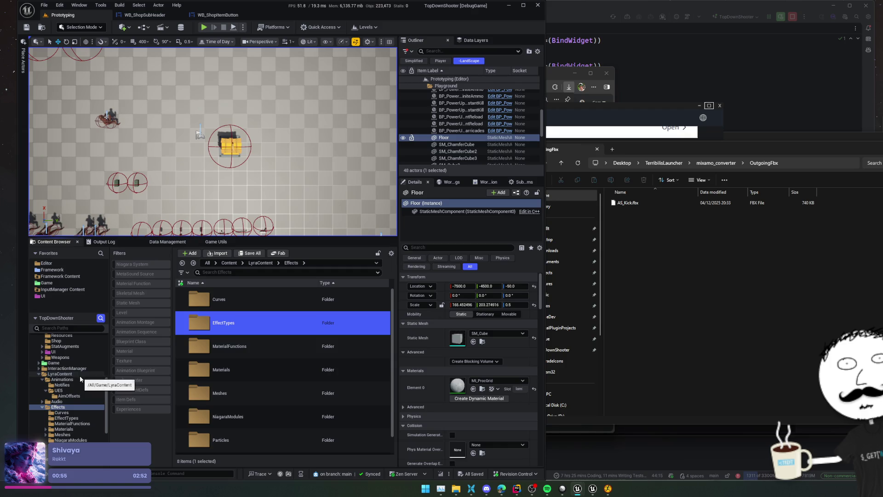
In the Content Browser, open Game > QuantumCharacter > Animations.
scroll(79, 376, up, 3)
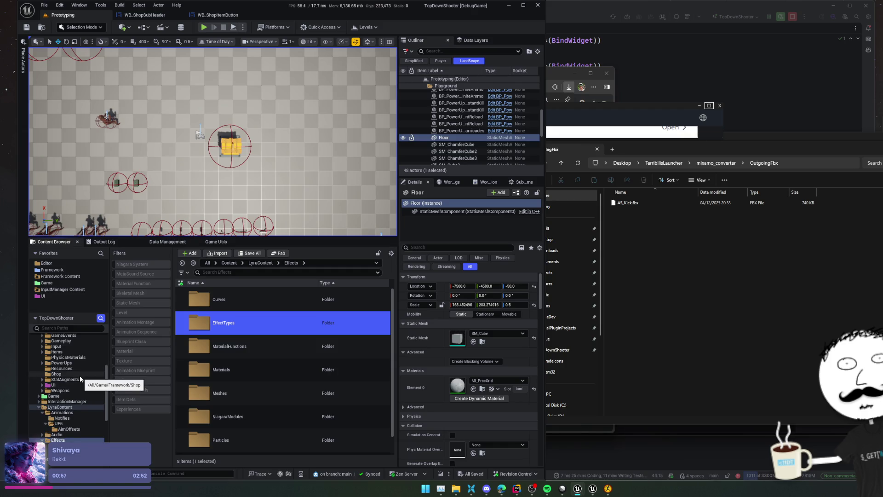
scroll(79, 375, up, 1)
scroll(80, 376, down, 5)
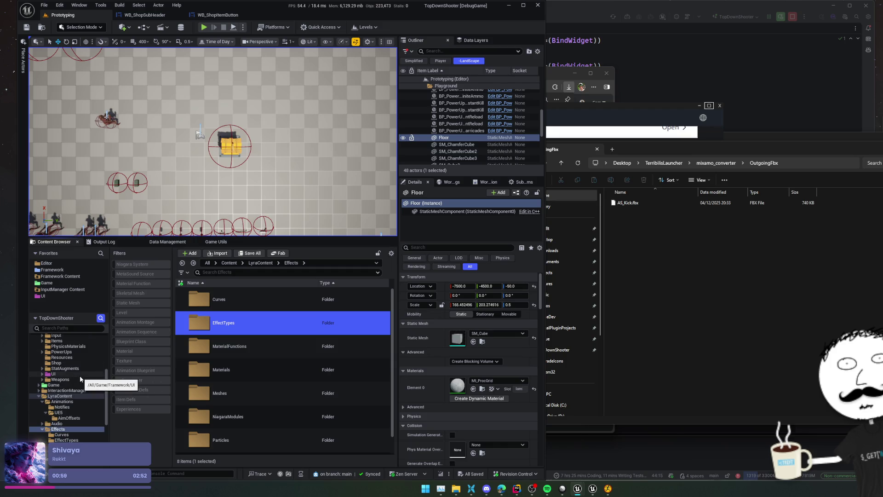
scroll(80, 375, up, 2)
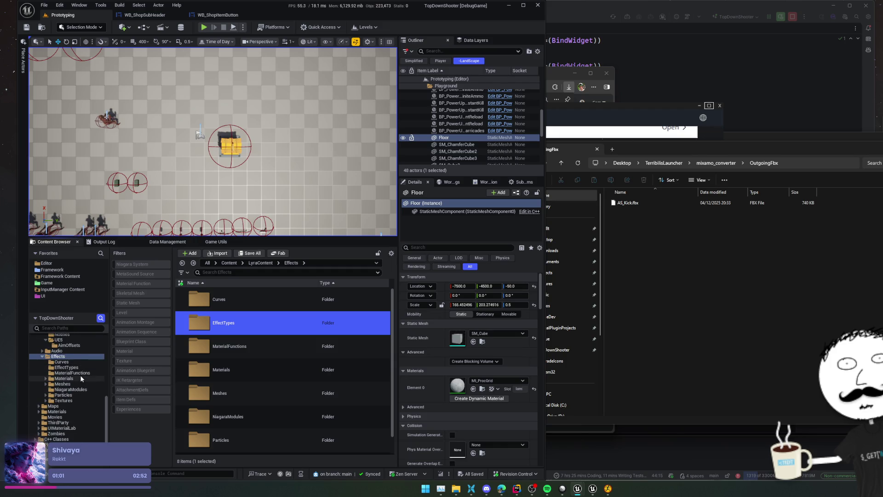
scroll(80, 375, up, 5)
scroll(80, 375, up, 5)
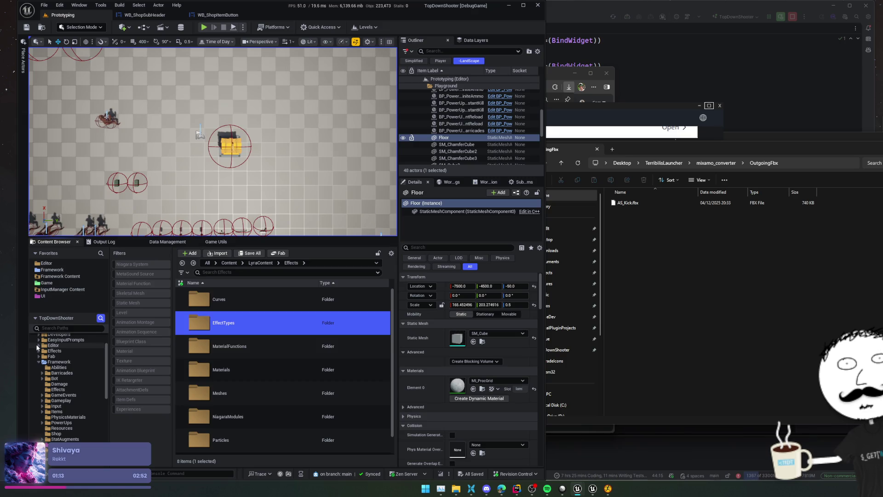
scroll(77, 385, down, 8)
scroll(80, 387, down, 5)
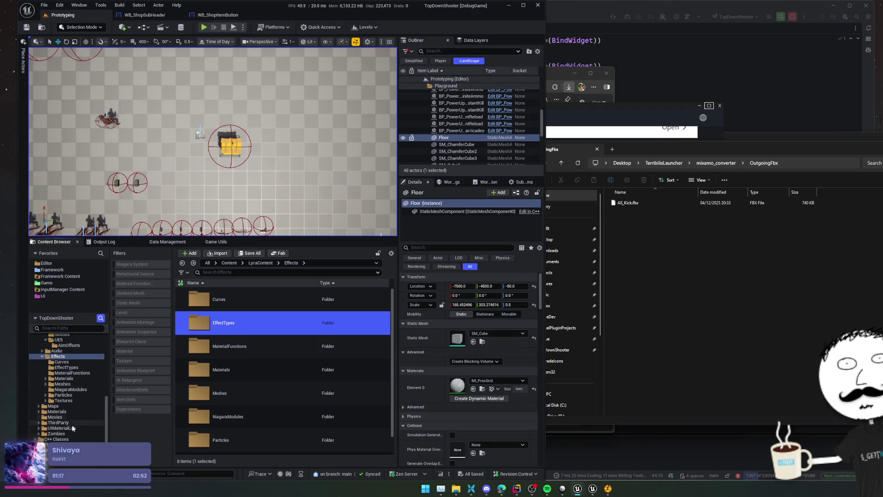
scroll(71, 423, up, 5)
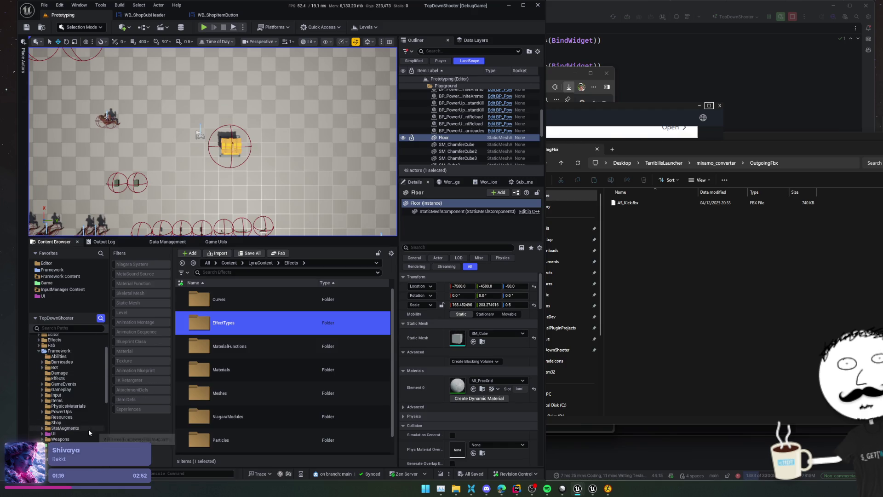
scroll(87, 429, up, 5)
double_click(59, 384)
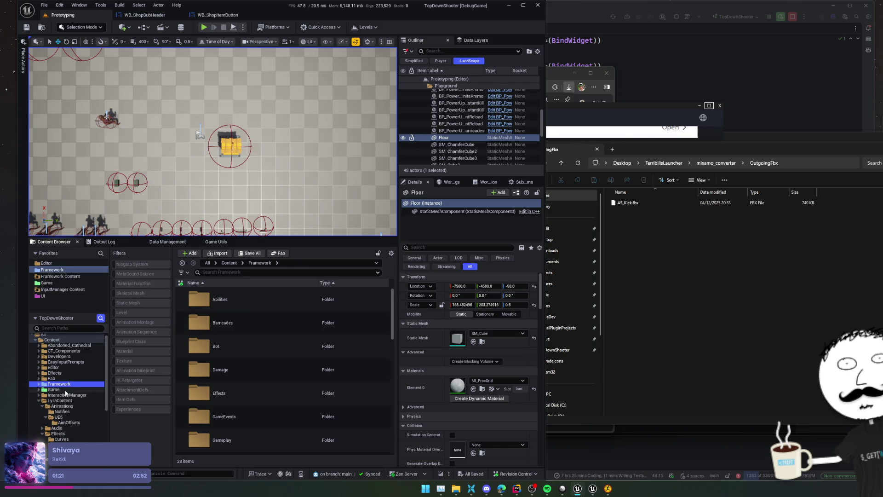
click(65, 390)
click(266, 322)
click(234, 396)
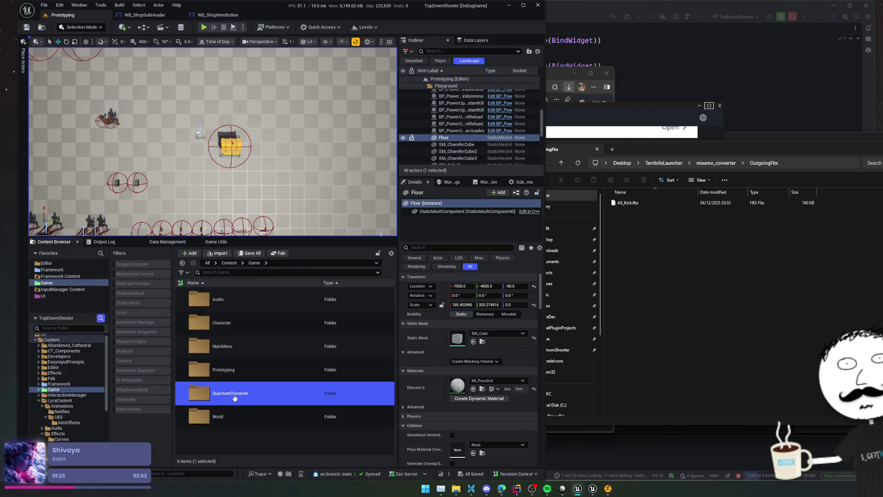
double_click(235, 394)
double_click(235, 299)
Drag AS_Kick.fbx from Explorer into the Animations folder to import it.
double_click(239, 299)
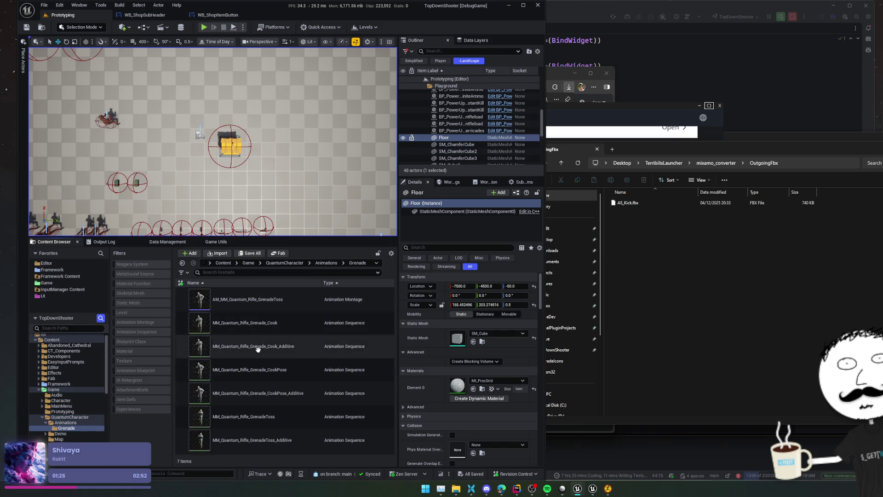
mouse_move(328, 348)
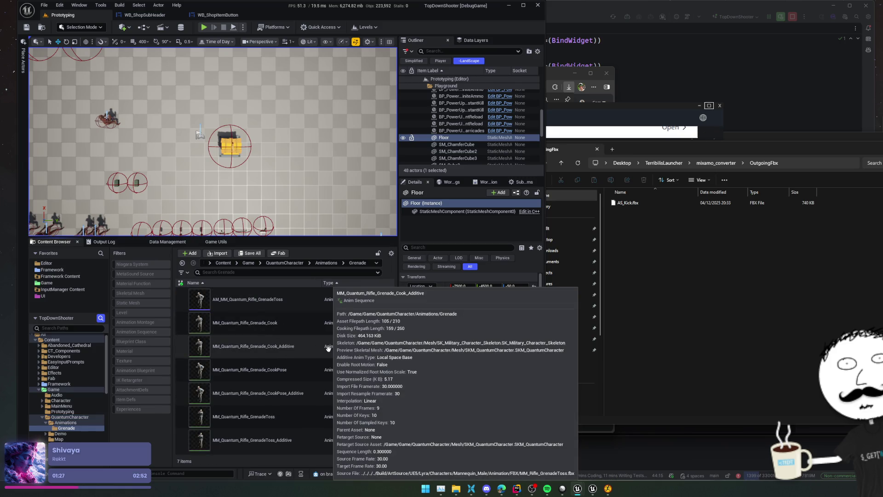
key(alt+Left)
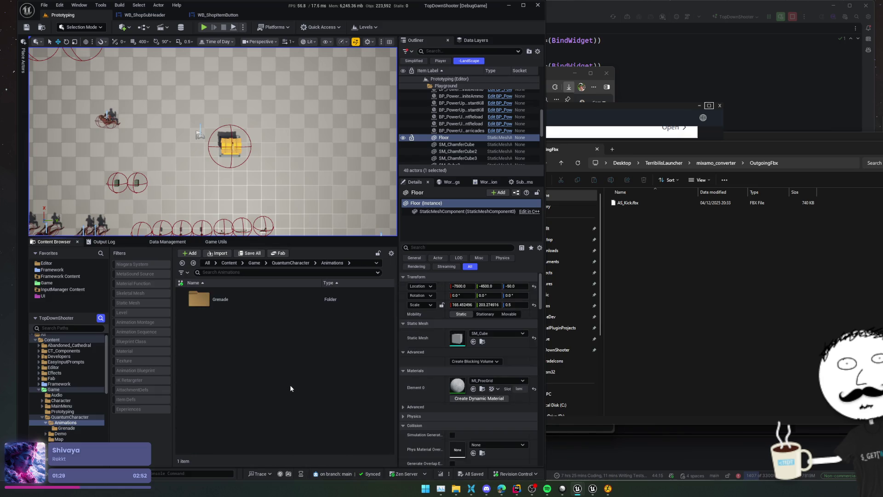
click(685, 317)
drag(459, 355, 271, 355)
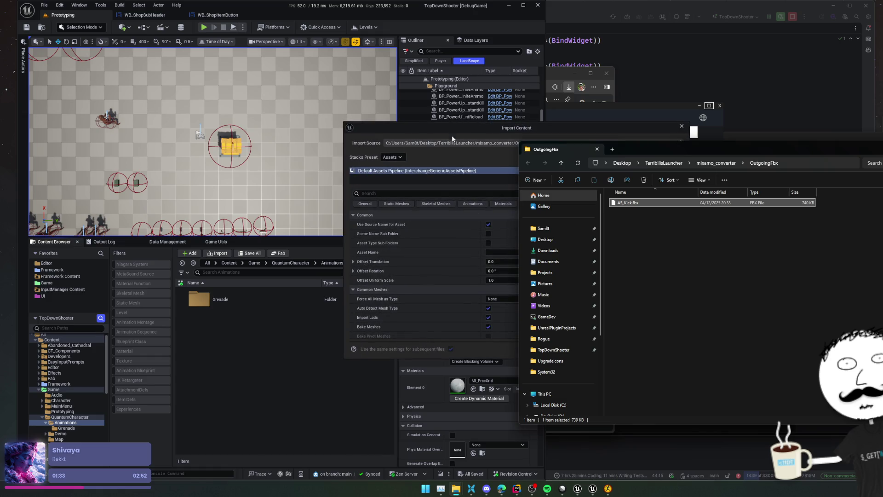
Place the Import Content options beside the converter's UE5 import guide.
click(452, 136)
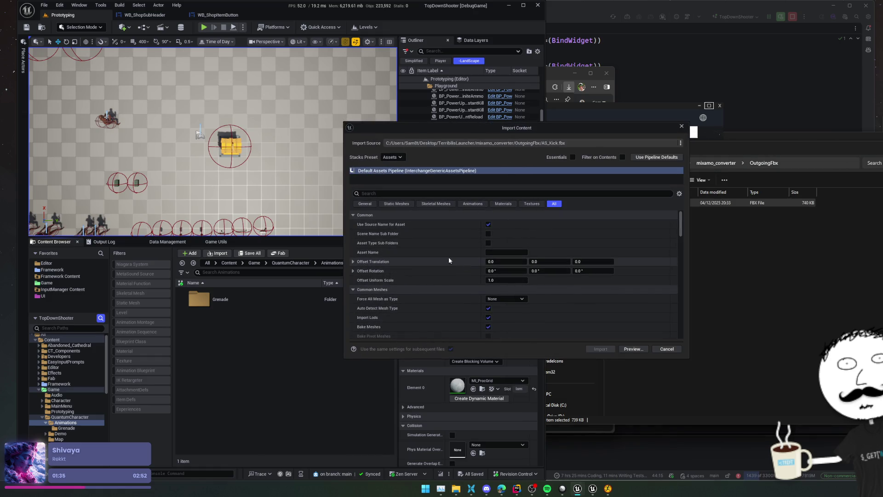
scroll(448, 257, down, 1)
scroll(437, 241, down, 5)
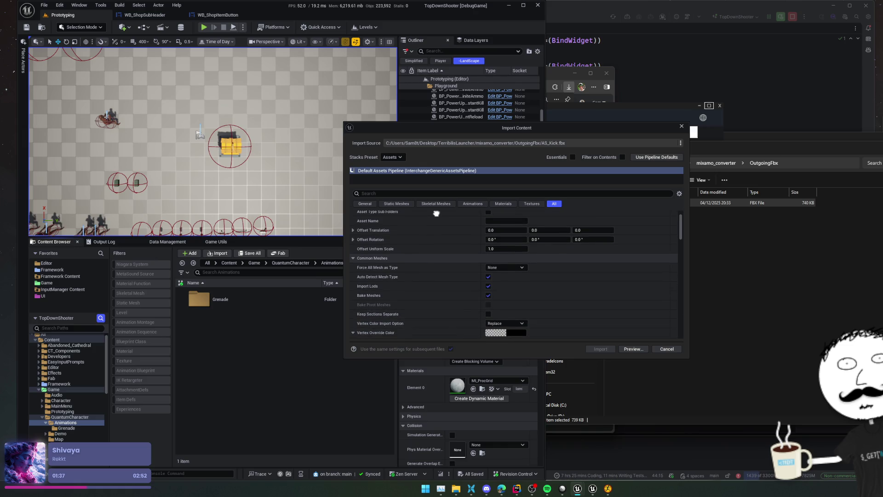
click(585, 117)
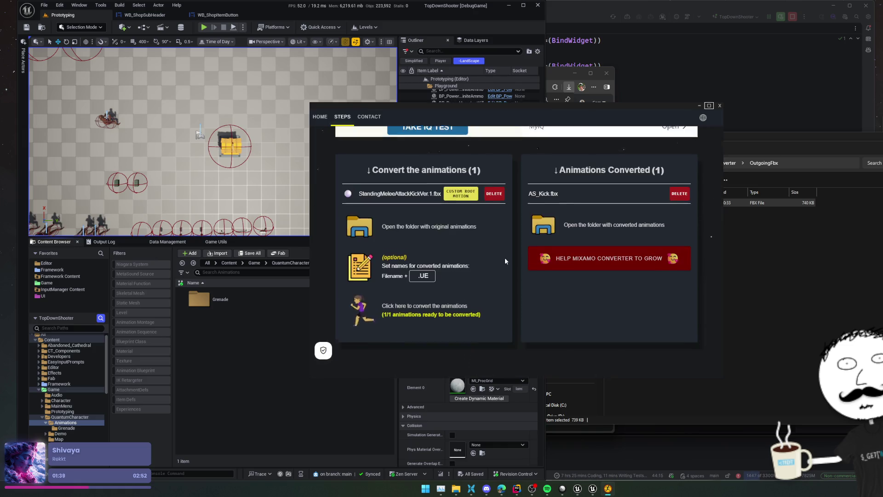
scroll(504, 258, down, 5)
scroll(504, 258, up, 3)
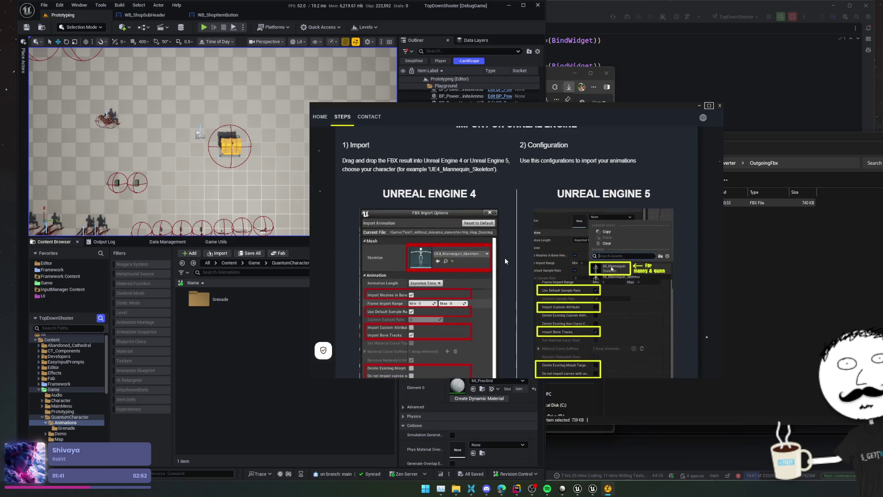
drag(542, 110, 633, 117)
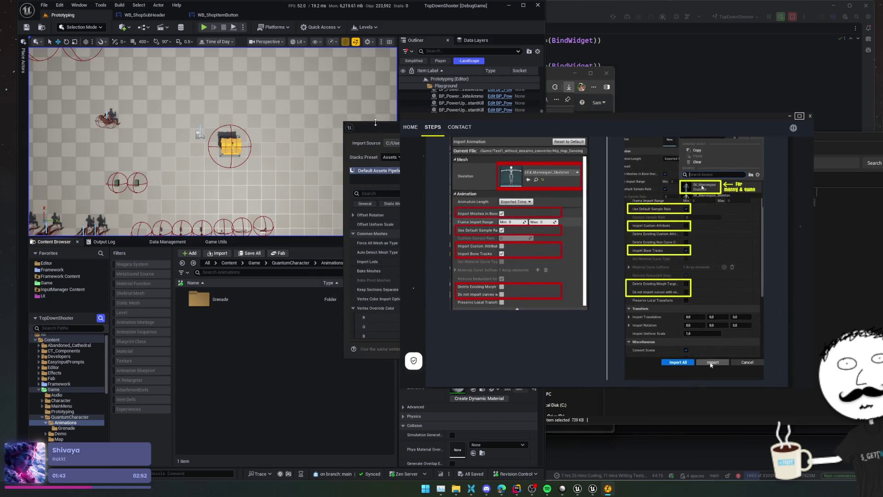
click(376, 122)
drag(511, 125, 418, 132)
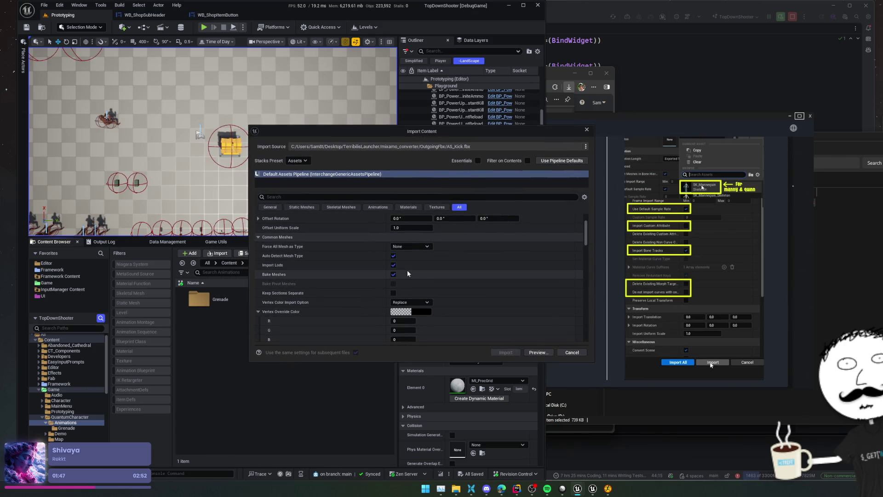
scroll(322, 286, down, 1)
Search the import options for default sample rate, bone tracks, delete existing and morph settings.
click(301, 197)
text(def)
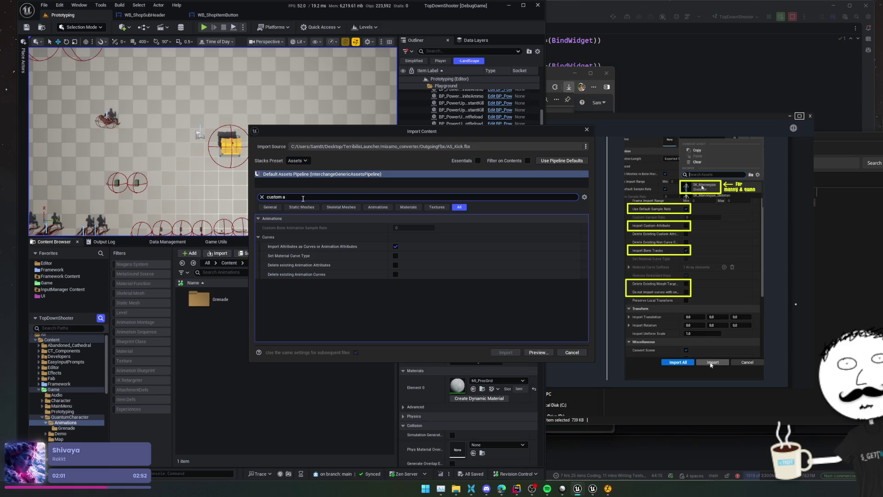
text(ne tr)
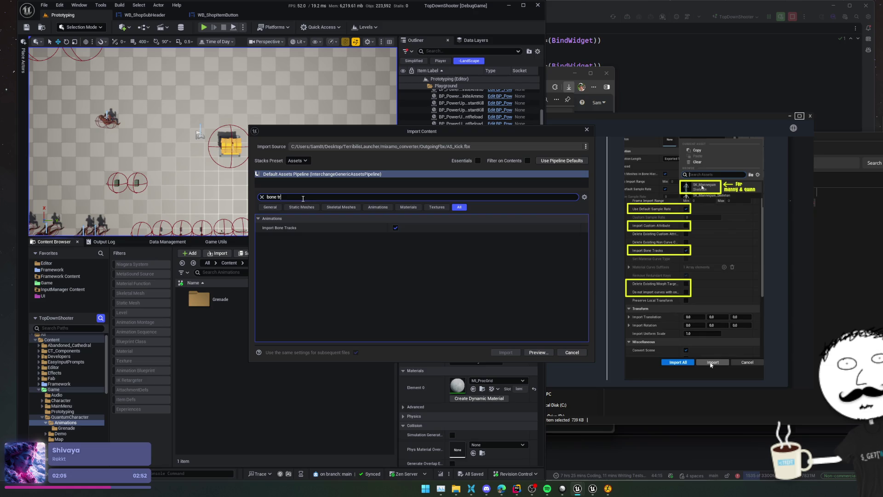
key(ctrl+a)
text(delete e)
key(ctrl+a)
text(morph)
key(ctrl+a)
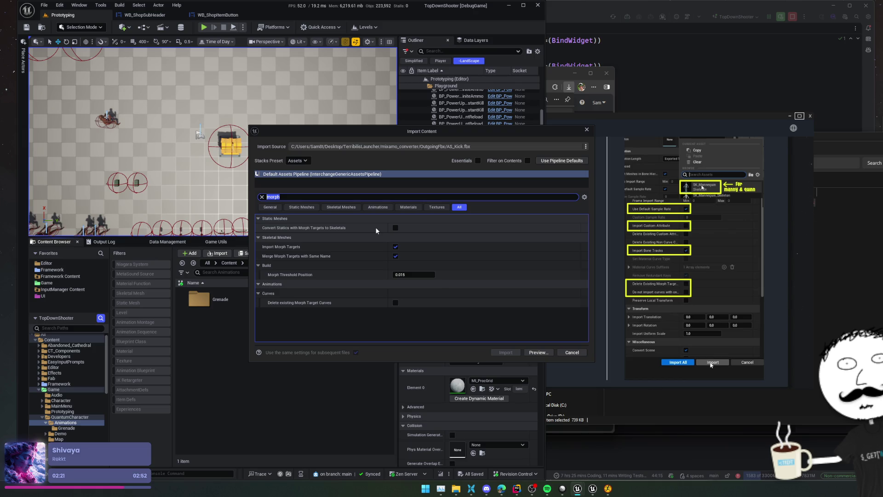
Stop excluding curves that hold only 0 values in the AS_Kick import settings.
text(do not im)
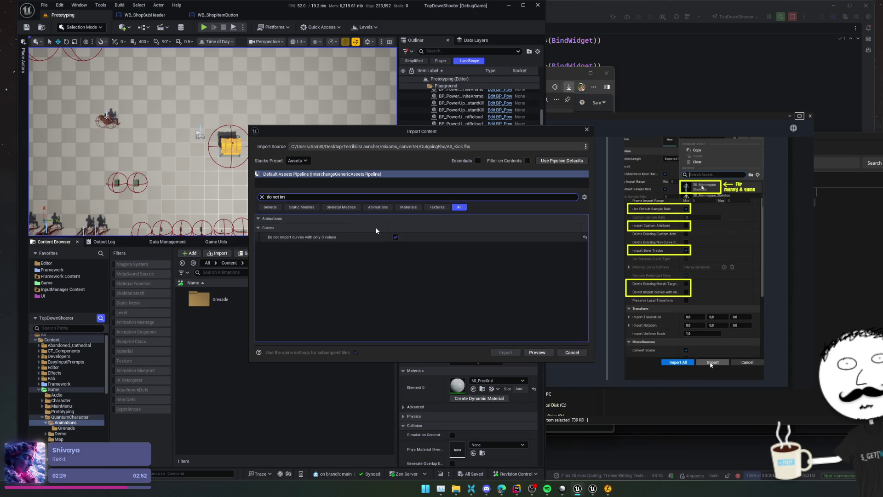
click(396, 237)
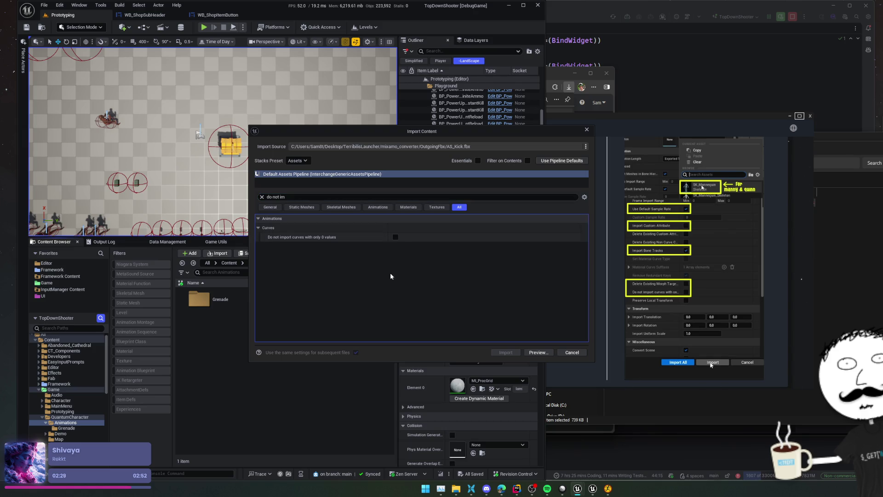
click(263, 196)
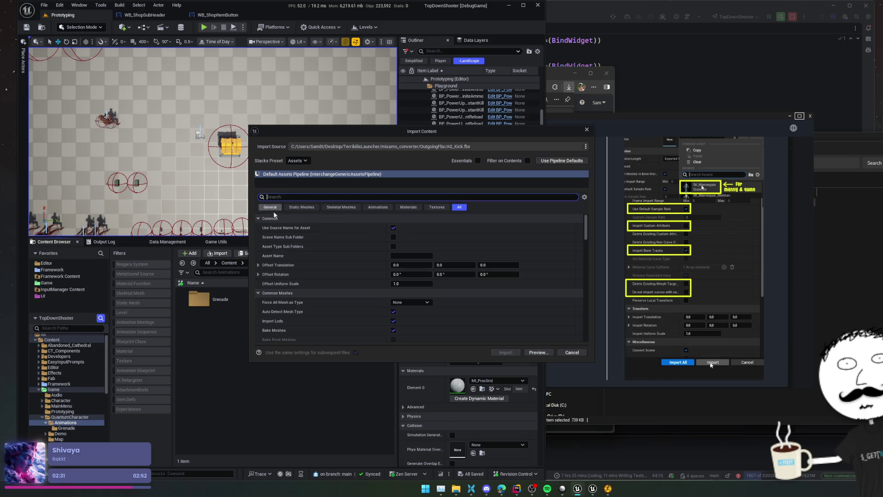
Set the import skeleton to SK_Military_Character_Skeleton.
scroll(312, 300, down, 10)
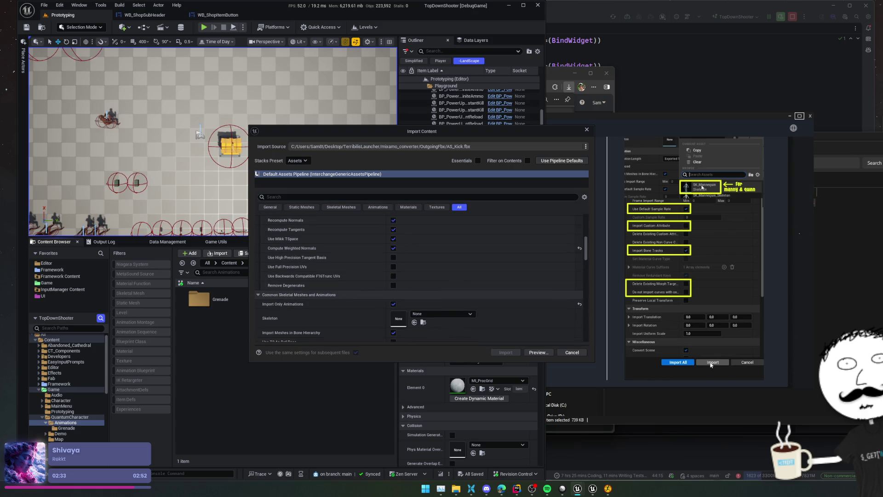
click(447, 256)
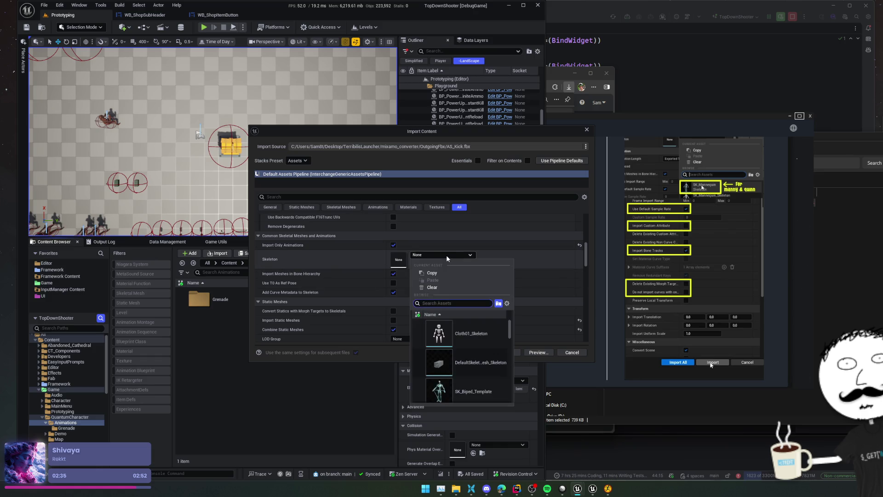
text(quantu)
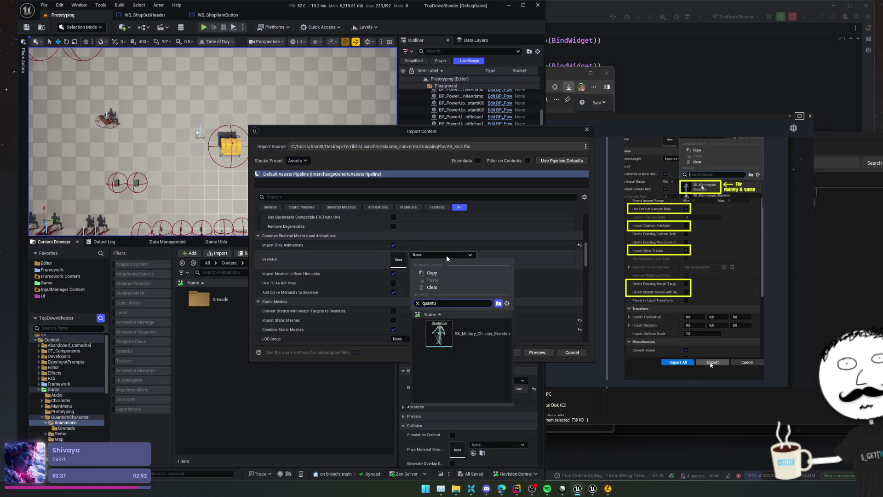
click(479, 333)
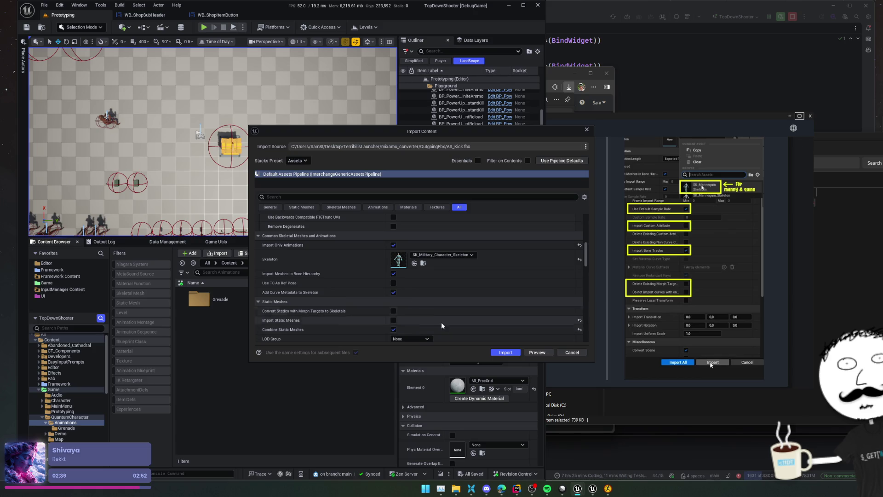
Preview the AS_Kick node in the import preview, then import the animation.
click(536, 352)
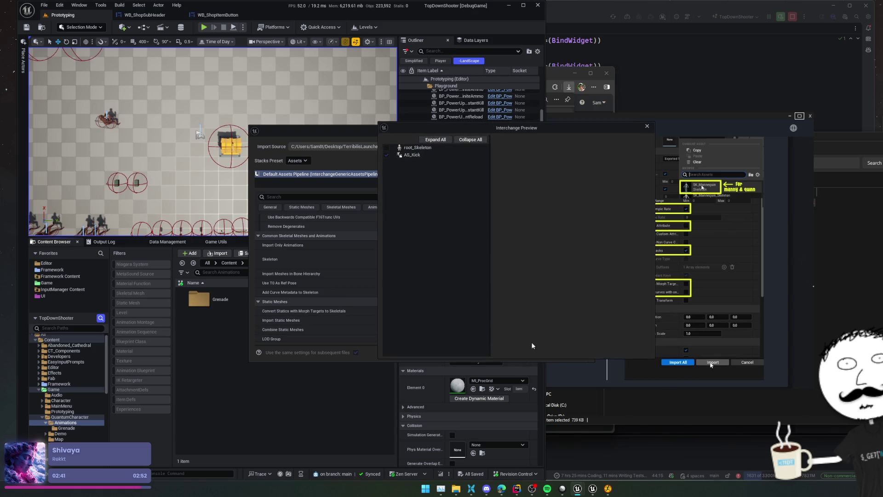
click(417, 156)
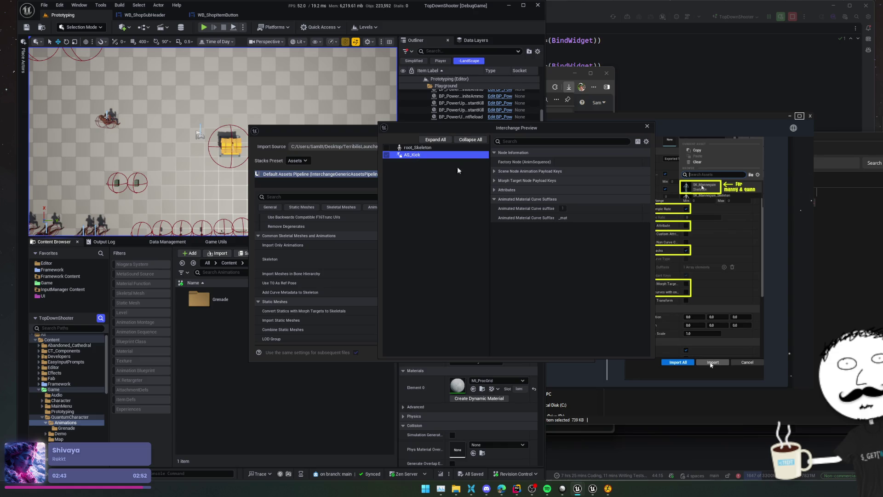
click(646, 127)
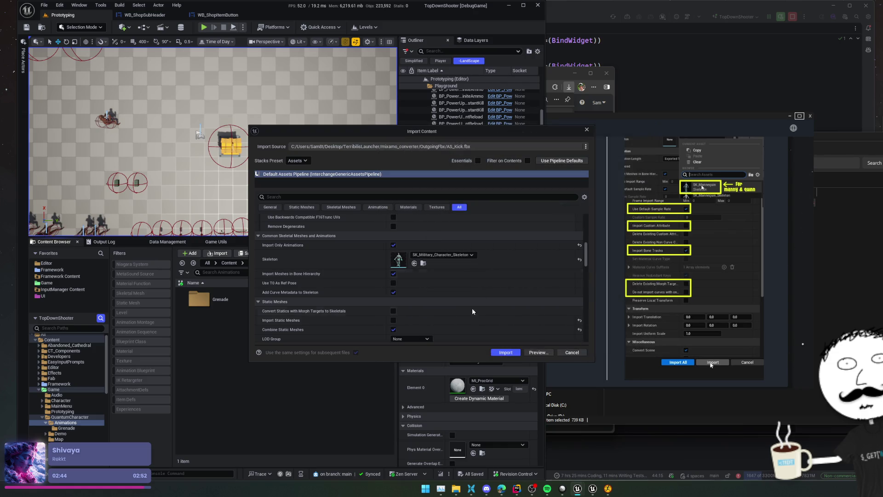
click(504, 352)
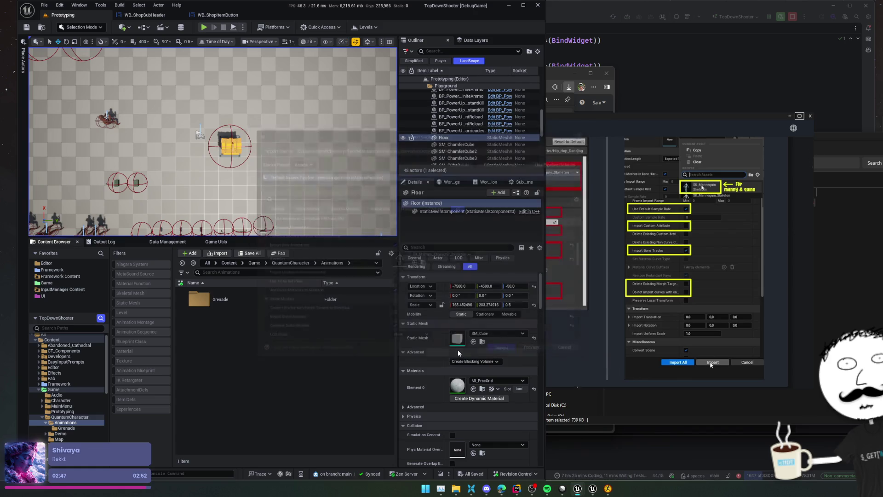
Open AS_Kick in the animation editor and save it.
double_click(297, 322)
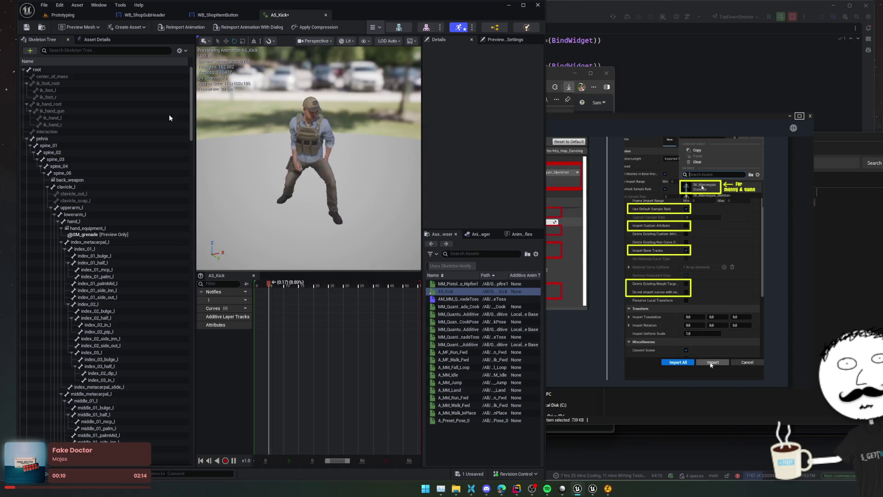
key(ctrl+s)
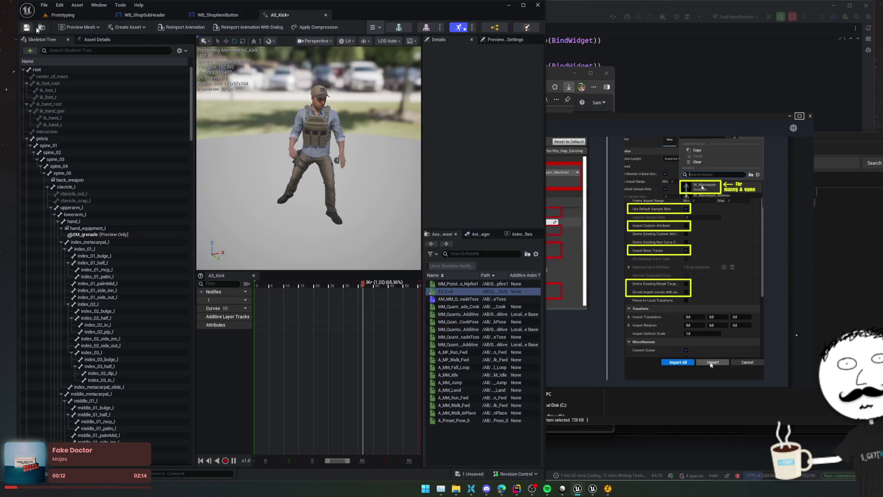
click(62, 15)
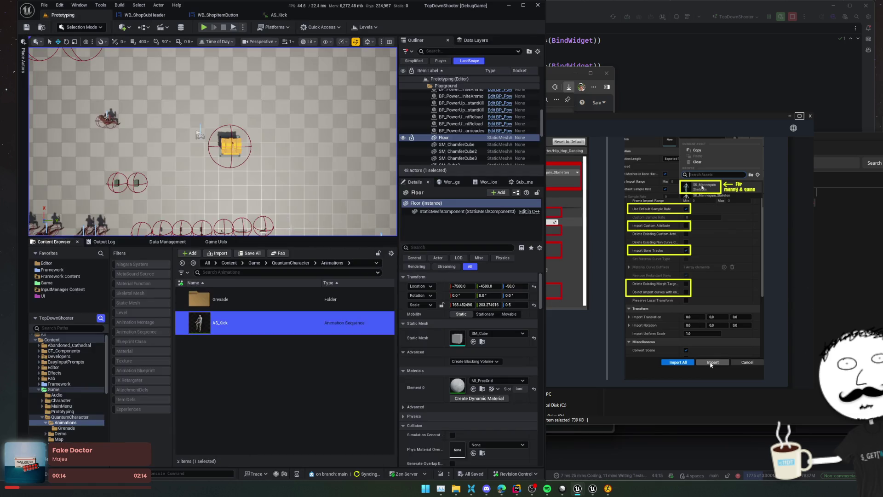
Create an animation montage from AS_Kick named AM_Kick, save it, and open it.
right_click(267, 322)
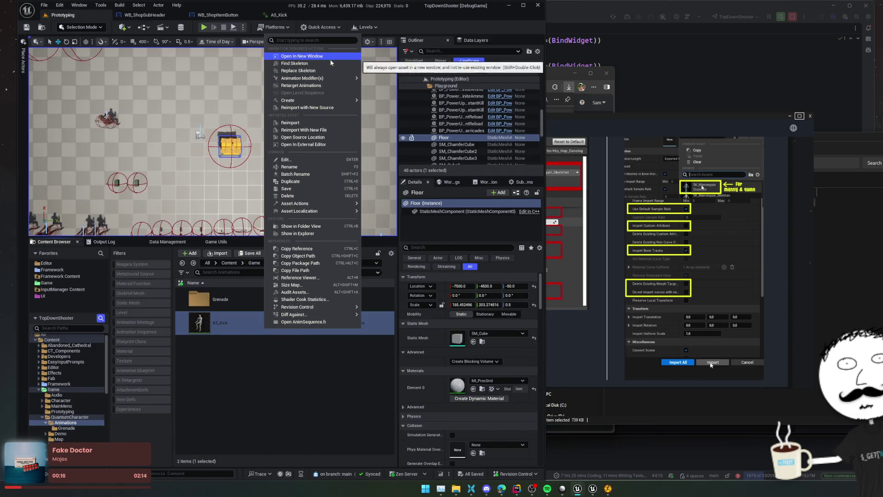
mouse_move(343, 101)
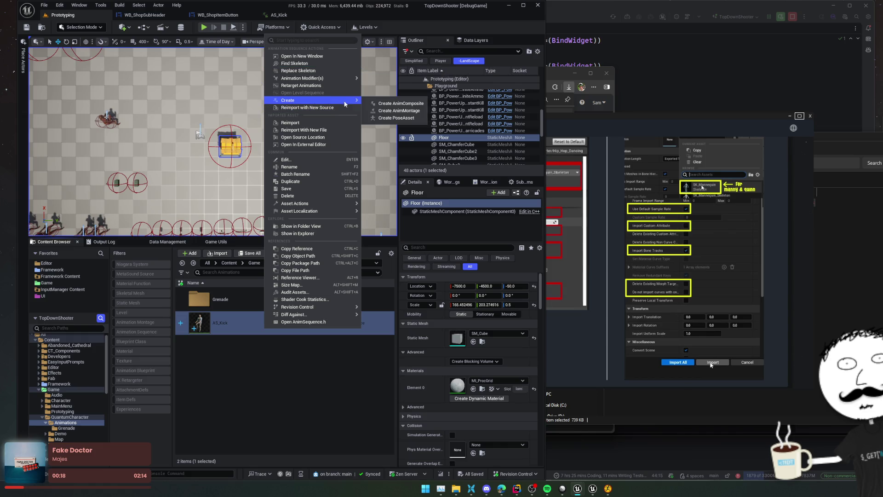
click(389, 111)
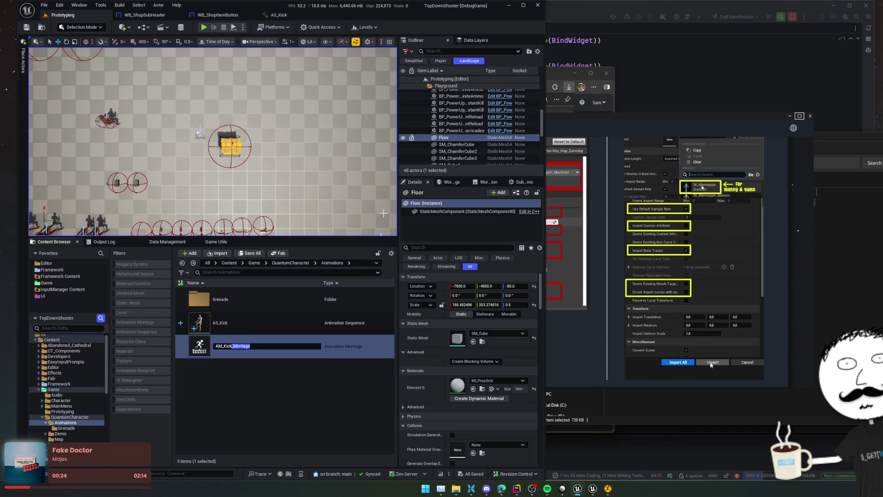
key(BackSpace)
key(Return)
key(ctrl+s)
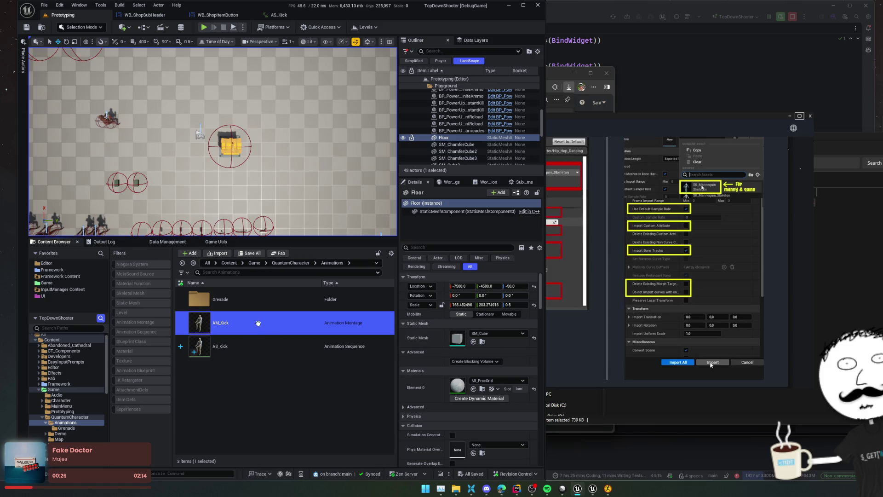
double_click(259, 323)
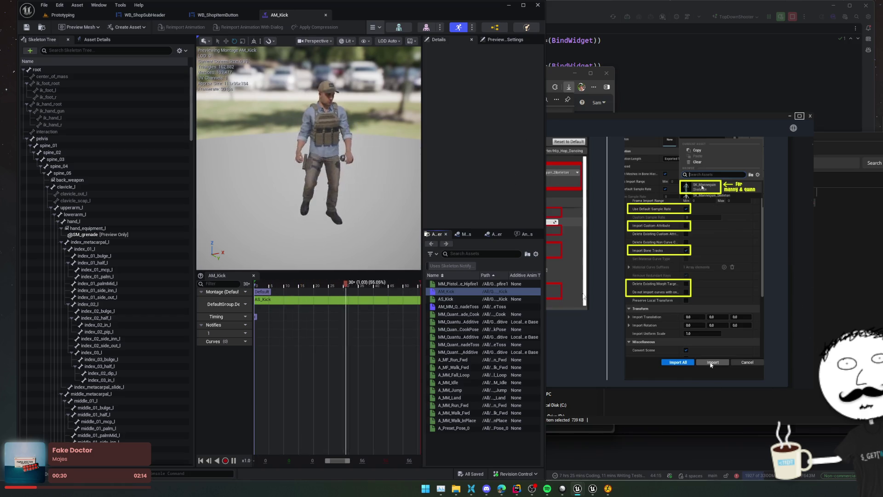
Review A_MF_Run_Fwd with its hand_r additive track expanded, then open A_MM_Land.
mouse_move(483, 322)
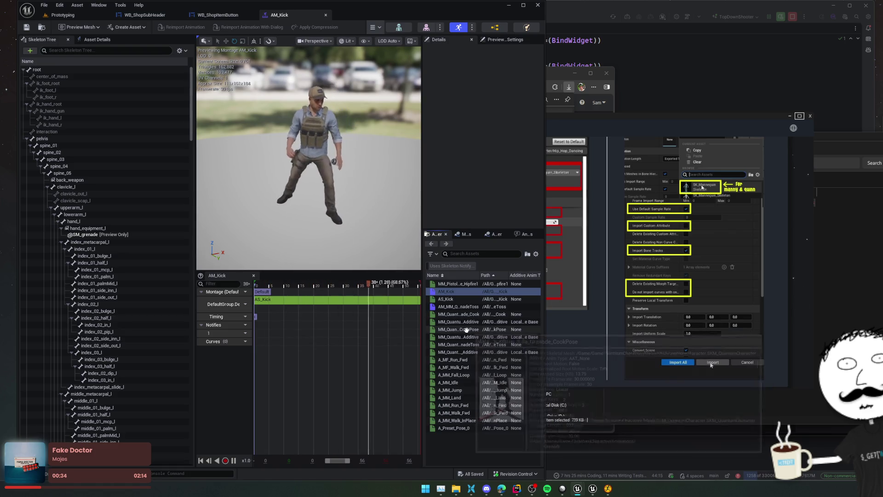
double_click(462, 359)
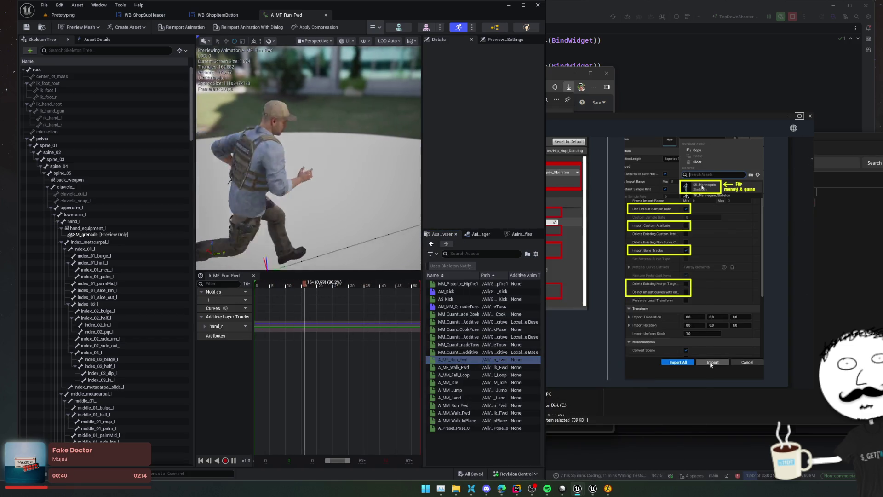
click(204, 326)
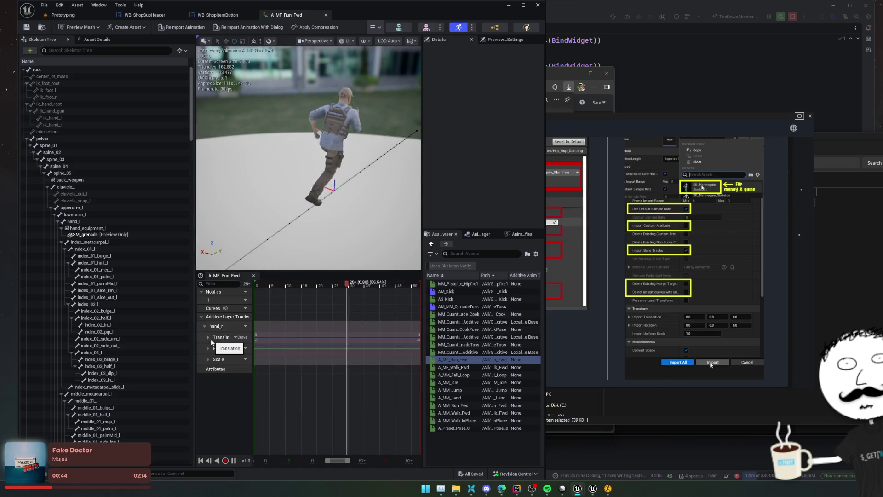
double_click(446, 397)
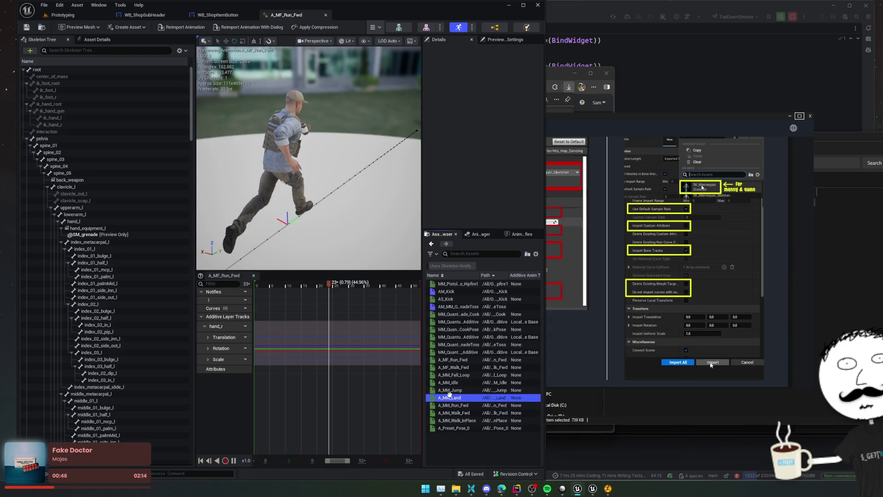
Browse A_MM_Walk_Fwd and A_MM_Walk_InPlace, then show A_Preset_Pose_0 with pelvis tracks expanded.
click(454, 414)
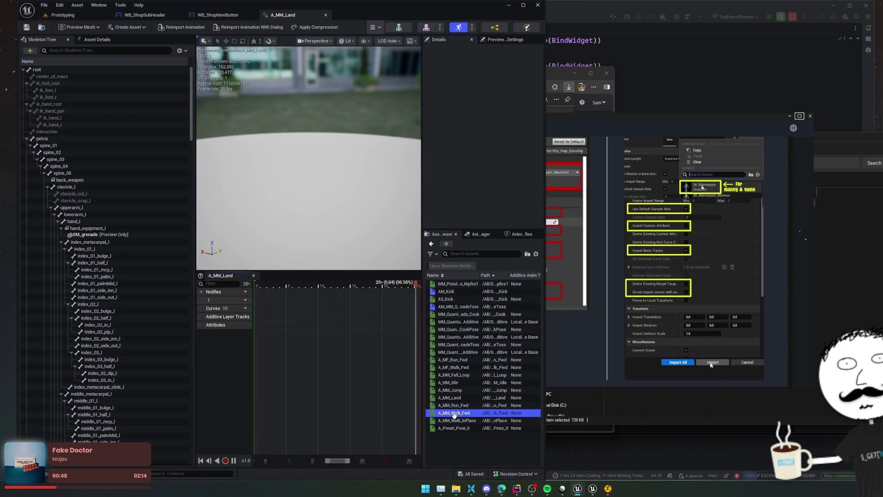
double_click(454, 414)
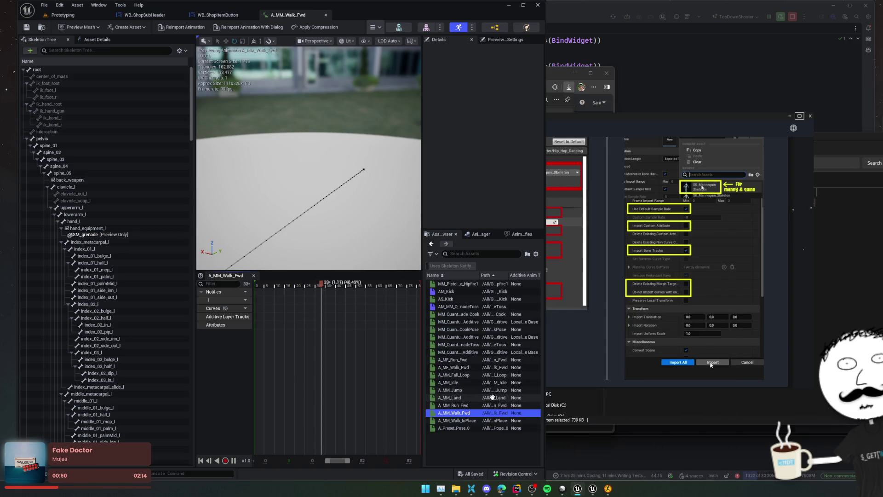
click(465, 418)
double_click(465, 419)
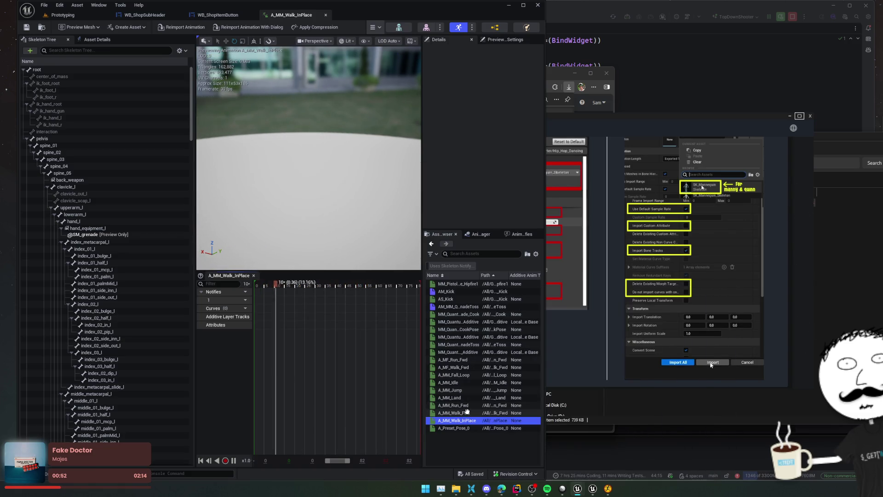
click(467, 425)
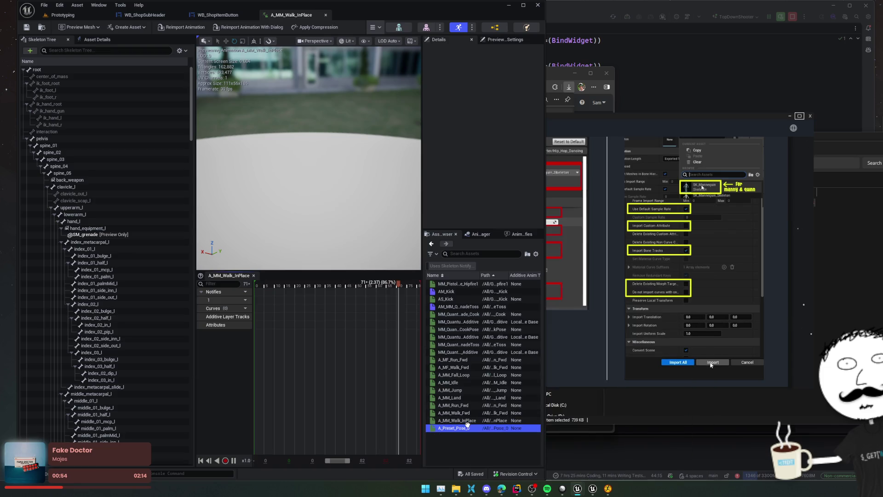
double_click(468, 427)
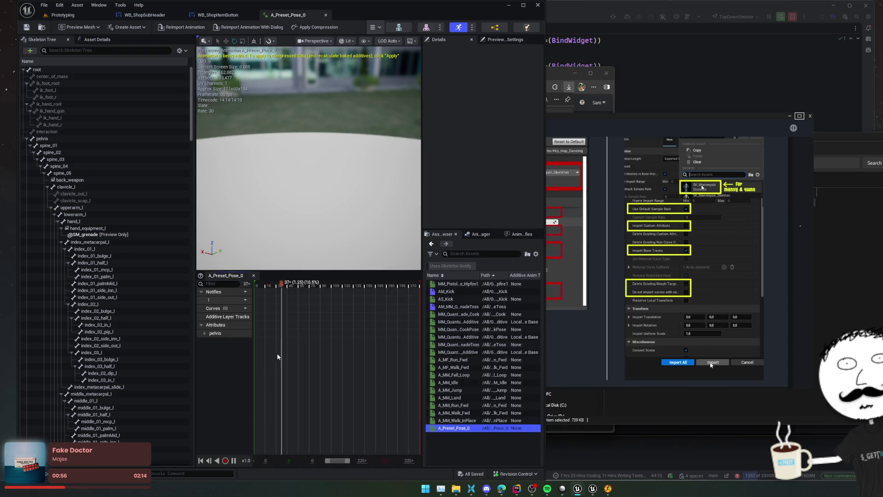
click(203, 333)
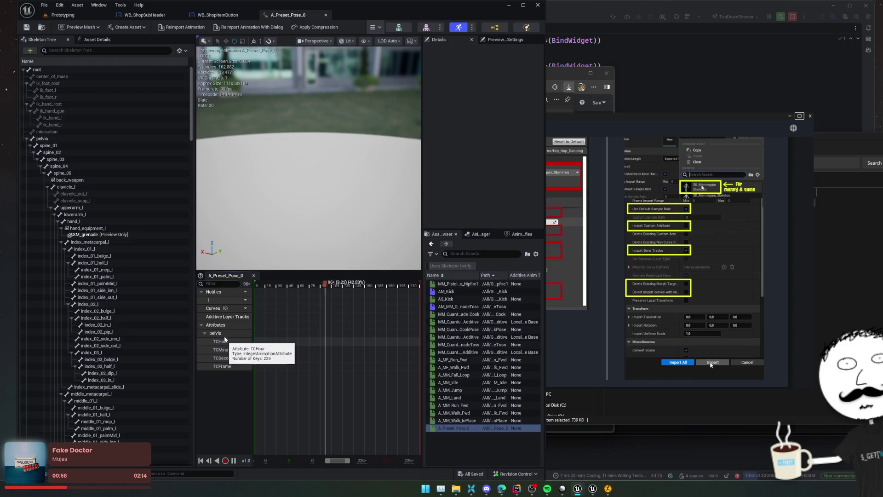
Open the Quantum grenade toss montage and widen its track name column.
click(463, 306)
double_click(462, 305)
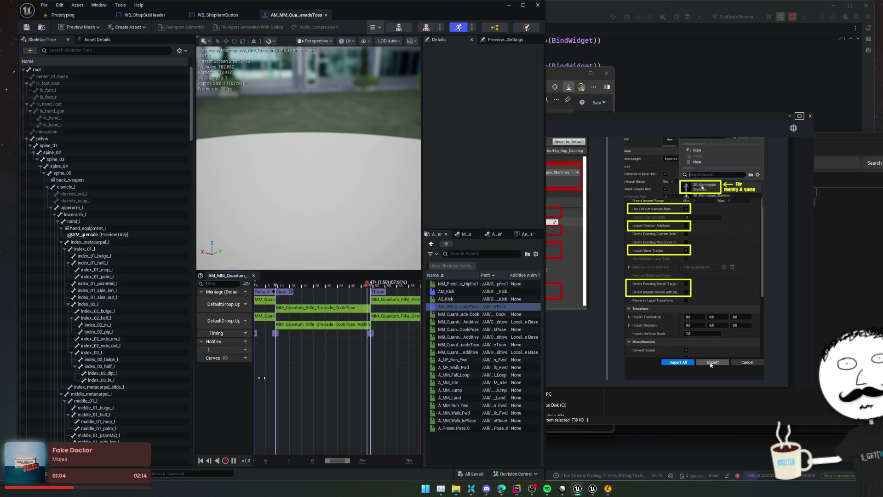
mouse_move(251, 384)
mouse_down()
mouse_move(297, 380)
mouse_move(260, 380)
mouse_up()
Open AM_Kick and review its slot name options, leaving the slot unchanged.
click(457, 292)
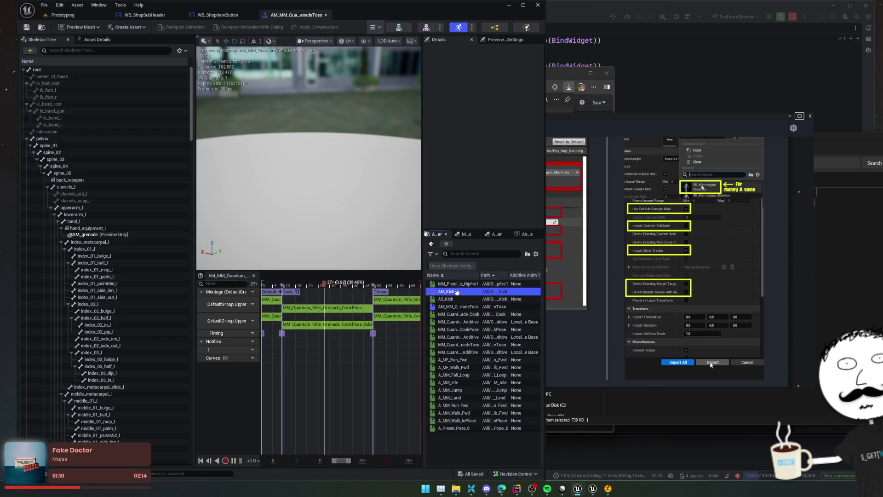
double_click(456, 293)
click(243, 304)
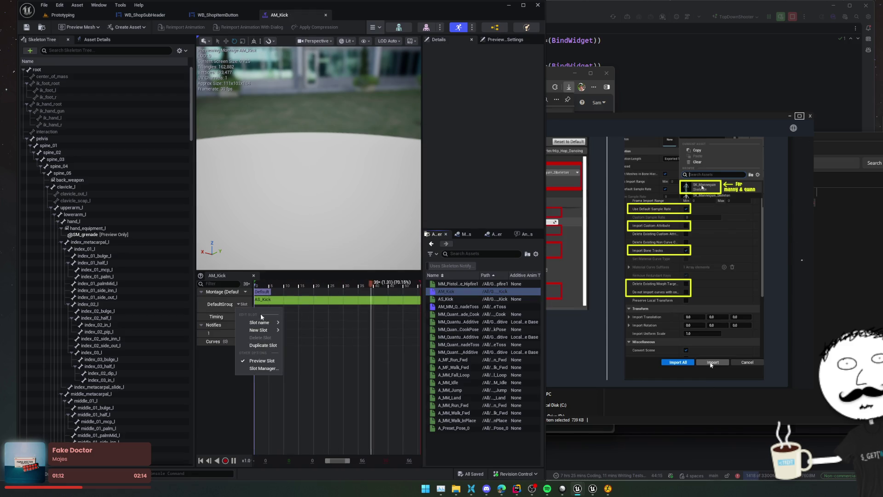
mouse_move(263, 330)
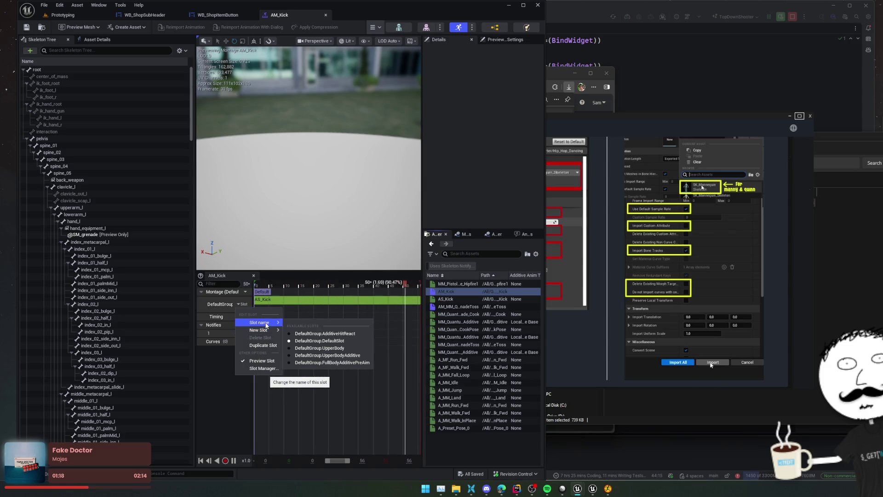
click(292, 417)
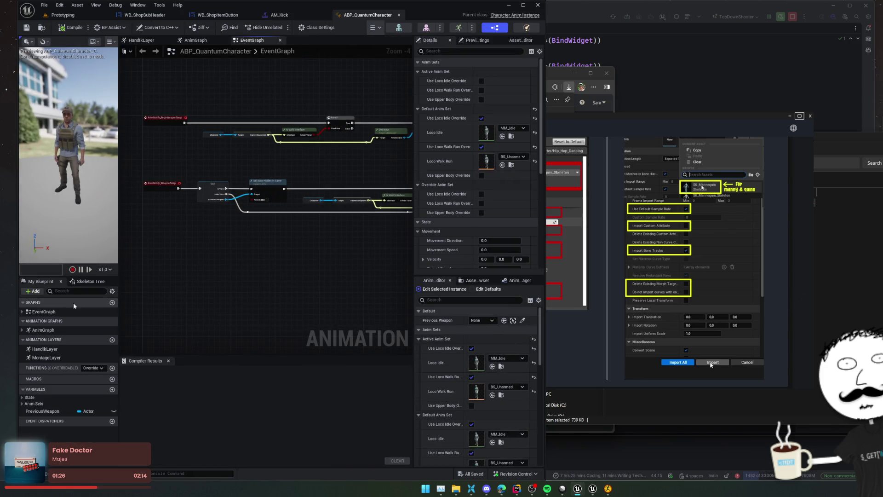
Open the Locomotion and Main States state machines from My Blueprint.
click(22, 312)
click(22, 348)
click(46, 357)
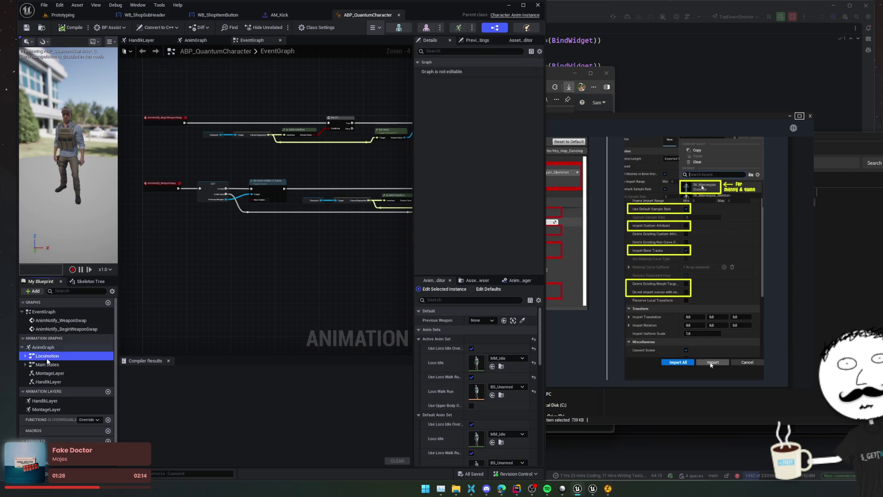
double_click(46, 358)
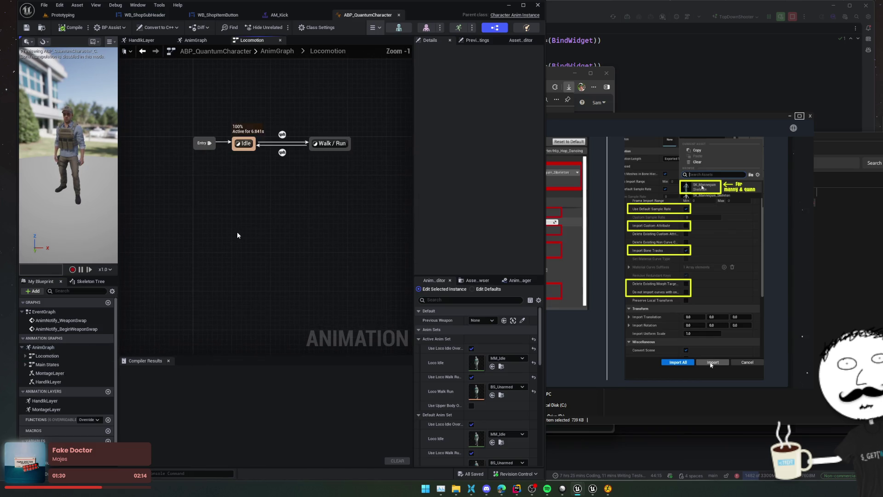
click(24, 364)
click(48, 367)
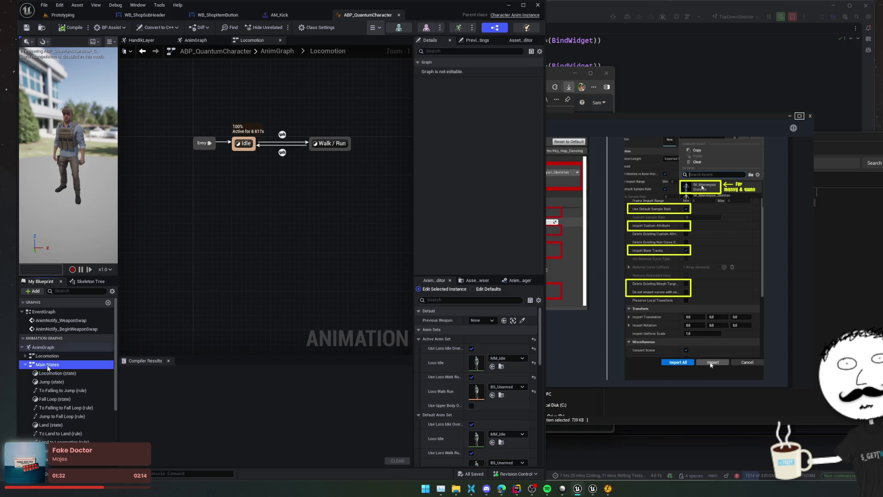
double_click(48, 366)
Open the AnimGraph and then the MontageLayer layer graph.
right_click(232, 301)
scroll(60, 370, down, 1)
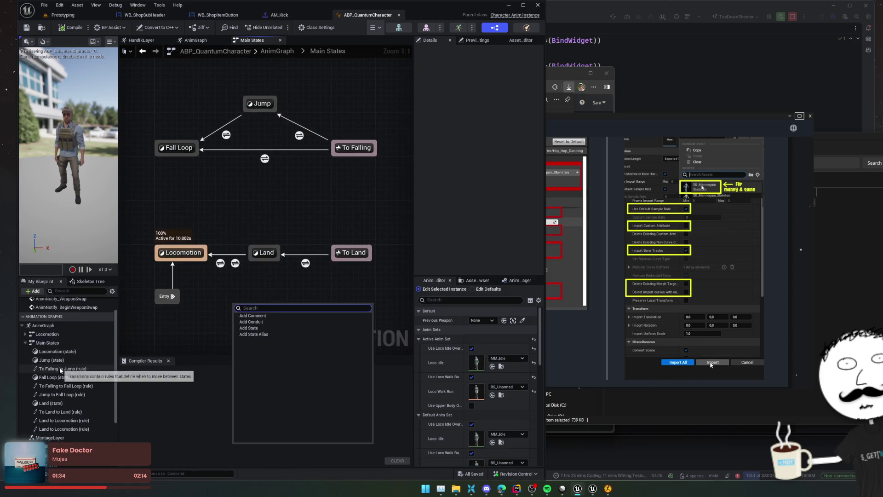
scroll(61, 371, down, 2)
double_click(50, 404)
scroll(322, 294, down, 2)
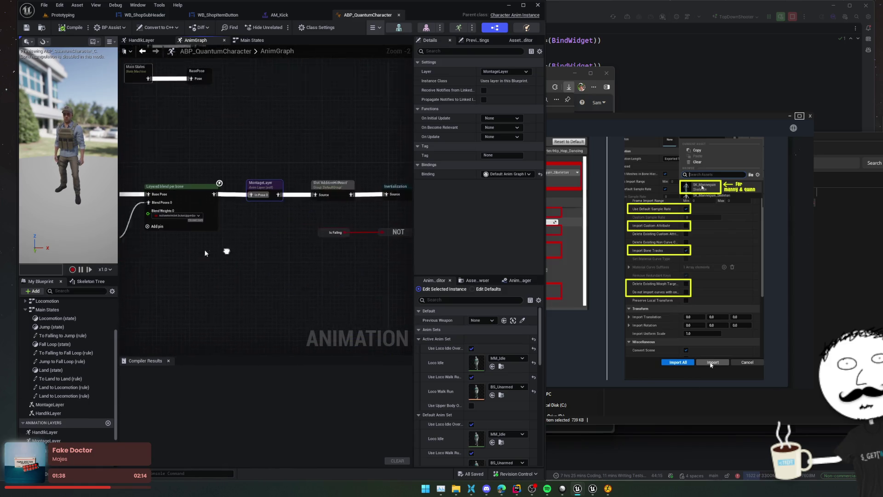
double_click(243, 189)
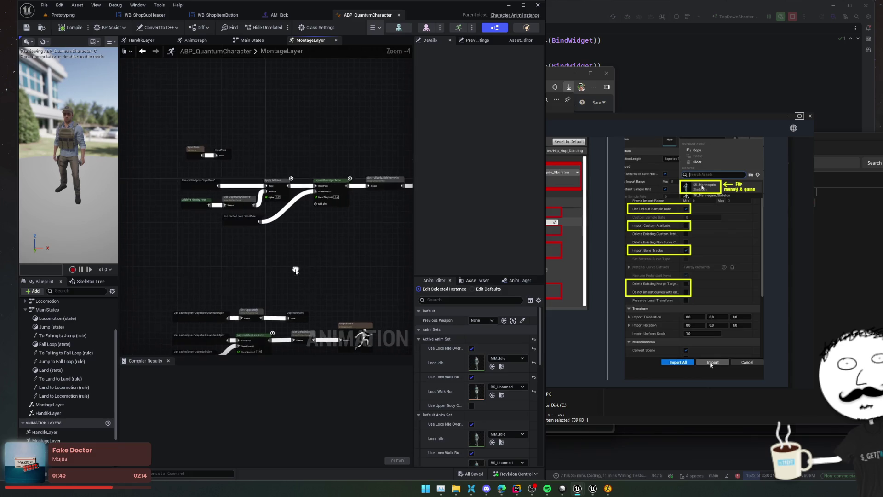
Inspect the FullBodyAdditivePreAim slot node's settings.
mouse_move(278, 258)
mouse_down()
mouse_move(197, 288)
mouse_move(293, 219)
mouse_move(286, 193)
mouse_move(276, 262)
mouse_move(247, 294)
mouse_move(193, 293)
mouse_up()
scroll(291, 208, up, 1)
click(285, 168)
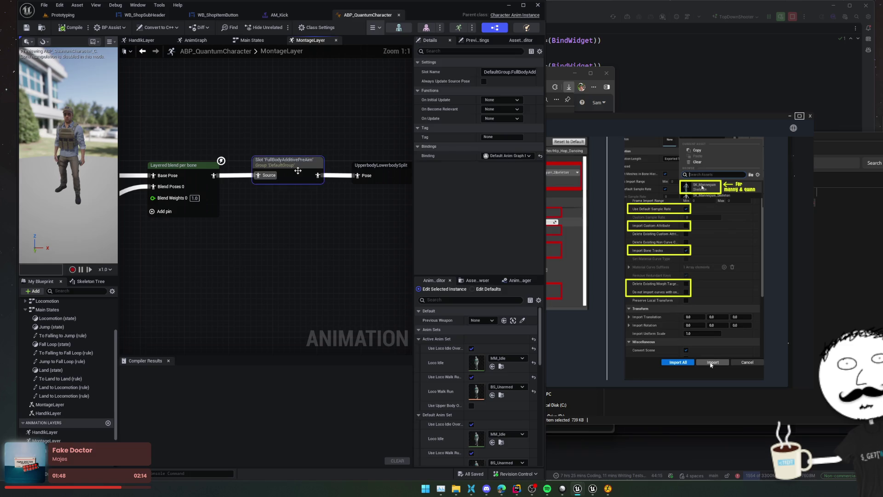
scroll(283, 226, up, 1)
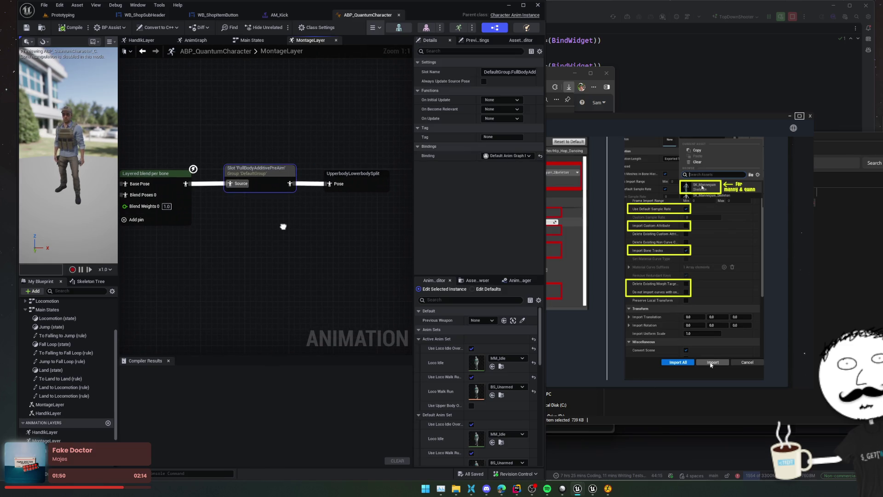
scroll(283, 226, down, 1)
Inspect the Apply Additive node, including its alpha scale bias clamp options.
mouse_move(278, 225)
mouse_down()
mouse_move(295, 217)
mouse_move(244, 325)
mouse_move(329, 317)
mouse_move(310, 317)
mouse_up()
scroll(296, 217, down, 1)
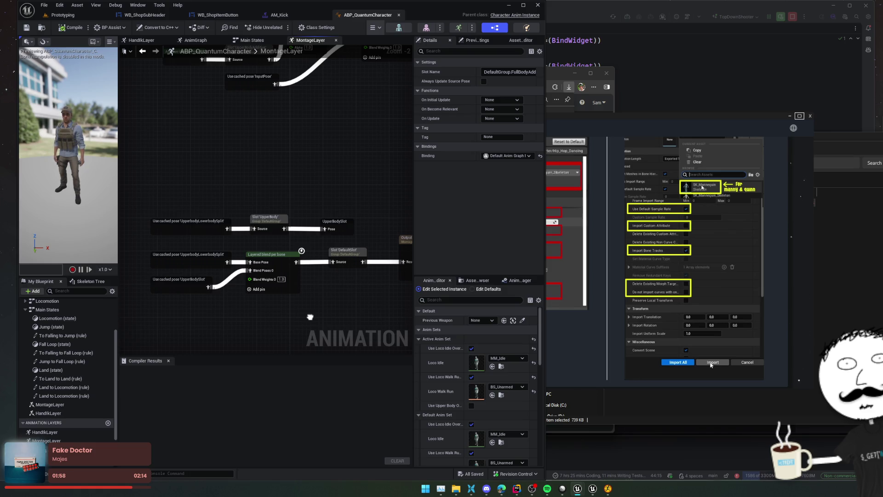
mouse_move(310, 317)
mouse_down()
mouse_move(239, 316)
mouse_move(256, 335)
mouse_move(297, 298)
mouse_move(304, 307)
mouse_up()
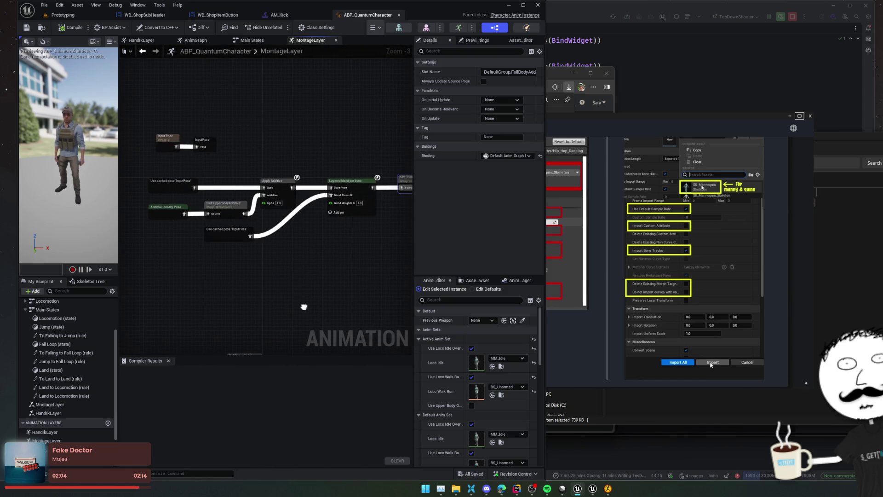
mouse_move(304, 307)
mouse_down()
mouse_move(223, 315)
mouse_move(323, 310)
mouse_up()
scroll(313, 253, up, 2)
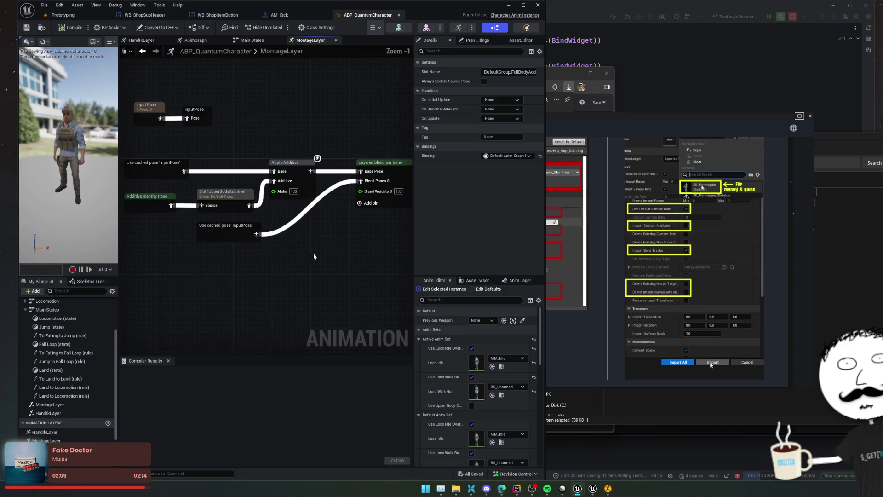
click(308, 195)
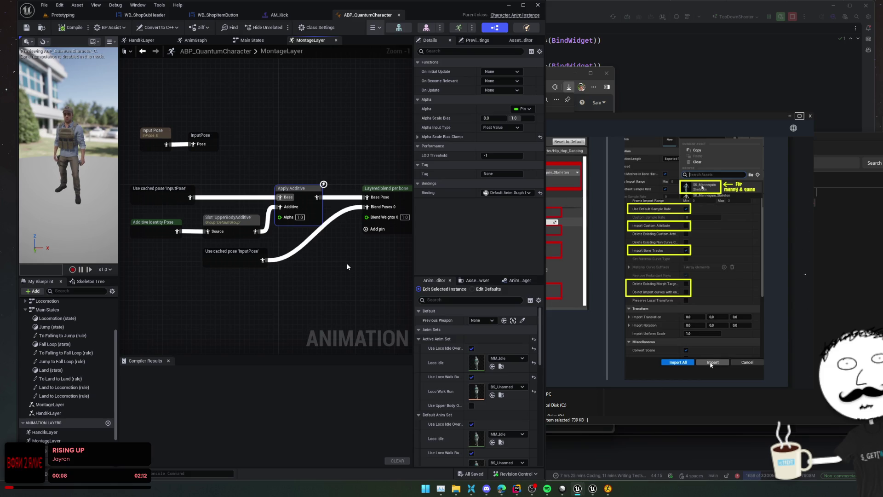
click(417, 137)
click(417, 137)
Check the Layered blend per bone node's blend mask Index [0], leaving it None.
drag(356, 270, 310, 255)
click(348, 180)
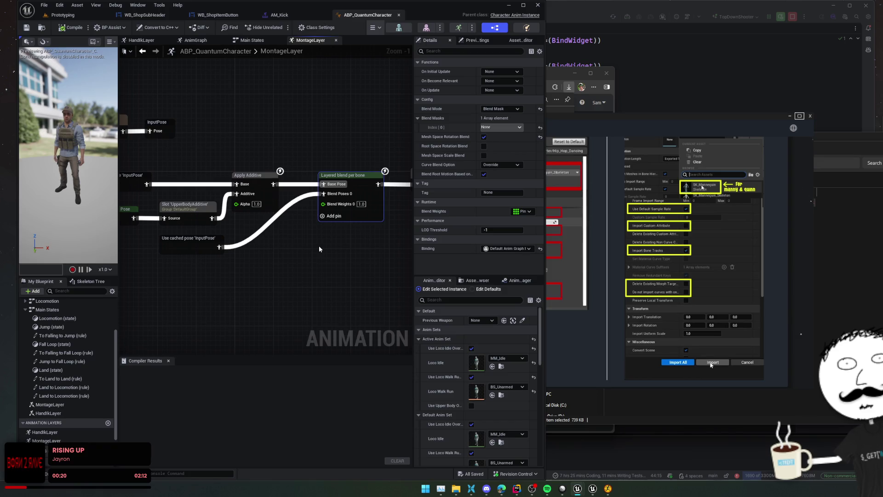
click(506, 128)
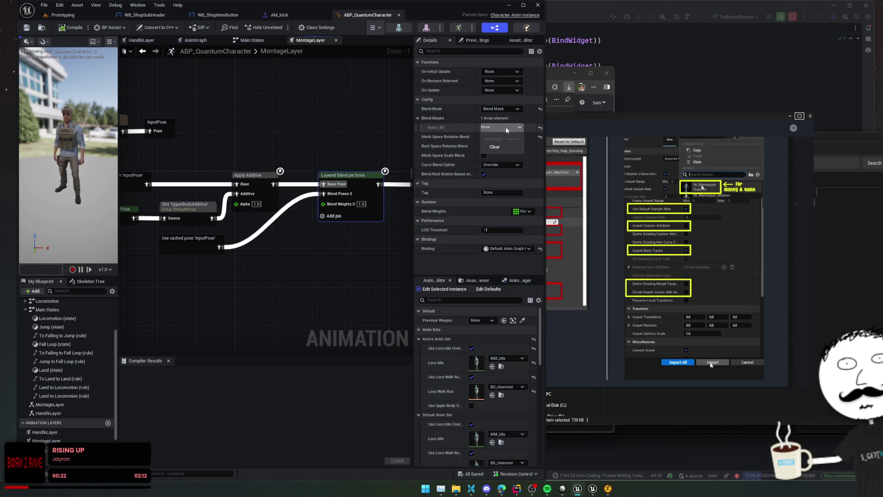
click(506, 128)
Inspect the lower Layered blend per bone's branch filters: pelvis, thigh_l and thigh_r.
scroll(354, 221, down, 1)
mouse_move(354, 221)
mouse_down()
mouse_move(207, 225)
mouse_move(207, 247)
mouse_move(391, 142)
mouse_move(316, 158)
mouse_up()
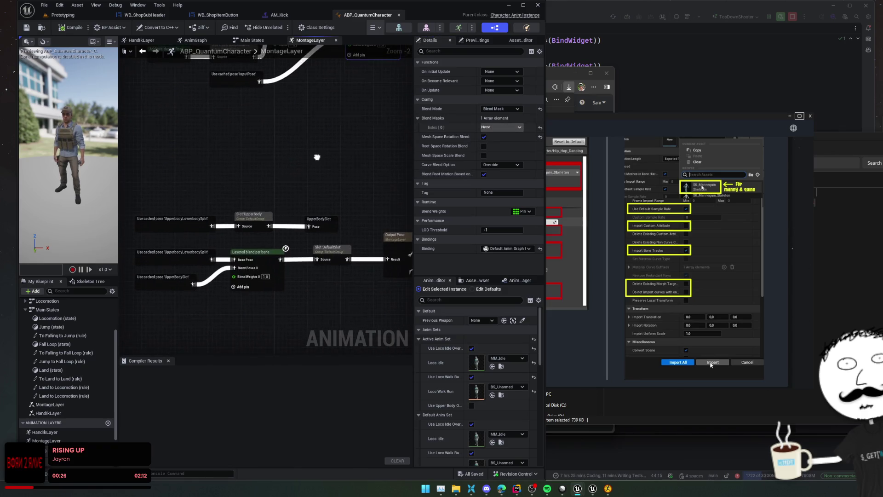
drag(334, 205, 292, 190)
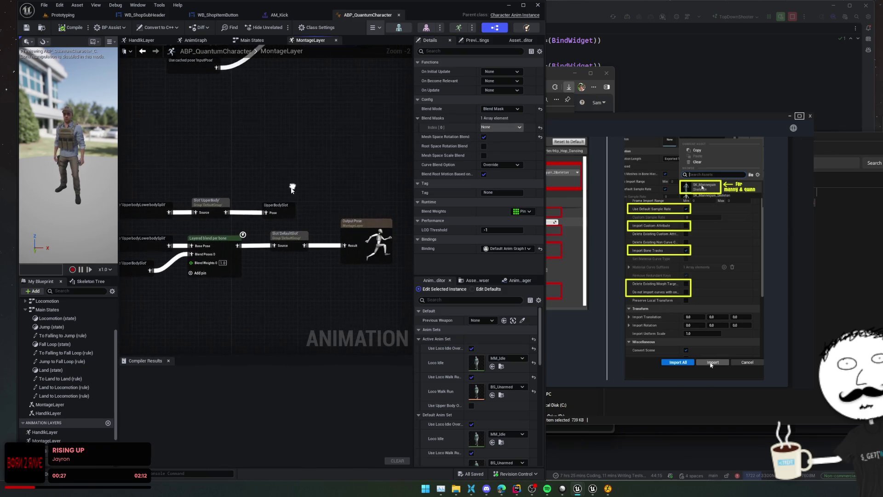
click(212, 239)
click(423, 127)
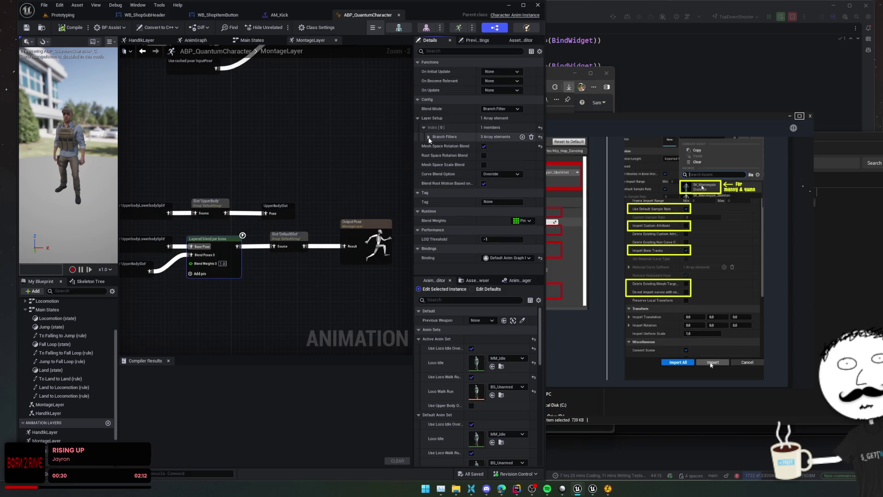
click(428, 136)
click(435, 146)
click(435, 185)
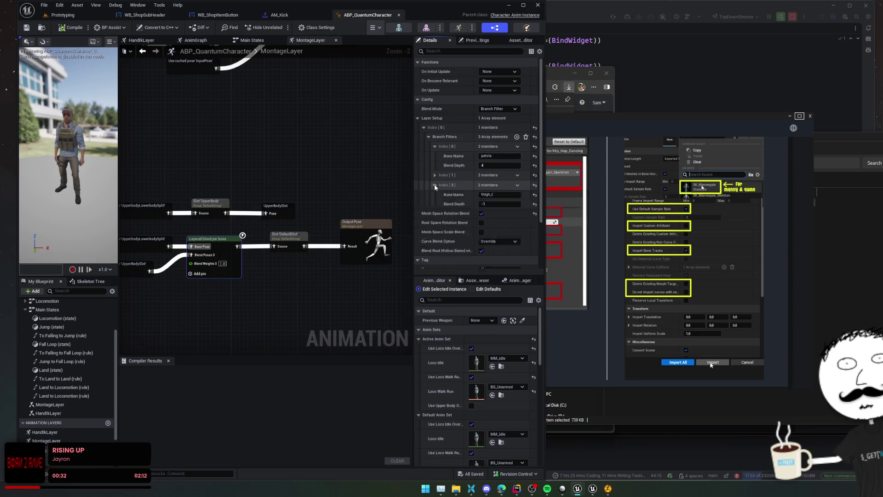
click(435, 176)
Recheck the upper Layered blend per bone settings and return to the FullBodyAdditivePreAim slot.
scroll(432, 172, up, 1)
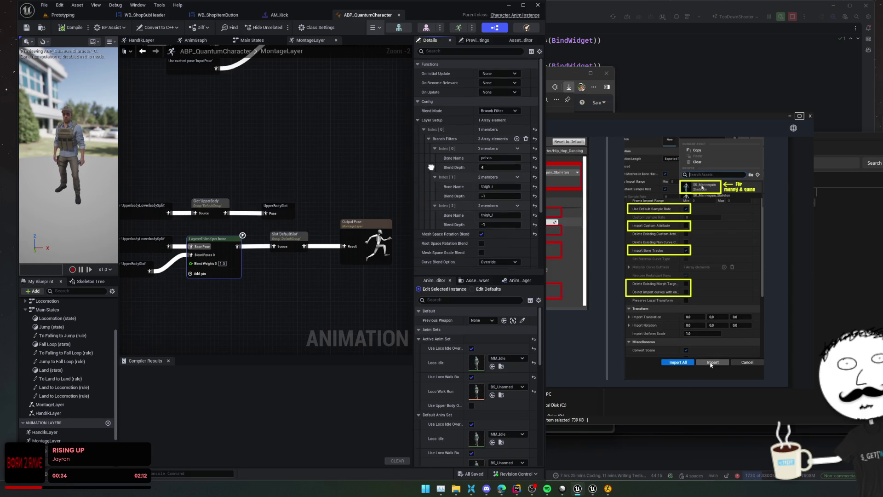
scroll(431, 170, down, 1)
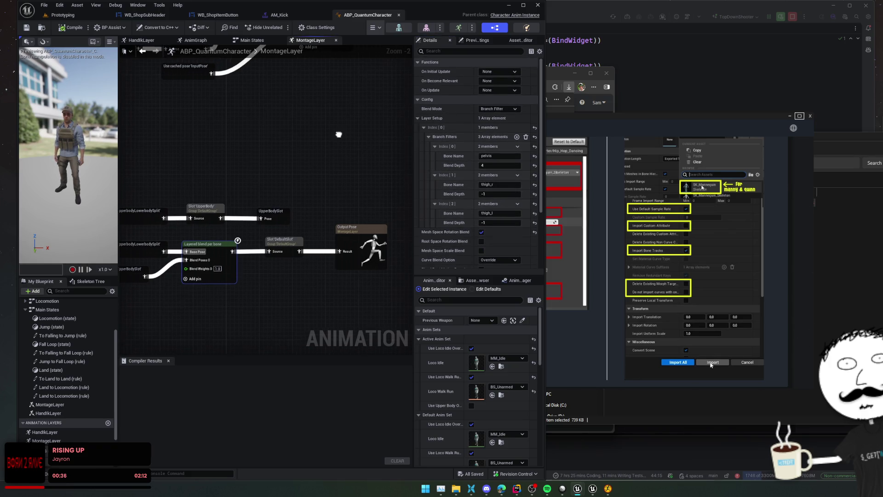
drag(240, 354, 325, 254)
drag(269, 214, 318, 219)
click(358, 137)
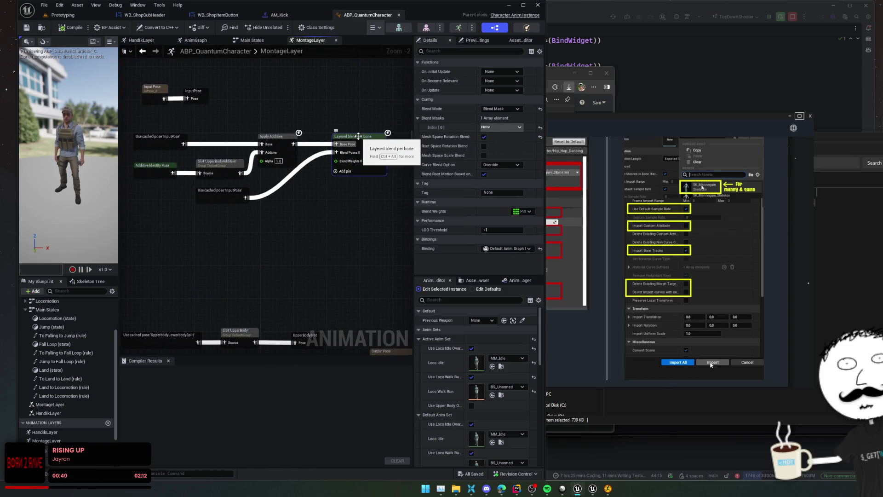
click(503, 128)
mouse_move(382, 212)
mouse_down()
mouse_move(243, 238)
mouse_move(192, 236)
mouse_up()
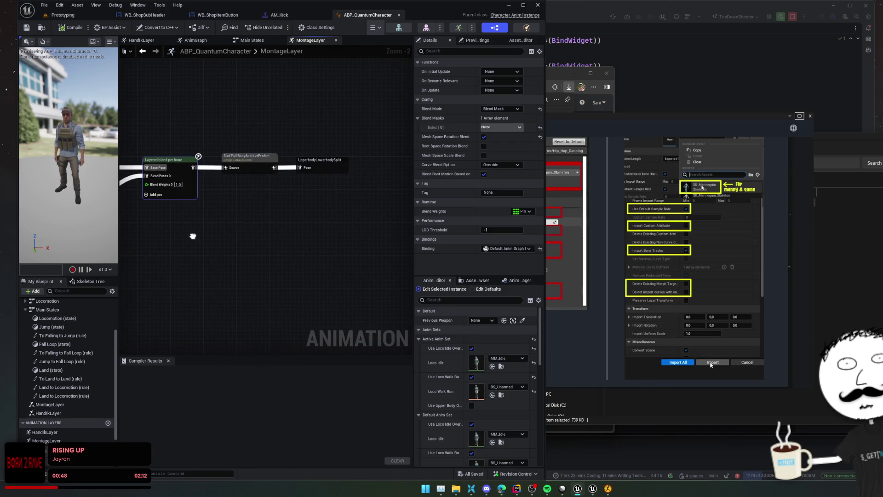
click(231, 254)
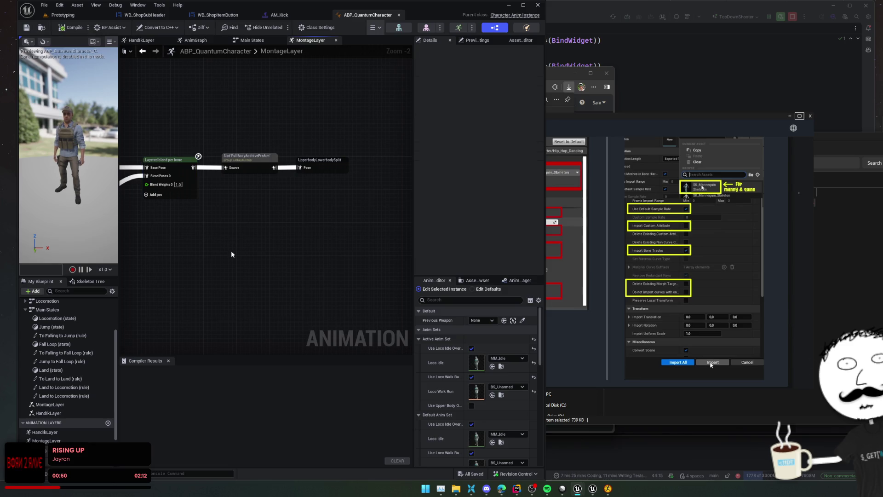
Open ABP_Manny through quick search and go to its MontageLayer graph.
key(ctrl+p)
text(ABP_)
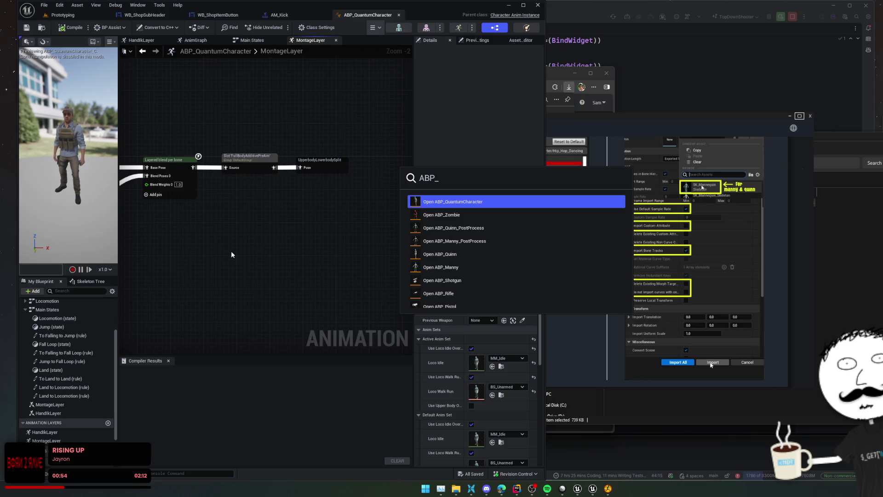
click(459, 269)
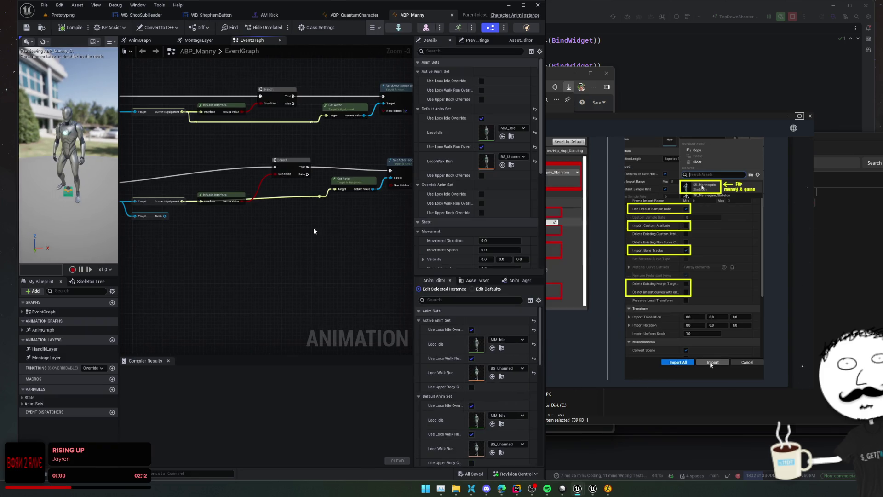
double_click(52, 359)
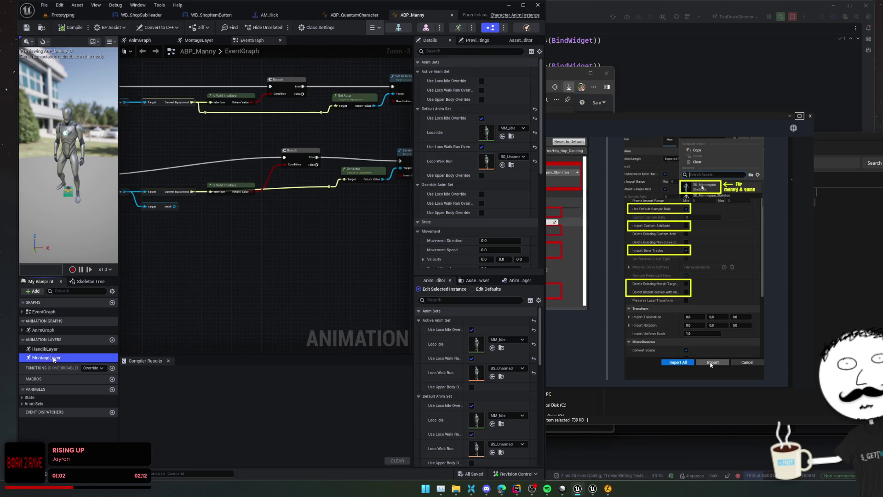
Confirm Manny's Layered blend per bone mask is UpperBodyLowerBodySplitMask, leaving it unchanged.
drag(304, 287, 228, 277)
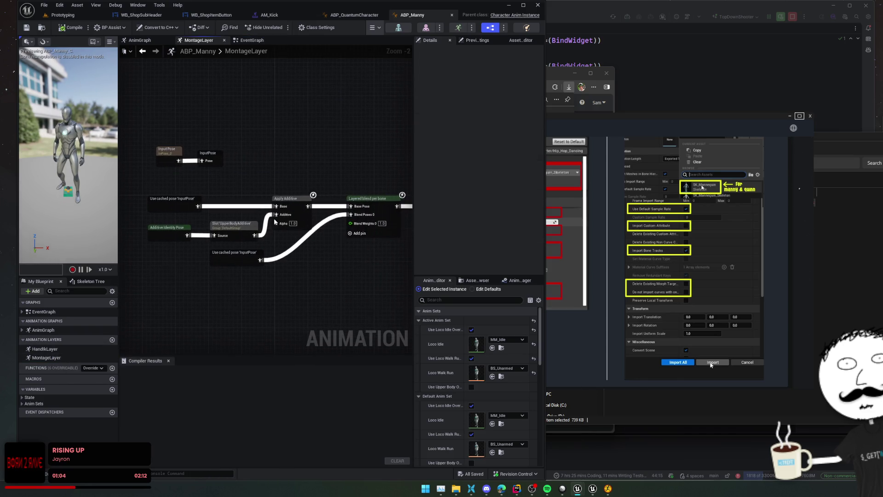
click(365, 201)
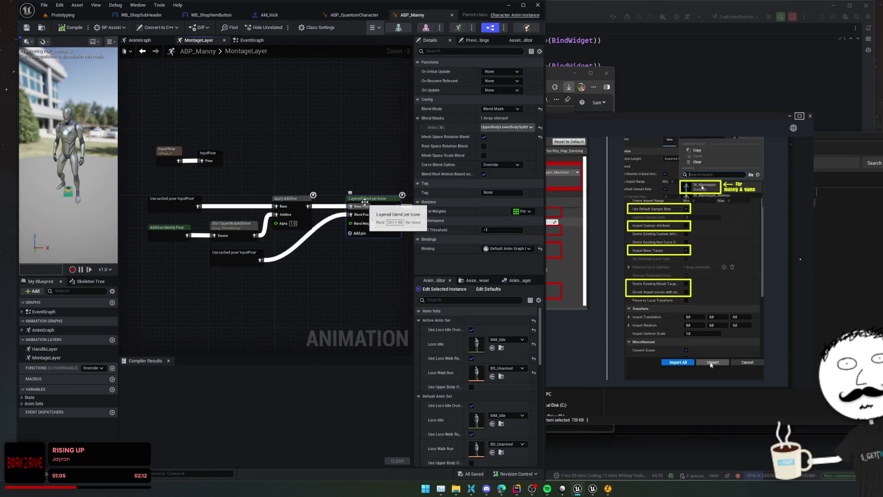
click(495, 127)
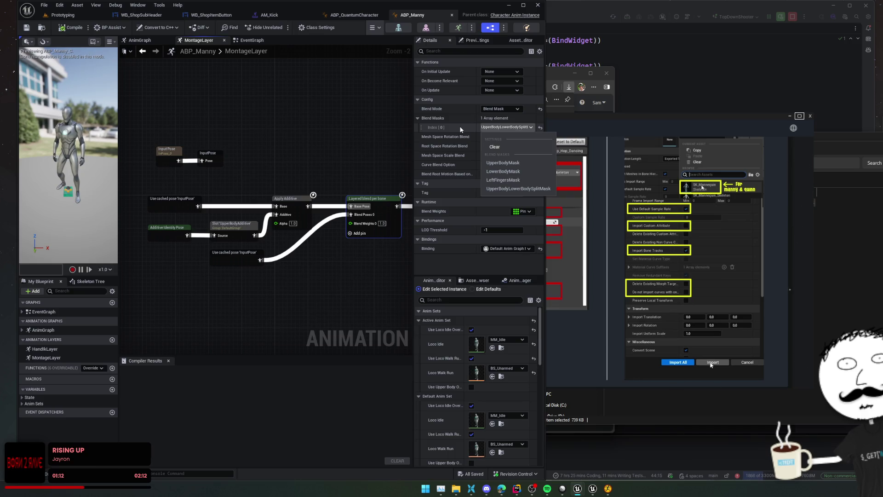
click(500, 129)
right_click(453, 128)
key(Escape)
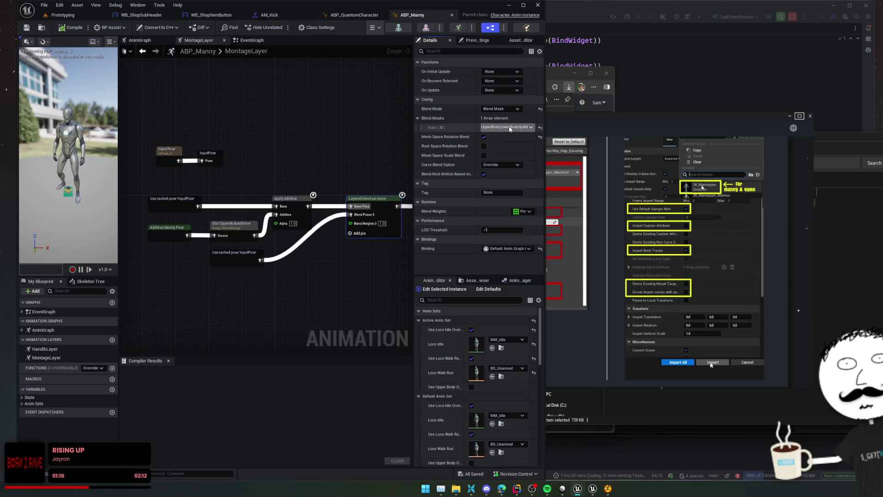
click(354, 15)
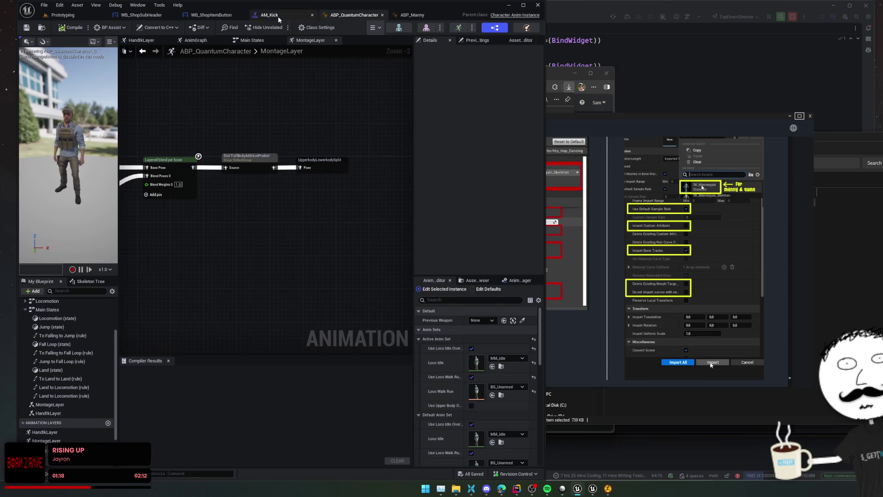
Open AM_Kick and review the Slot Manager's slots, sections and animation asset lists.
click(278, 15)
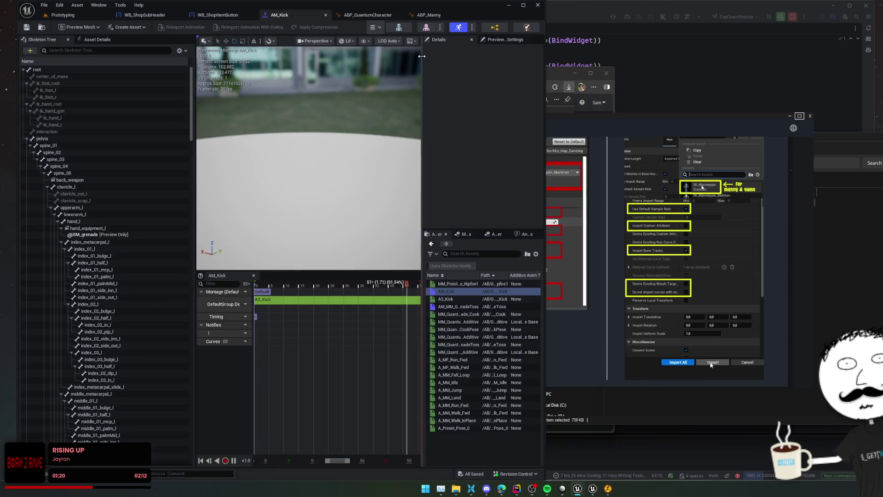
click(247, 303)
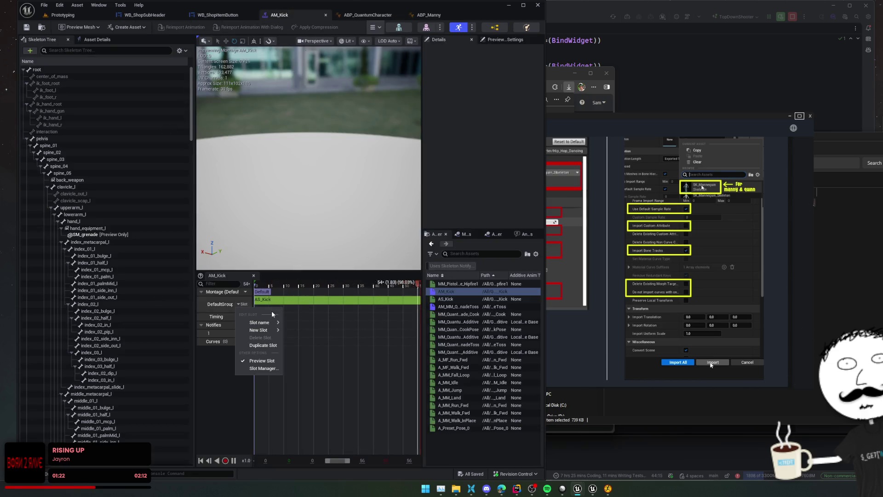
click(262, 369)
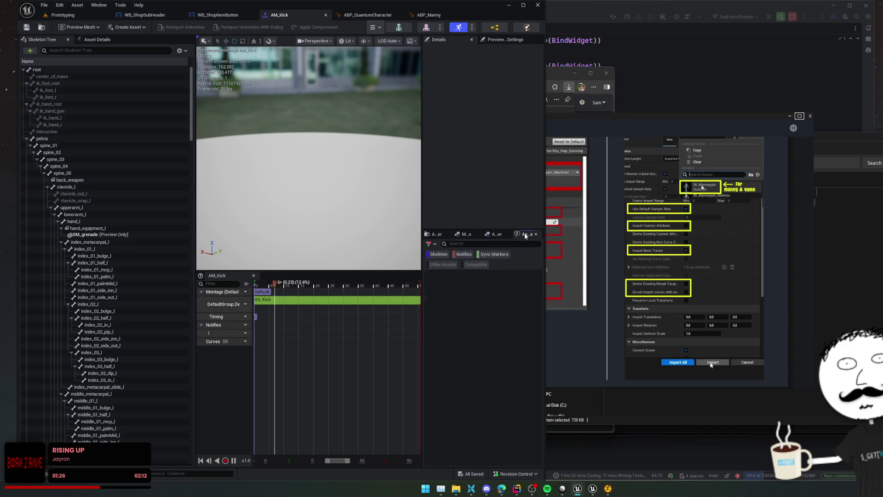
click(466, 235)
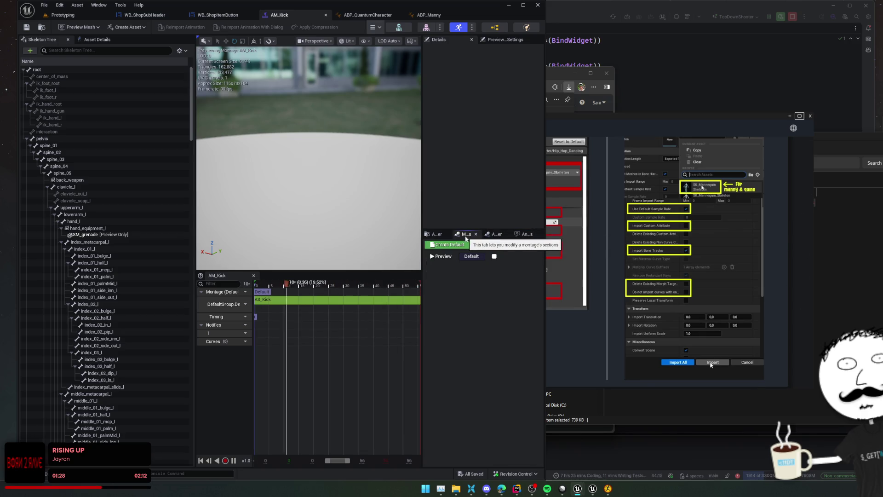
click(432, 235)
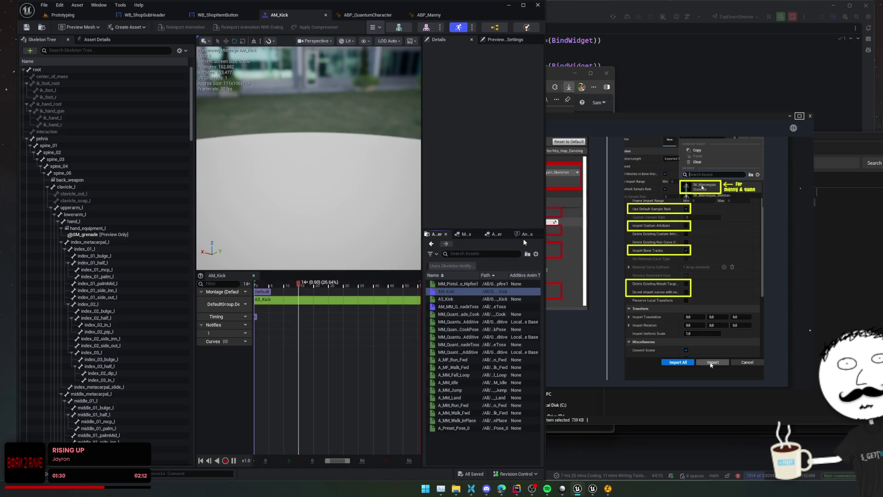
click(499, 235)
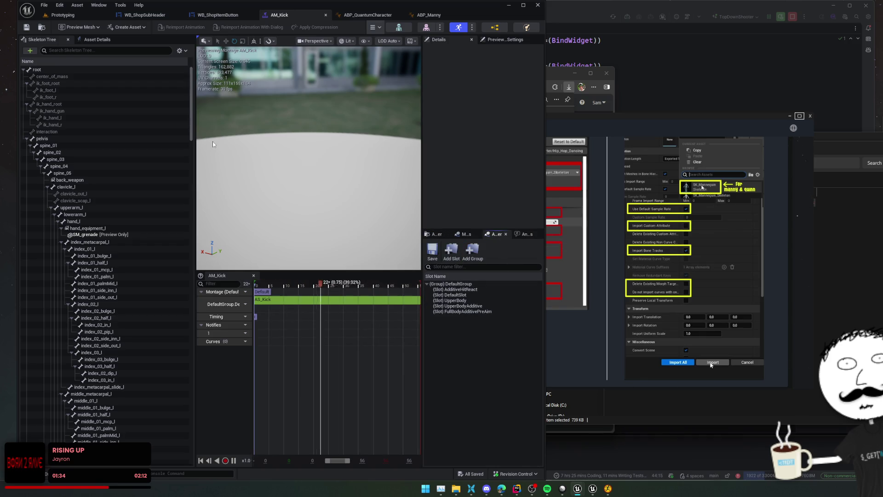
Add a new blend profile named NoBlend to the skeleton.
click(185, 51)
mouse_move(218, 81)
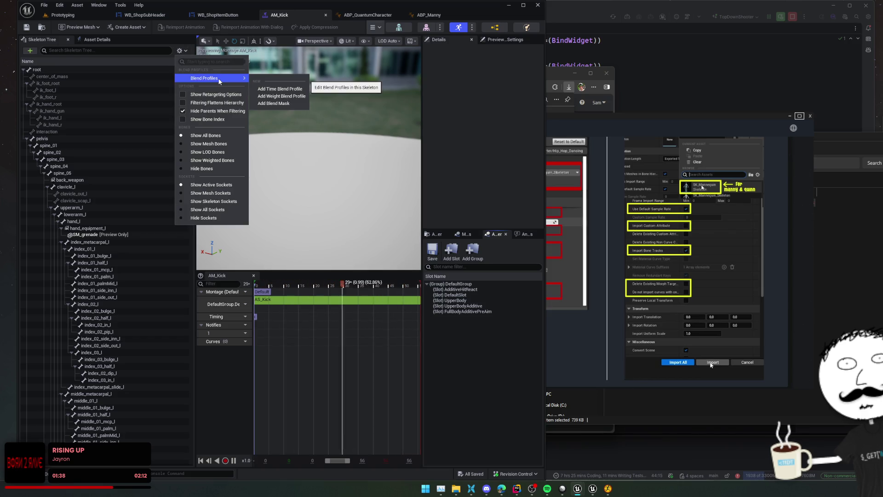
click(279, 88)
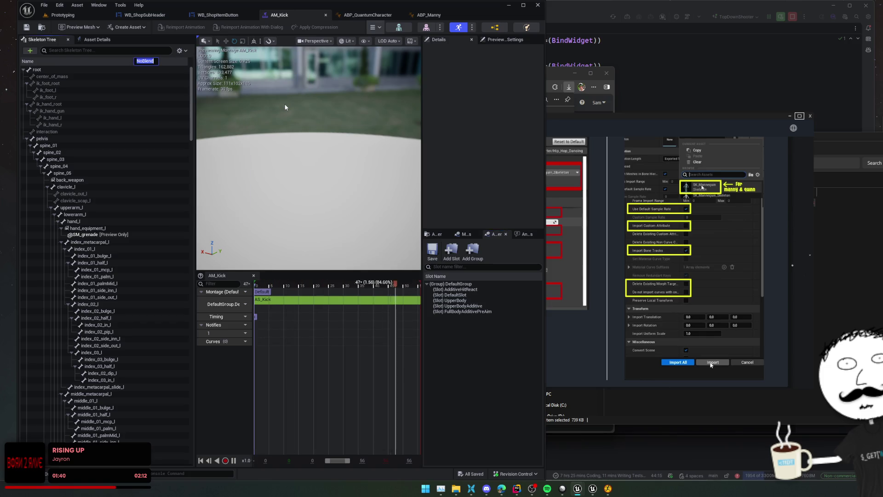
click(174, 75)
Clear the selected blend profile from the skeleton tree view.
right_click(158, 61)
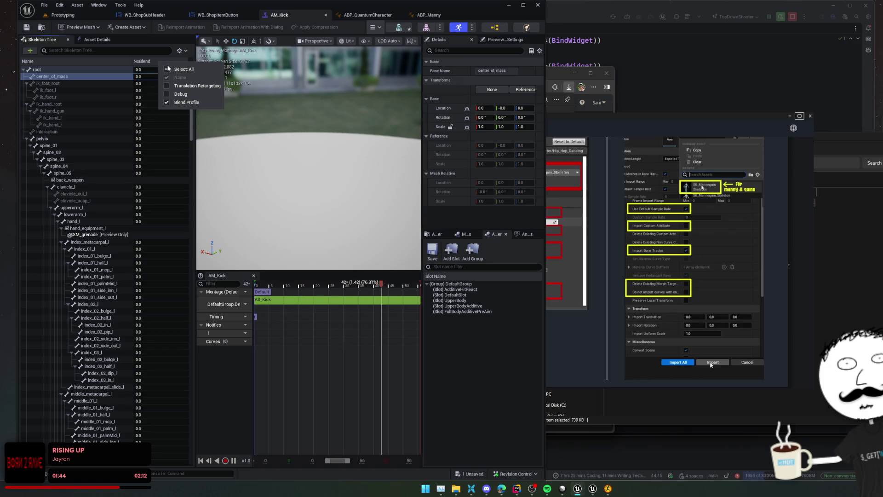
click(186, 51)
mouse_move(217, 78)
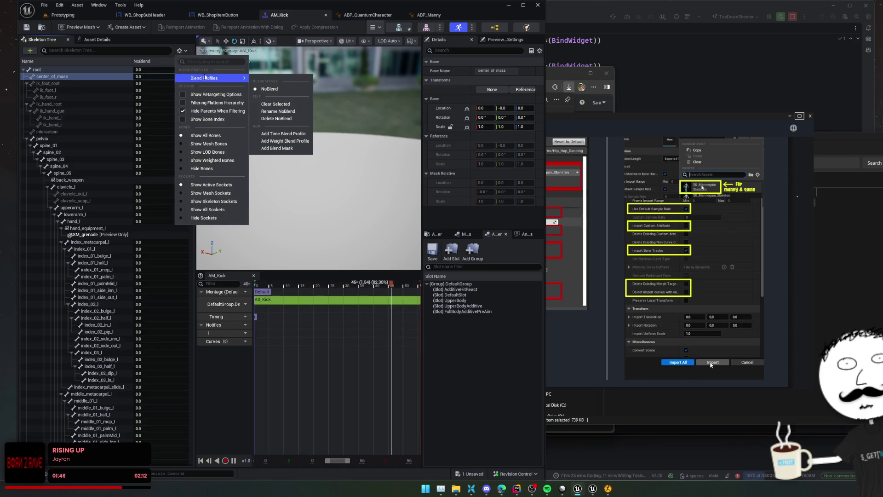
click(299, 105)
click(343, 18)
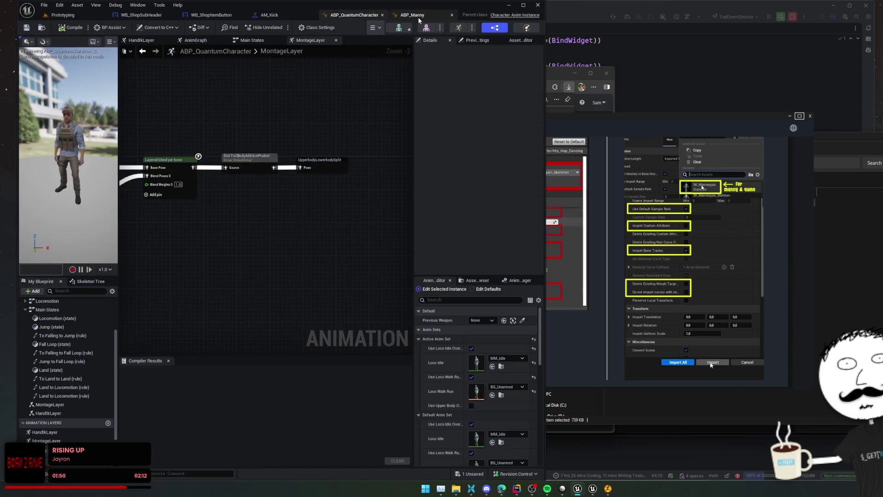
From ABP_Manny, open SK_Mannequin and display the UpperBodyLowerBodySplitMask blend profile.
click(412, 15)
click(399, 27)
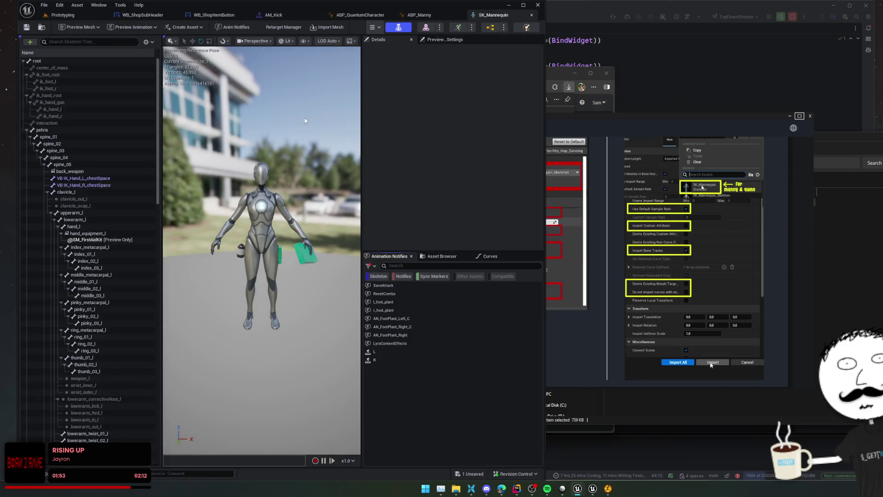
click(147, 42)
mouse_move(169, 71)
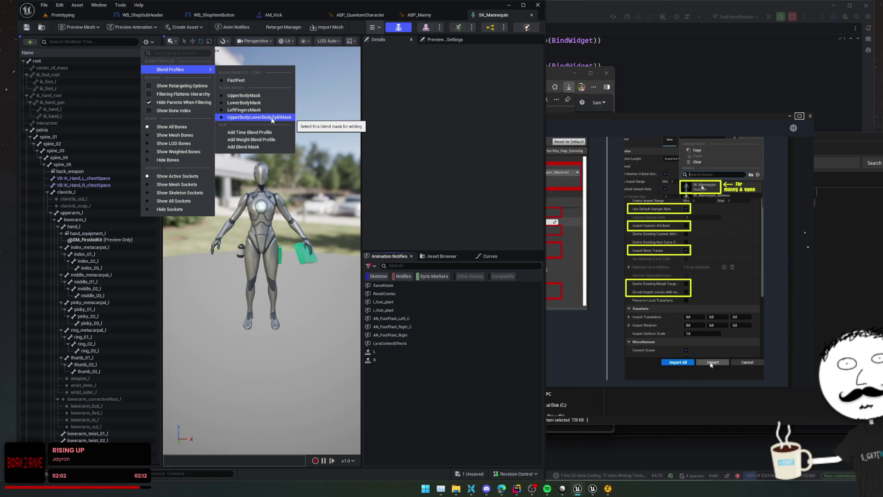
click(272, 118)
Widen the bone list and scroll through the UpperBodyLowerBodySplitMask bone weights.
drag(161, 193, 216, 192)
scroll(172, 207, down, 15)
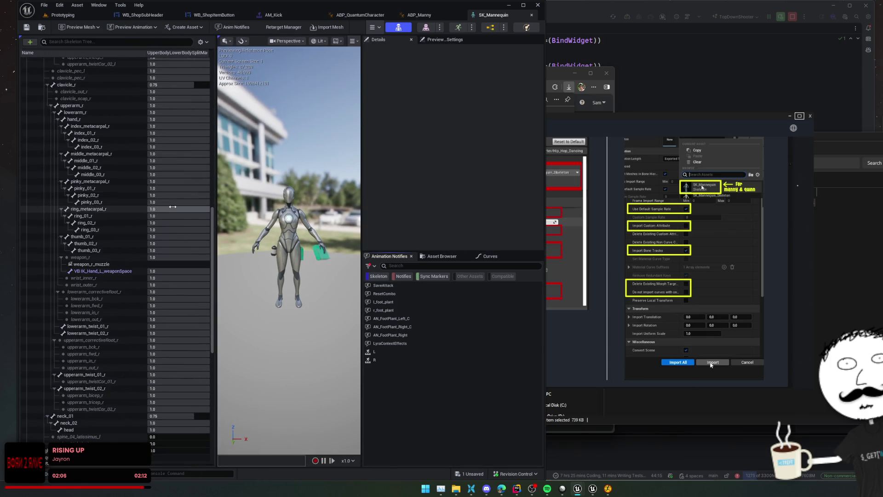
scroll(172, 206, up, 5)
scroll(174, 202, down, 5)
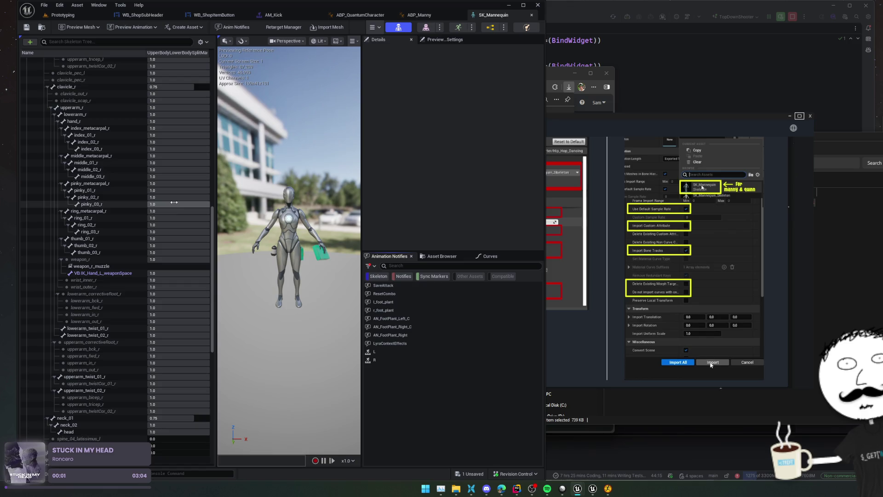
scroll(174, 202, up, 15)
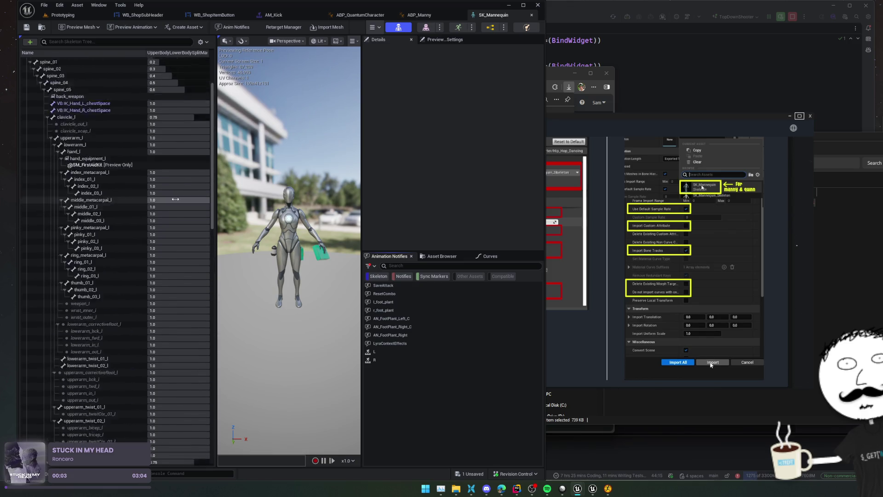
scroll(176, 199, up, 5)
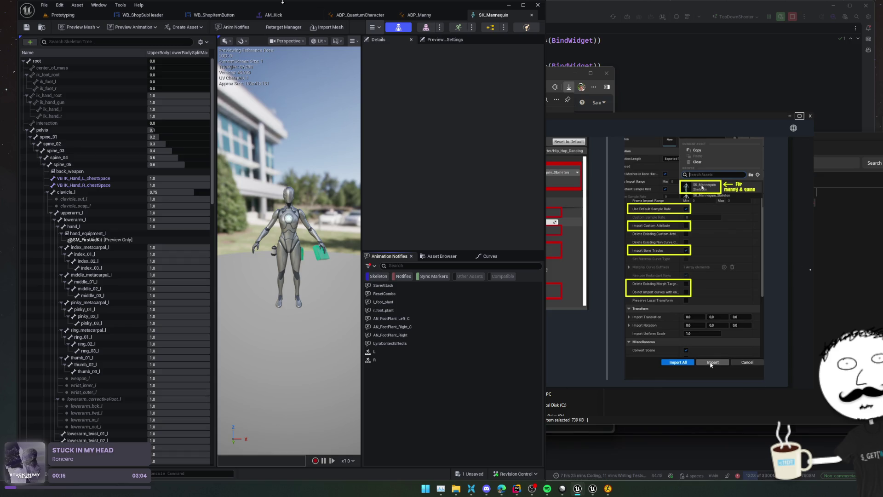
click(356, 17)
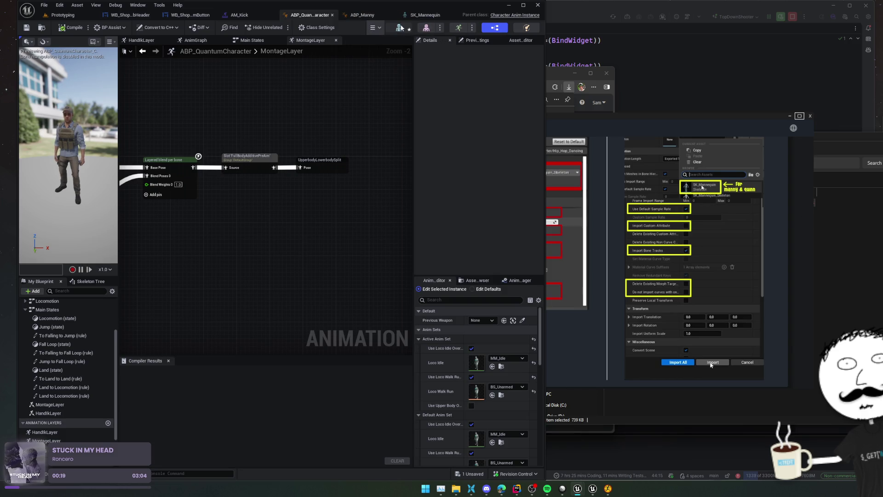
click(398, 27)
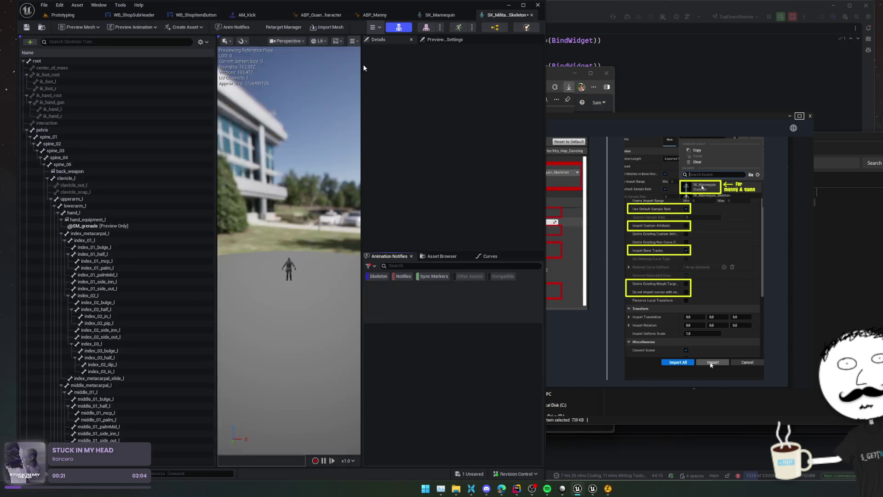
click(200, 41)
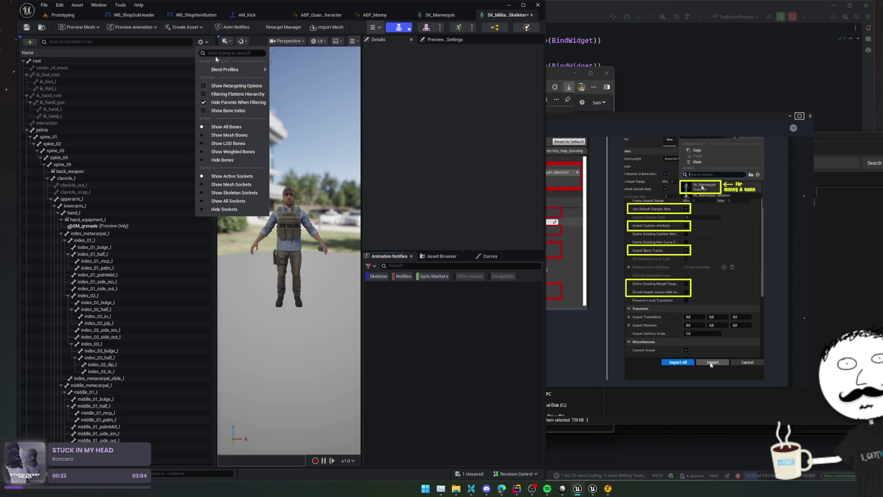
mouse_move(222, 70)
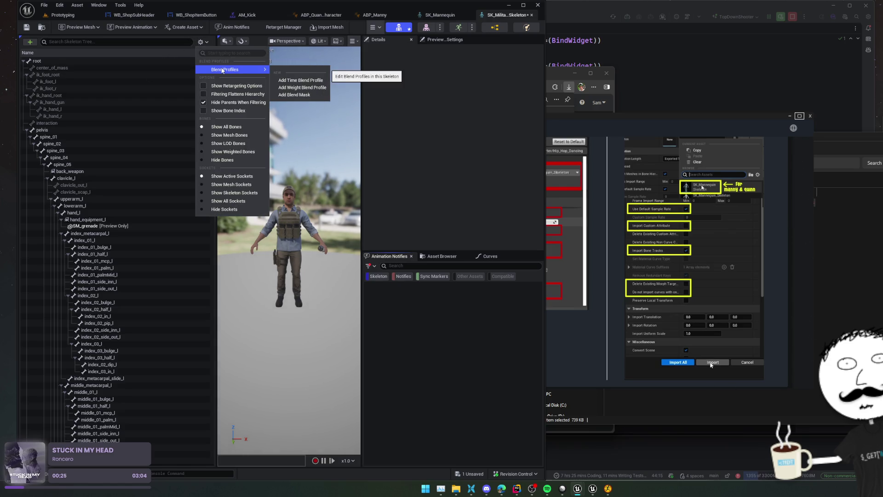
click(443, 17)
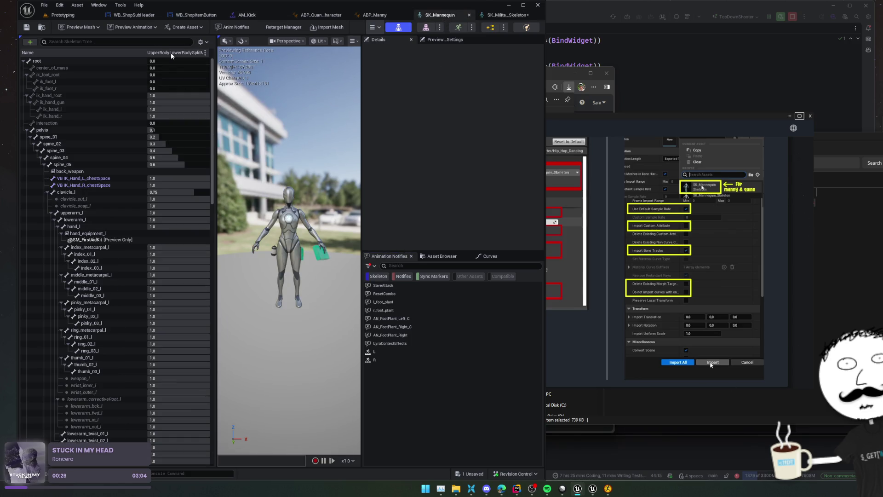
click(208, 43)
click(207, 43)
mouse_move(232, 70)
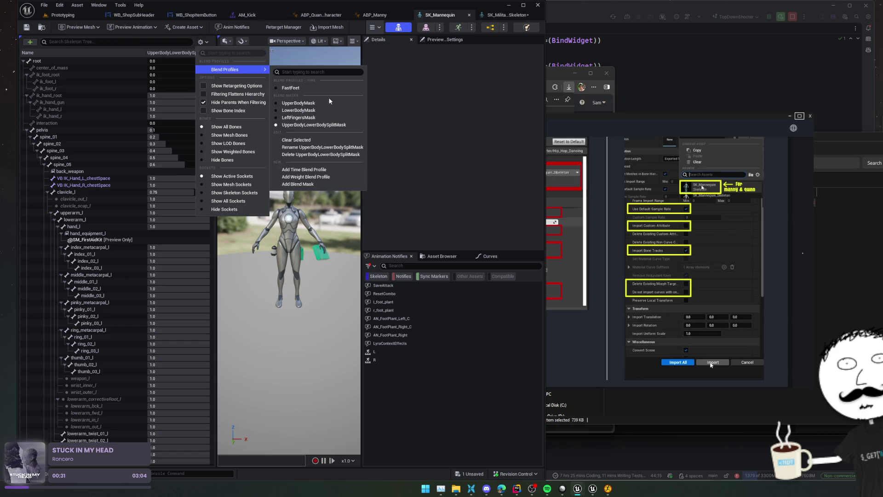
click(337, 125)
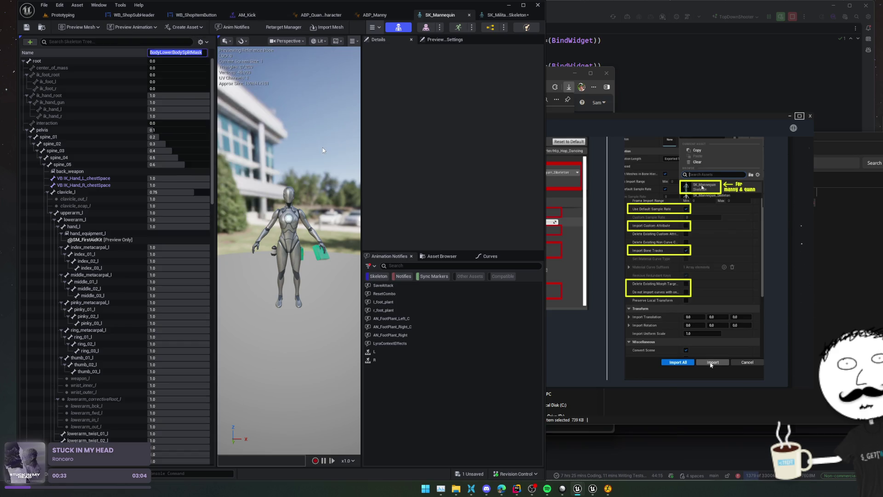
click(493, 17)
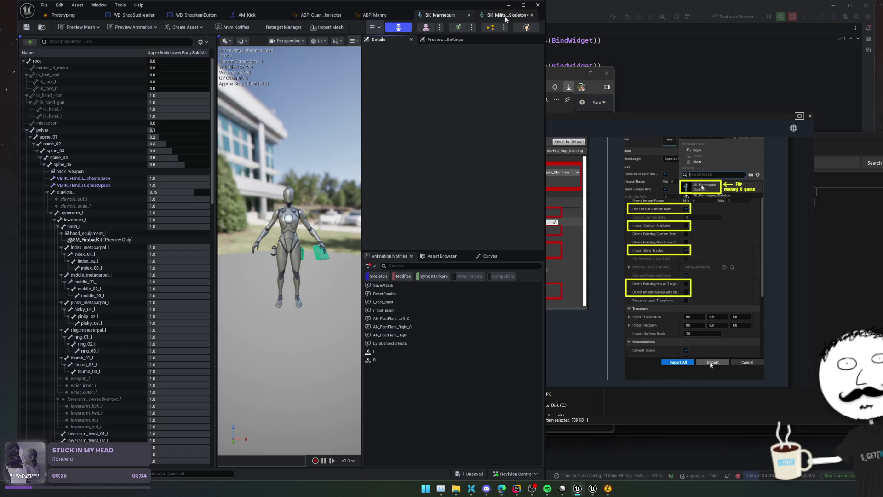
click(202, 42)
mouse_move(233, 69)
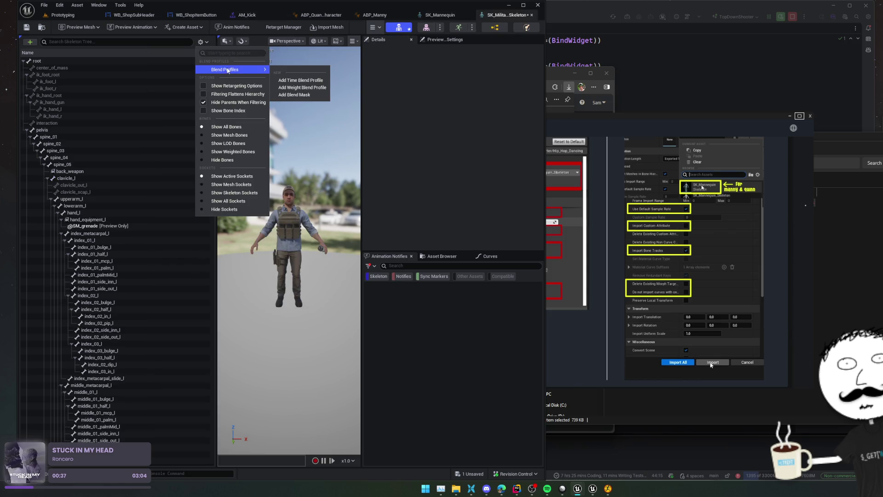
click(301, 95)
text(UpperBodyLowerBodySplitMask)
key(Return)
mouse_move(506, 16)
mouse_down()
mouse_move(483, 62)
mouse_move(405, 79)
mouse_move(499, 87)
mouse_move(477, 162)
mouse_up()
drag(330, 152, 245, 40)
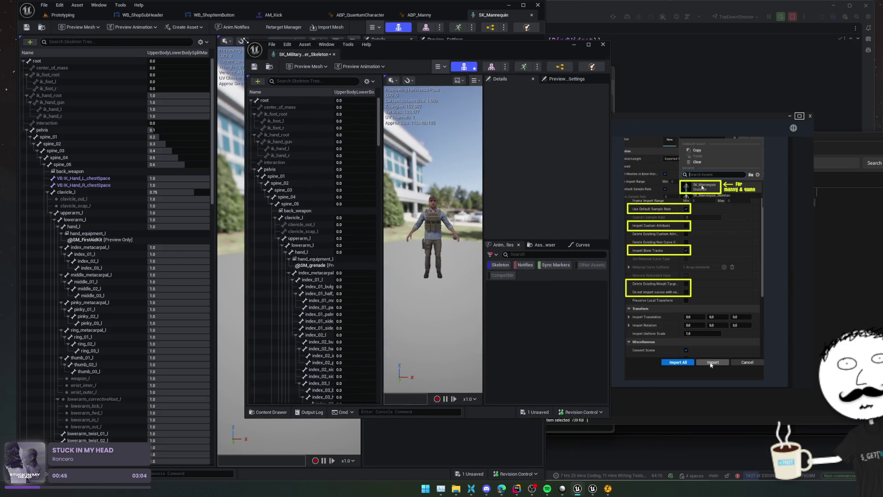
scroll(109, 159, down, 15)
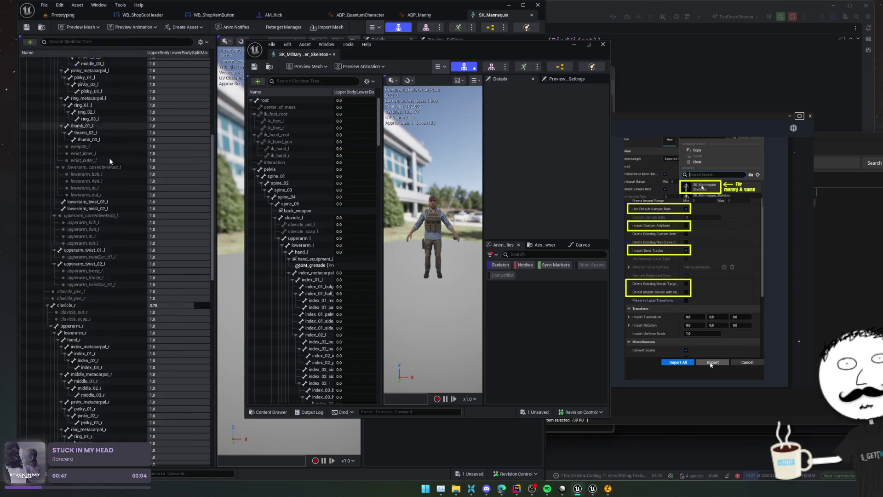
scroll(111, 157, down, 10)
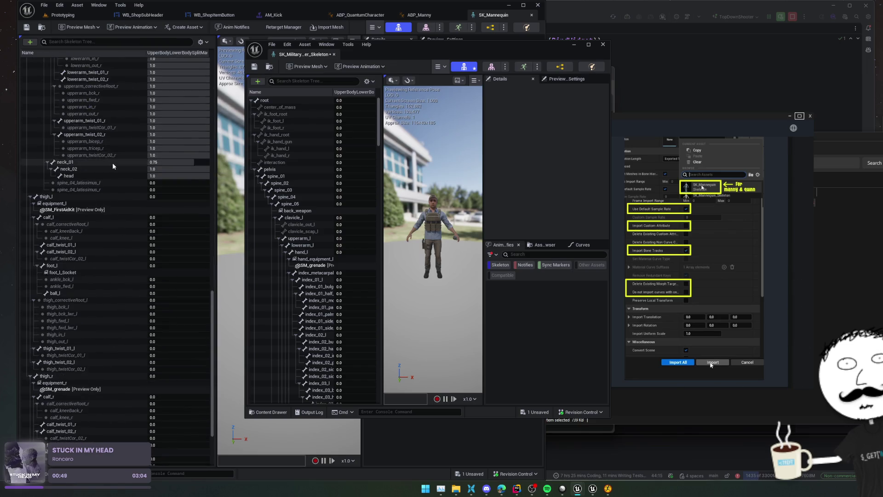
scroll(119, 210, down, 5)
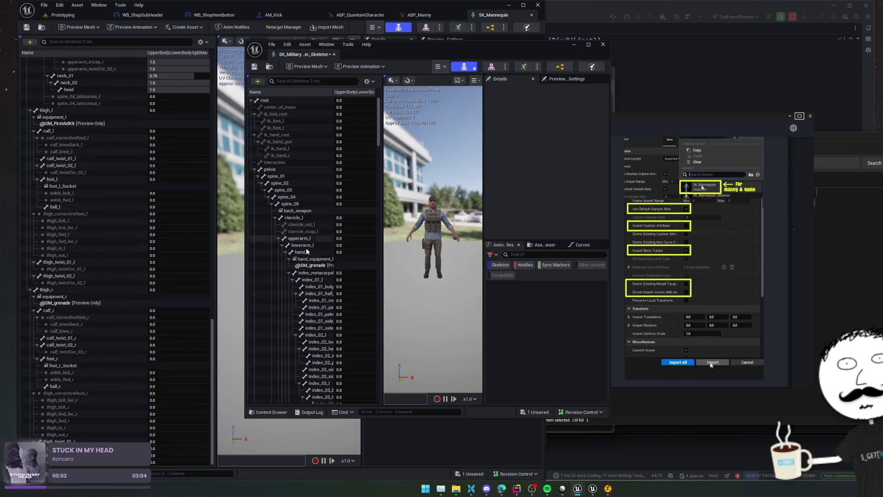
Show only pelvis's direct children, select pelvis and spine_01, and set their blend mask weight to 1.0.
click(255, 170)
click(255, 169)
click(258, 176)
click(257, 183)
click(258, 190)
click(272, 190)
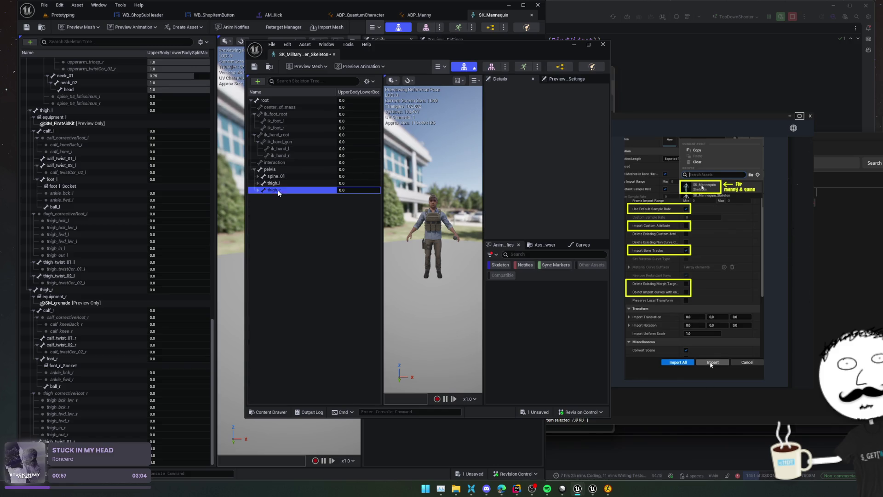
click(274, 183)
click(275, 177)
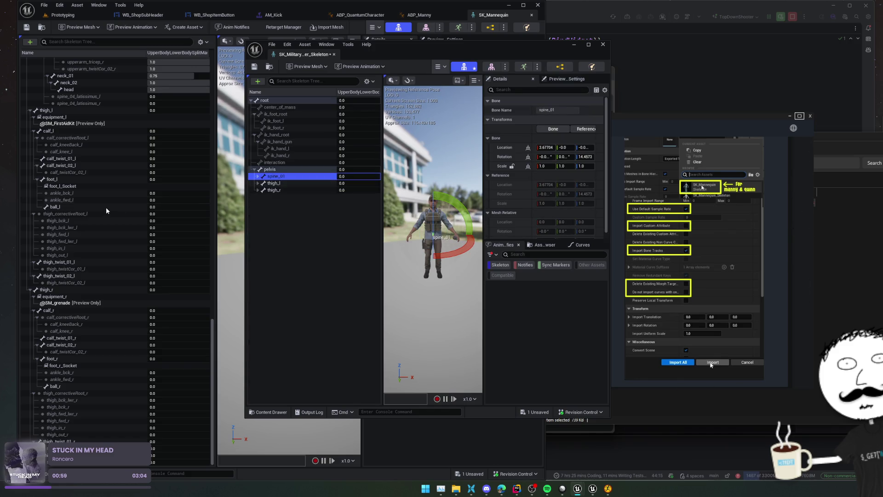
scroll(103, 212, up, 10)
scroll(103, 213, up, 15)
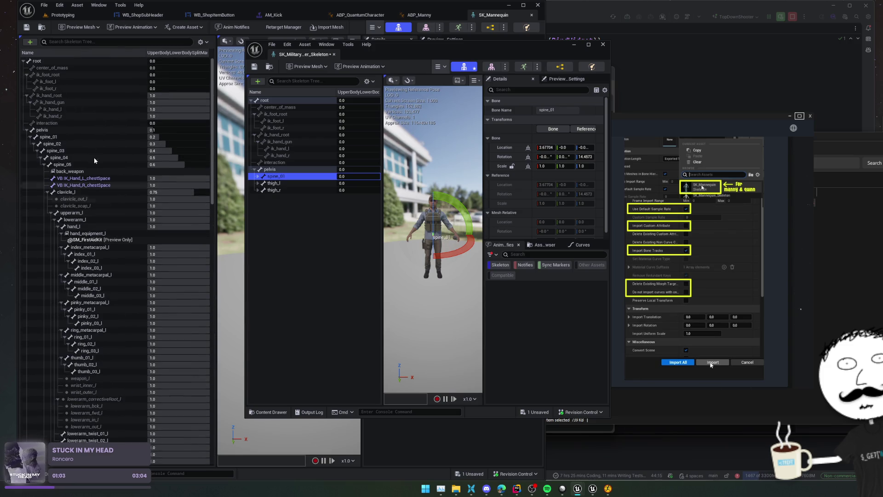
ctrl+click(280, 170)
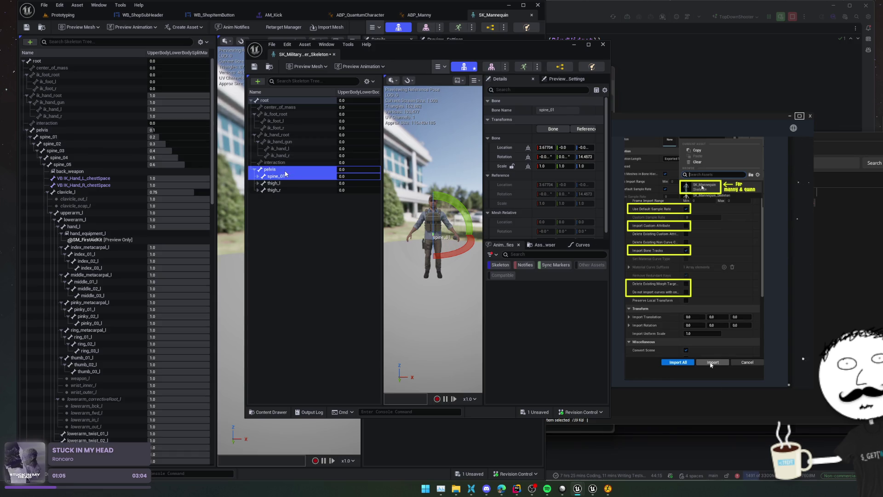
click(366, 170)
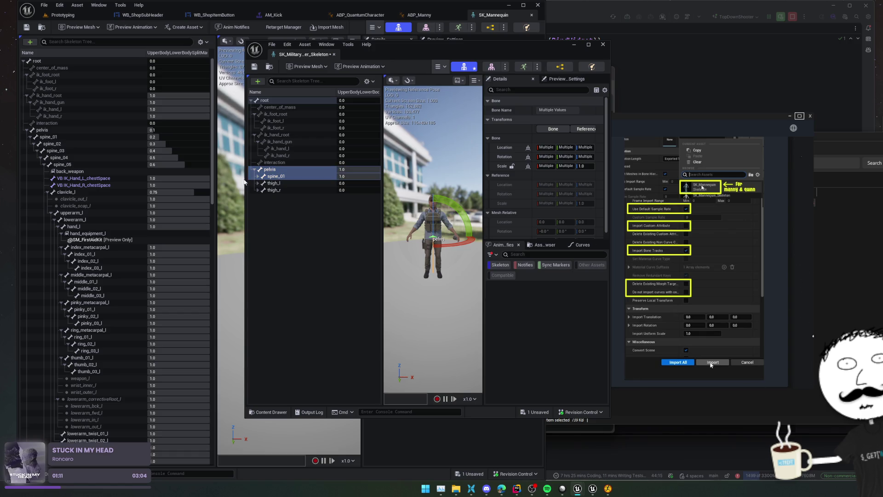
Expand spine_01 and select the bones from spine_02 down to spine_04_latissimus_r.
click(259, 177)
click(278, 183)
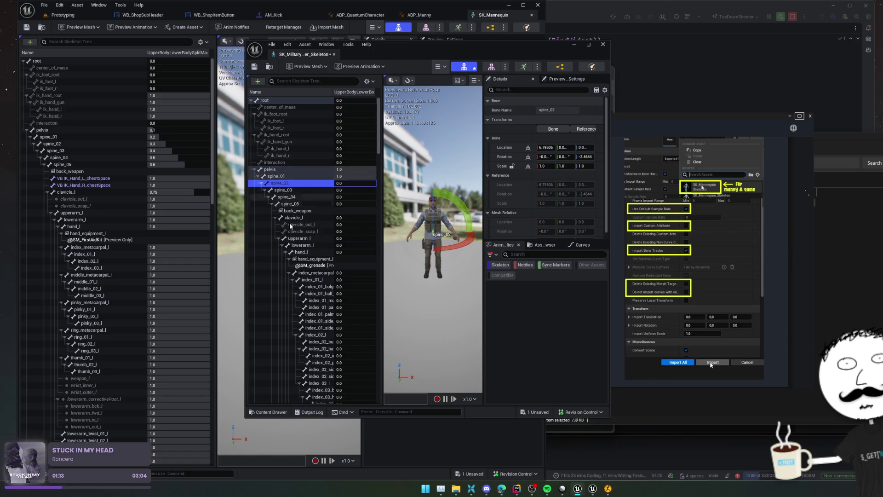
scroll(298, 249, down, 10)
scroll(297, 249, down, 15)
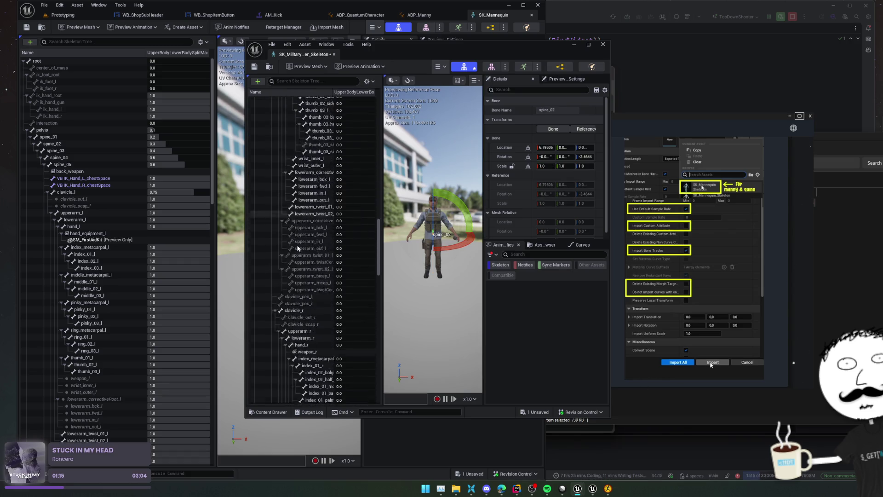
scroll(297, 248, down, 10)
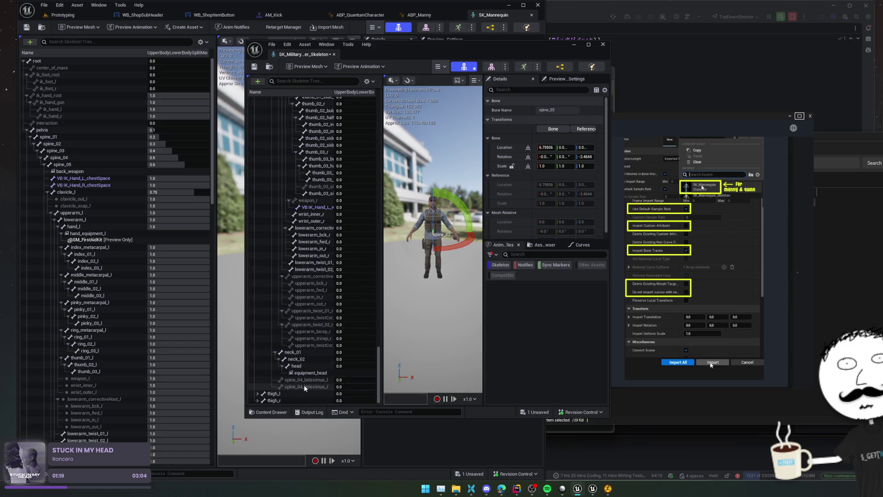
shift+click(304, 385)
click(355, 386)
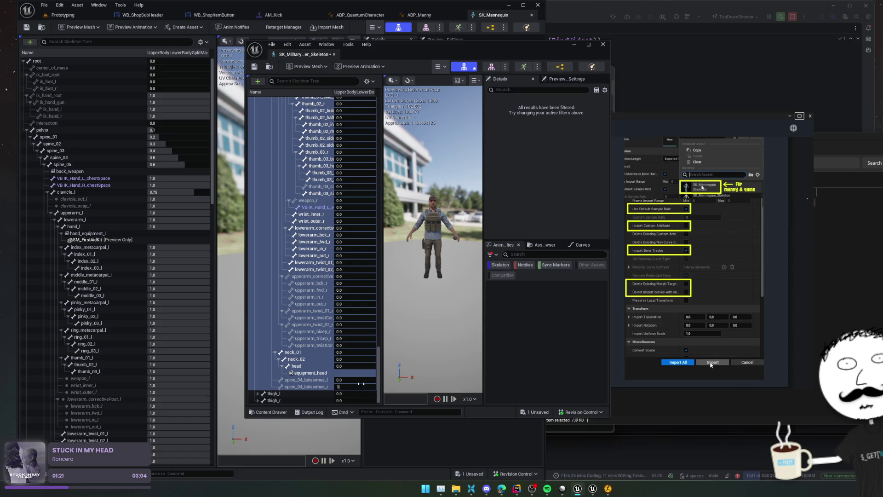
right_click(344, 384)
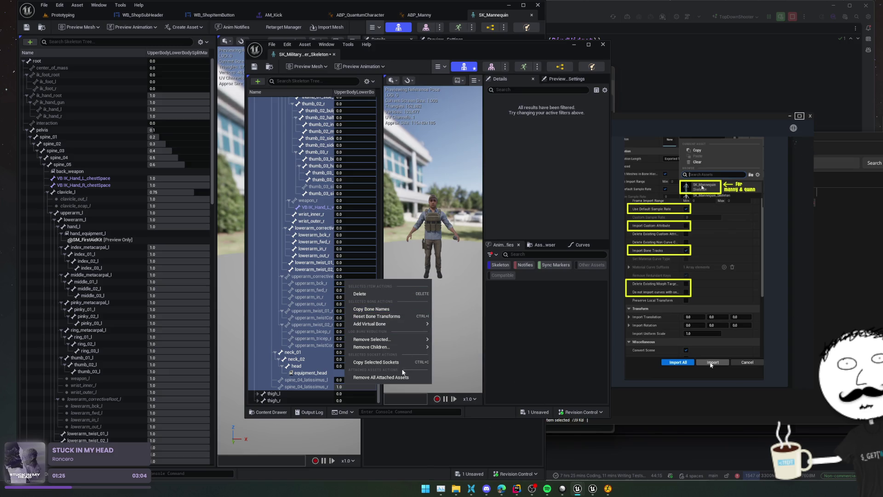
Inspect the bone list's column options, the skeleton's blend masks, and what can be added.
scroll(308, 330, up, 10)
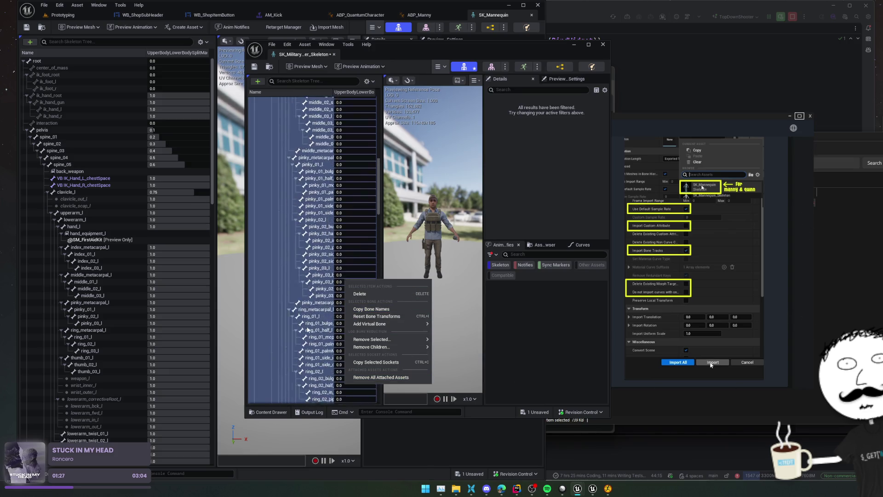
scroll(307, 329, up, 10)
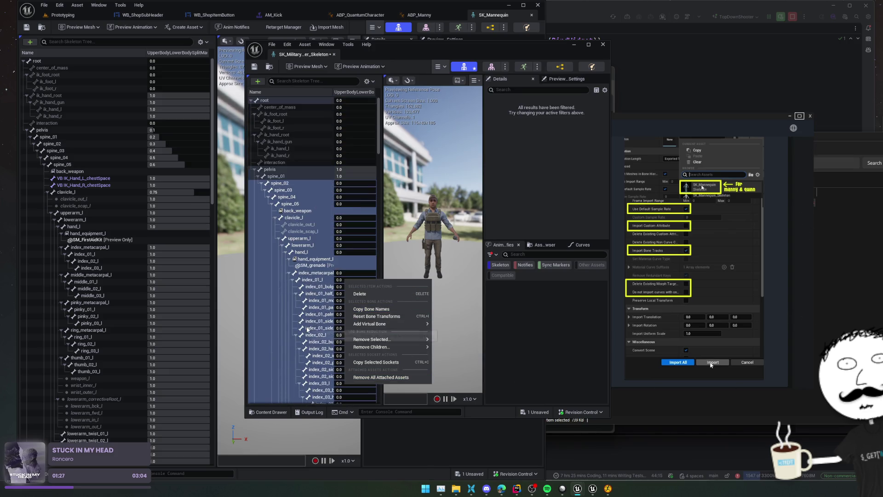
right_click(363, 94)
click(360, 95)
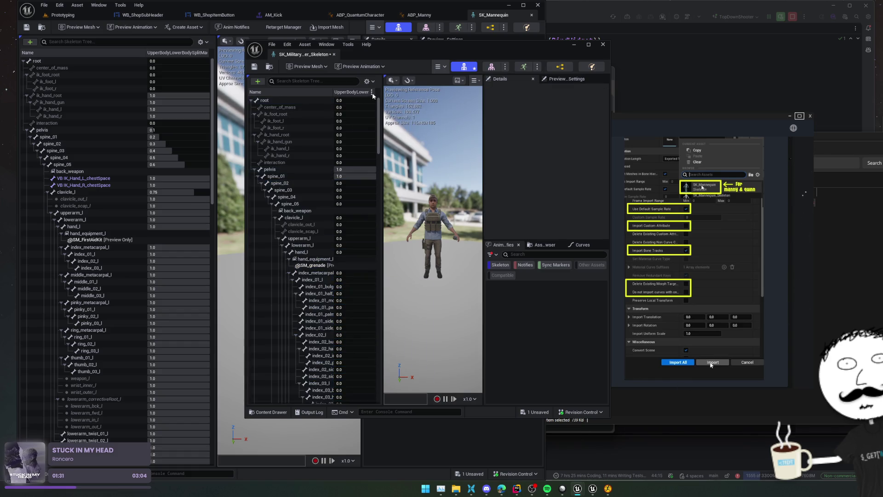
click(372, 92)
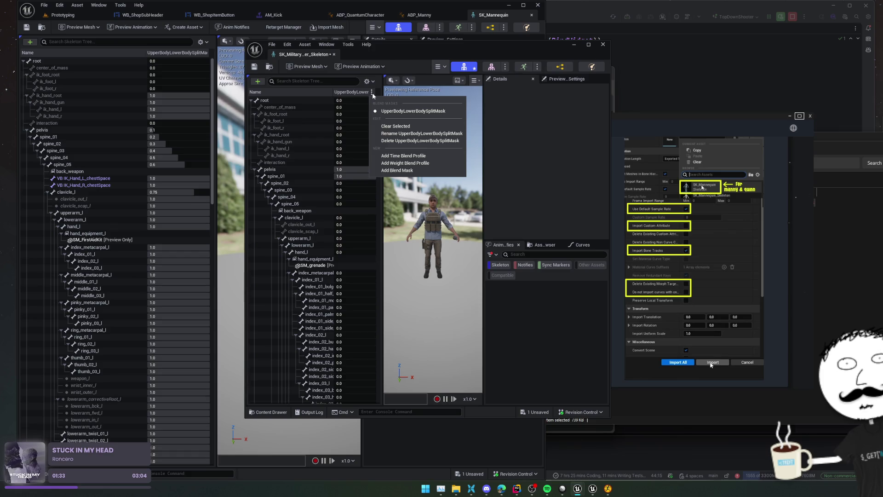
click(282, 176)
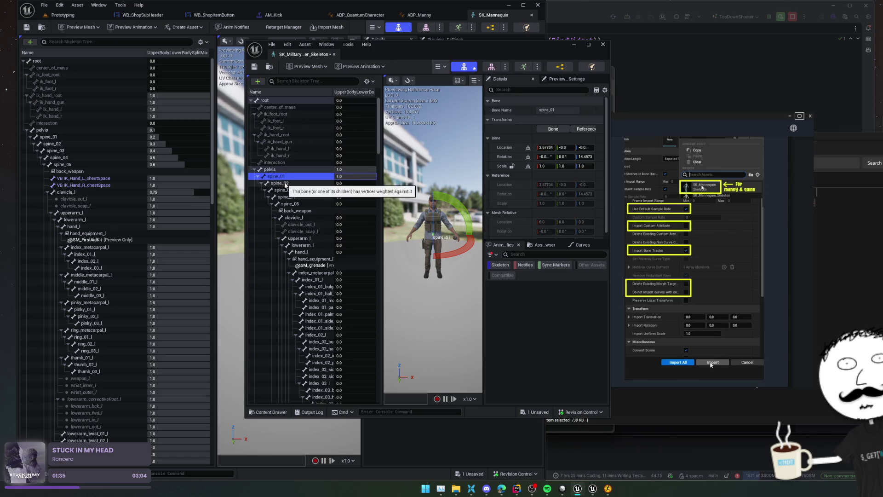
click(258, 81)
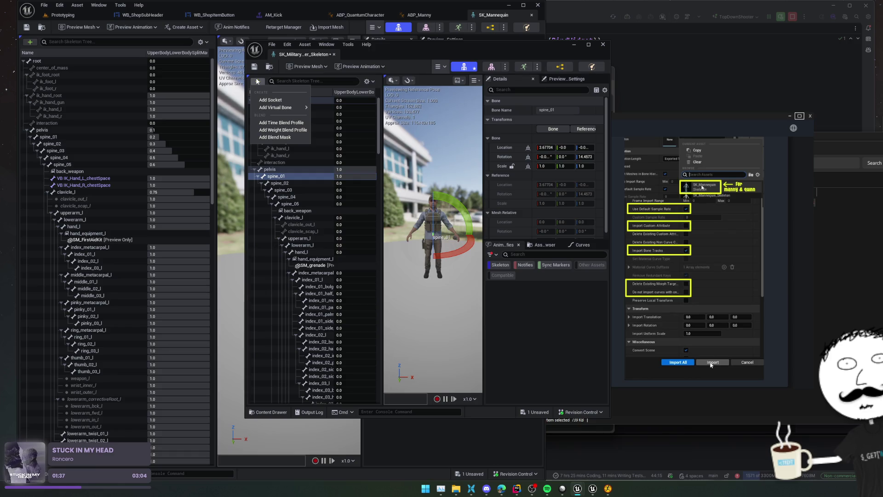
Select spine_02 through hand_equipment_l and nudge spine_02's mask weight slightly above zero.
click(325, 183)
right_click(324, 184)
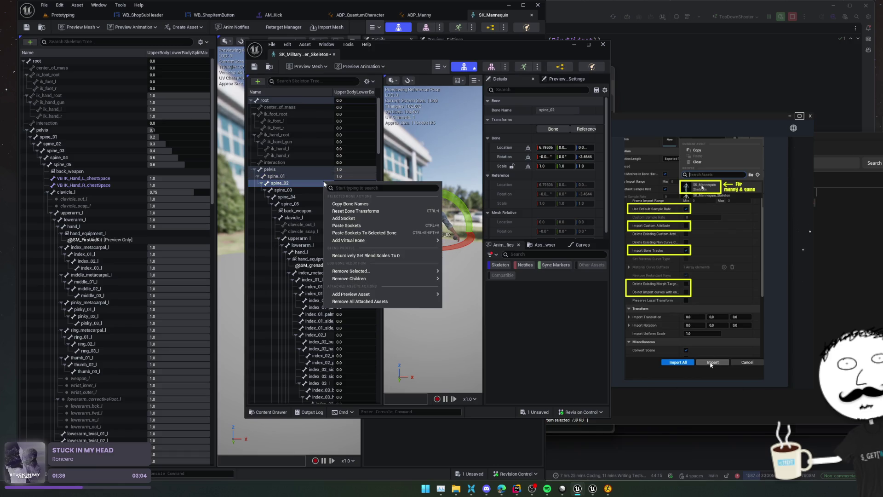
click(303, 184)
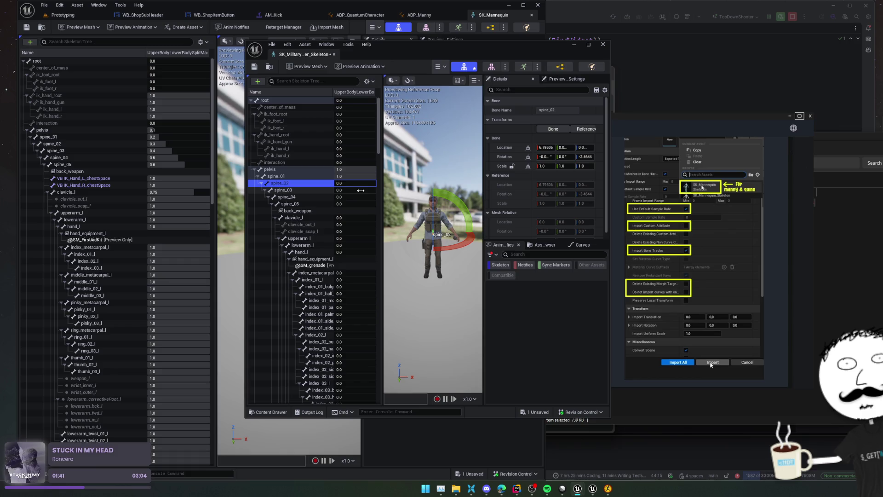
shift+click(349, 259)
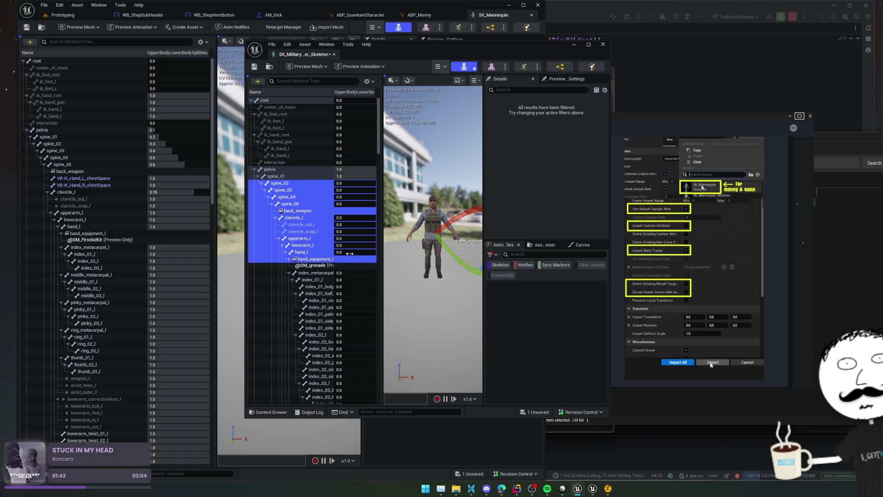
drag(350, 253, 351, 253)
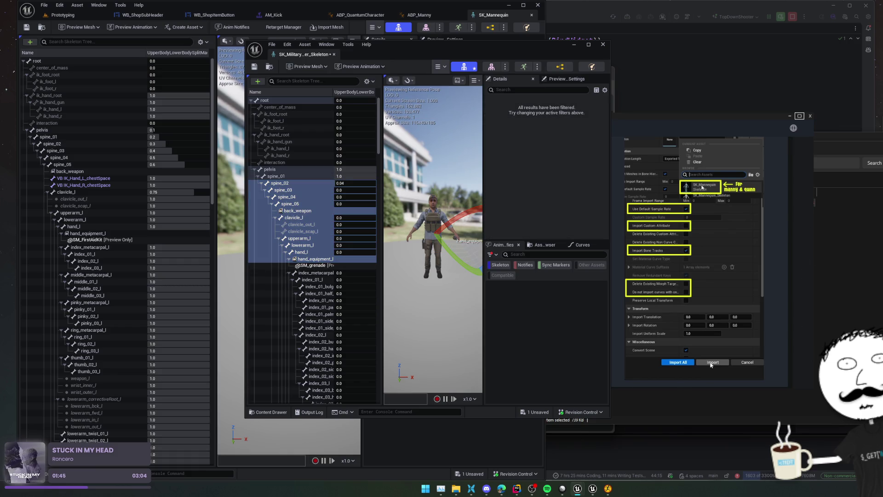
Check the skeleton tree display settings, then reselect spine_01.
click(373, 83)
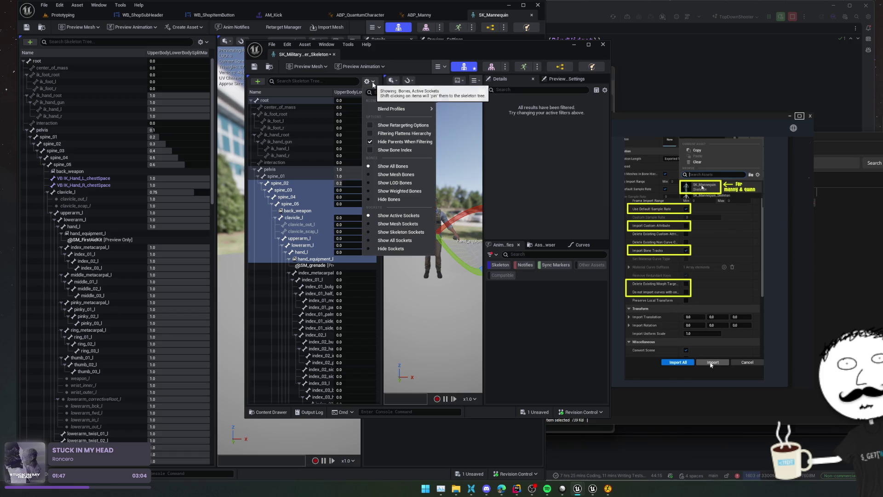
mouse_move(381, 109)
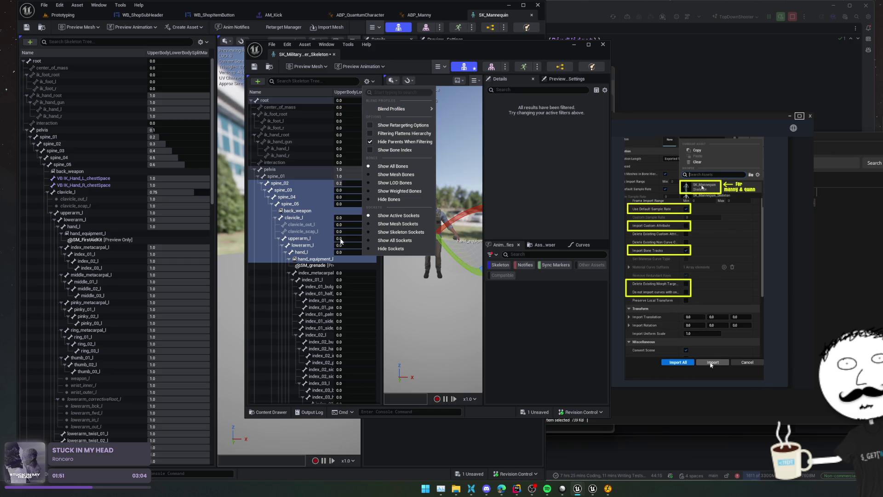
click(324, 183)
click(316, 175)
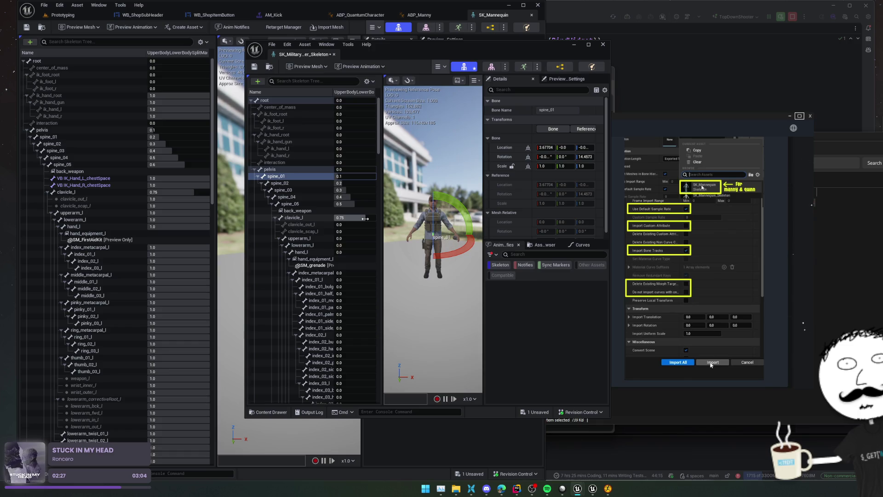
Give upperarm_l, index_metacarpal_l, index_01_l and the following left-hand bones a mask weight of 1.
click(352, 238)
text(1)
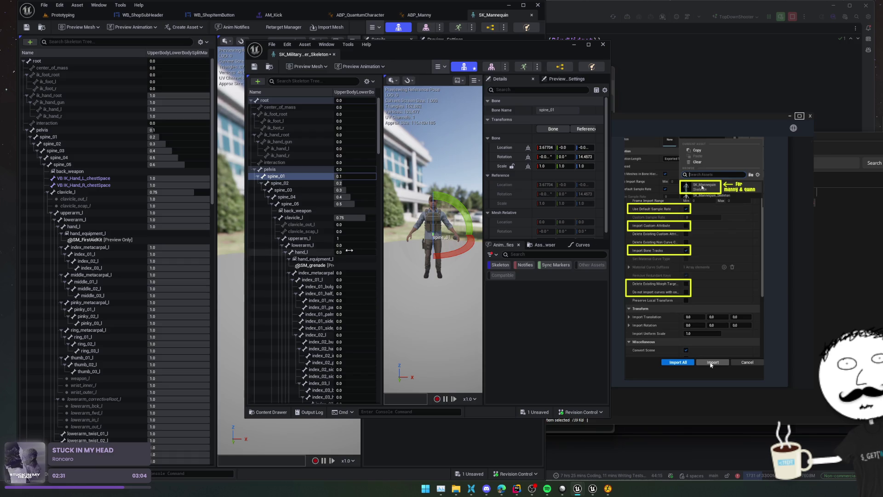
click(356, 275)
click(356, 280)
key(Tab)
text(1)
key(Tab)
text(1)
key(Tab)
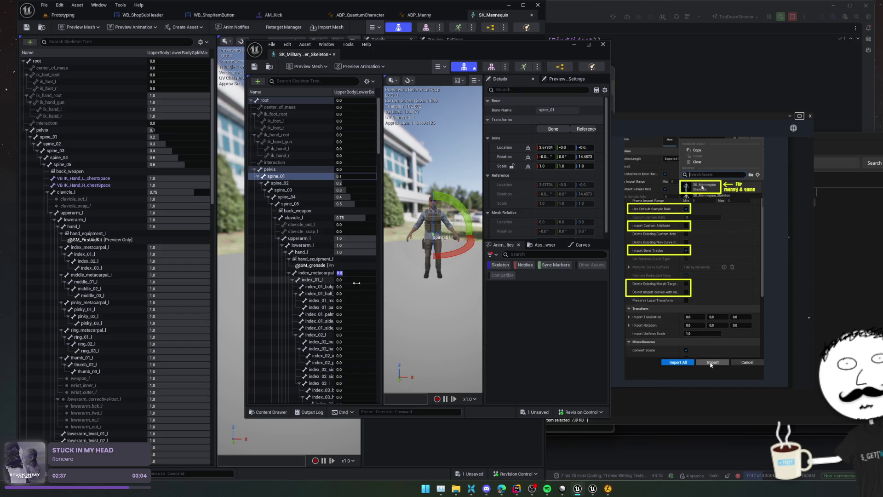
text(1)
key(Tab)
text(1)
key(Tab)
text(1)
key(Tab)
key(Tab)
text(1)
key(Tab)
text(1)
Set index_01_palm, index_01_side and the index_02 bones to 1.0, then widen the tree to check weights.
click(357, 301)
text(1)
key(Tab)
key(Tab)
key(Tab)
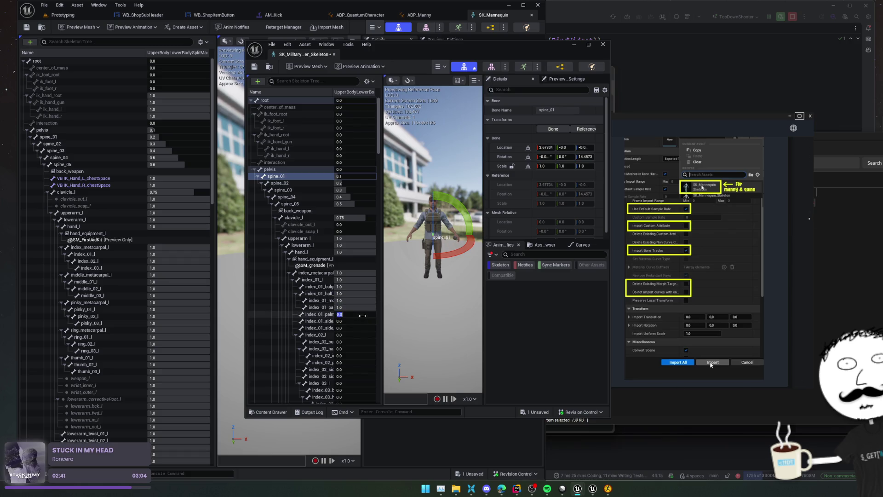
text(1)
key(Return)
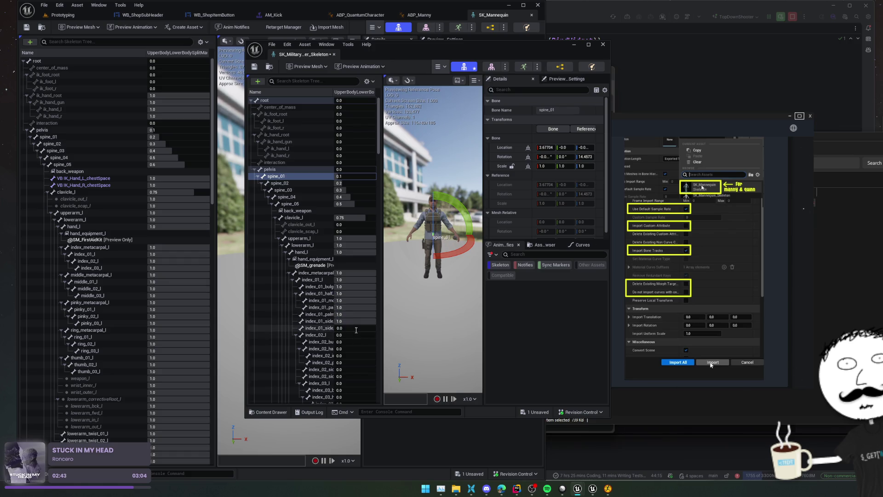
text(1)
key(Tab)
text(11)
key(Tab)
text(1)
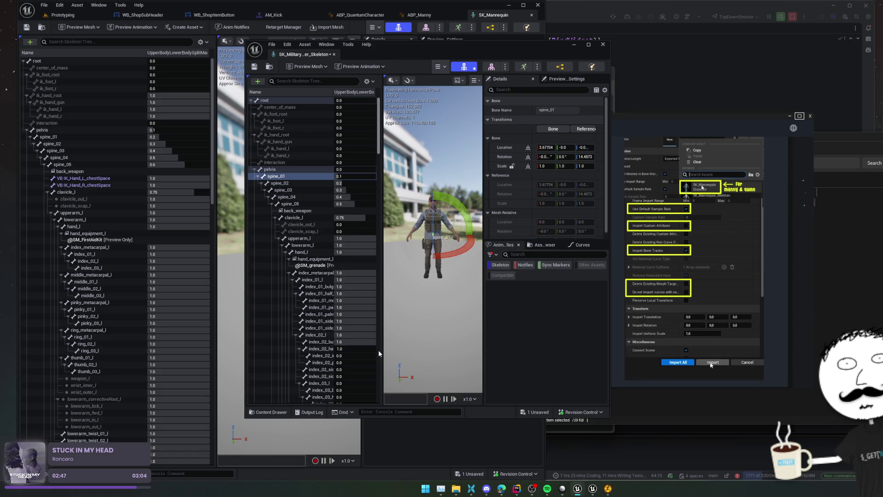
drag(382, 291, 428, 291)
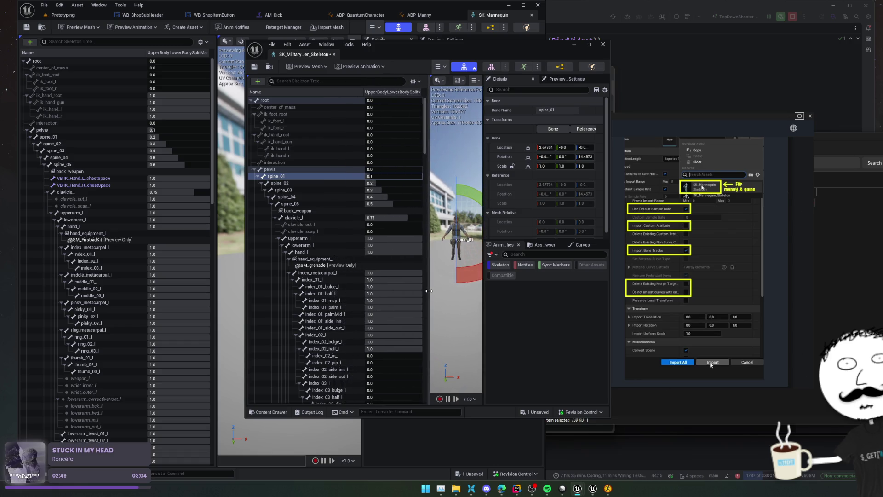
Set the left index and middle finger bone blend weights to 1, from index_02_half_l down.
scroll(405, 291, down, 3)
click(389, 282)
key(Tab)
text(1	1	1	1	1	1	1	1	1	1	1)
scroll(386, 315, down, 2)
text(1	1	1	1	1	1	1	1	1	1	1)
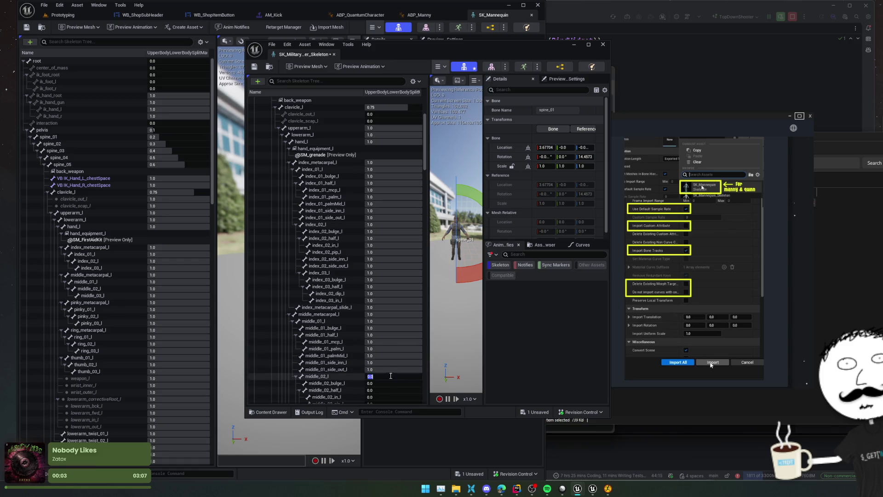
scroll(391, 373, down, 1)
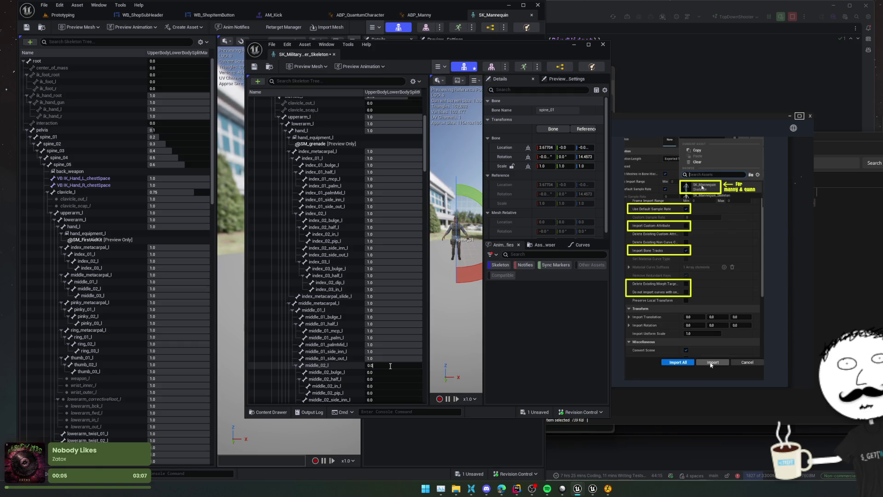
click(390, 367)
text(1	1	1	1)
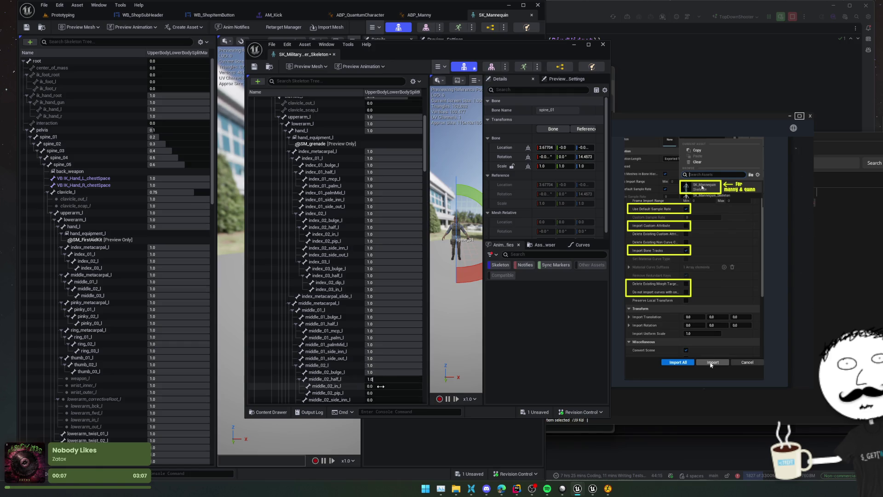
text(	1	1)
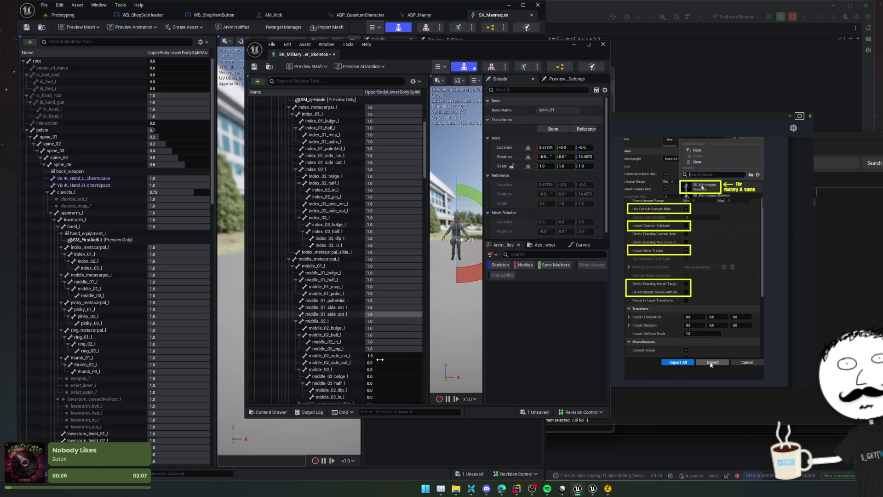
scroll(380, 359, up, 3)
text(1)
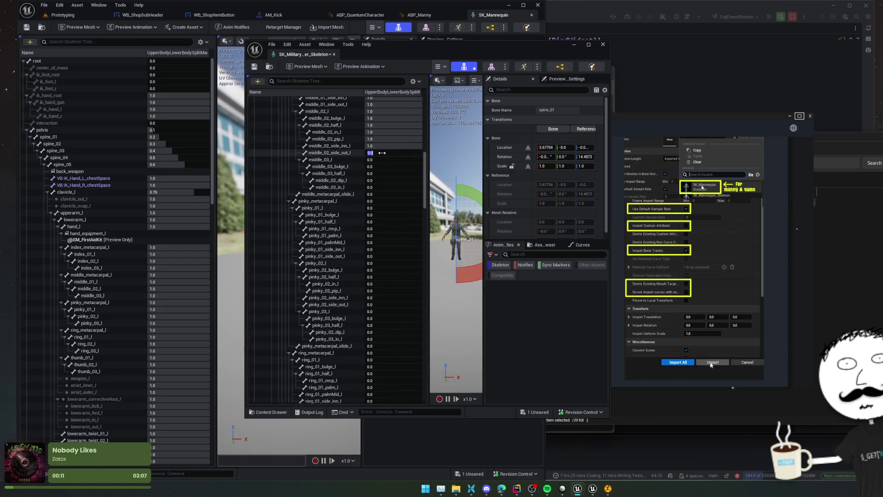
text(	1	1)
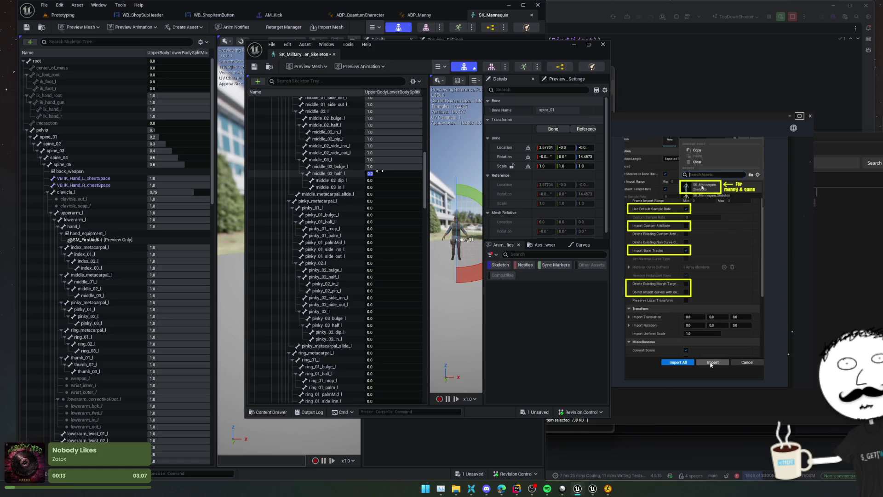
text(1)
key(Tab)
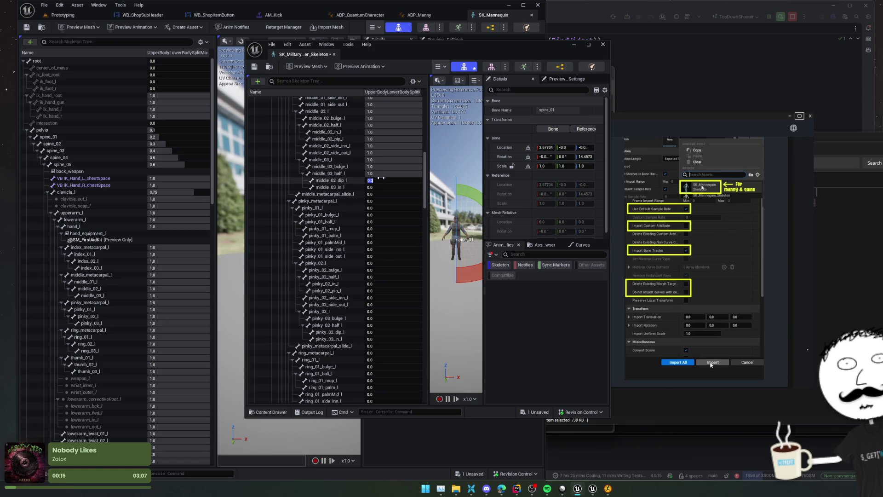
key(ctrl+Tab)
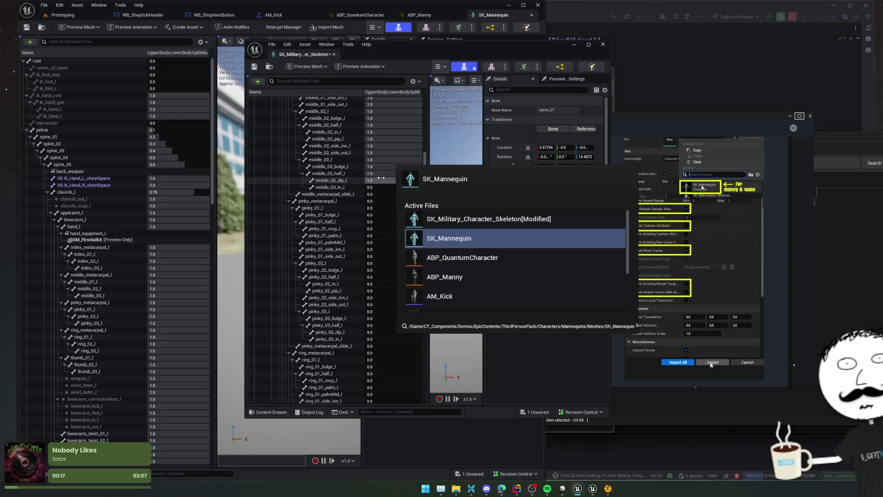
key(ctrl+Tab)
key(ctrl+Tab)
key(ctrl+Tab)
key(super)
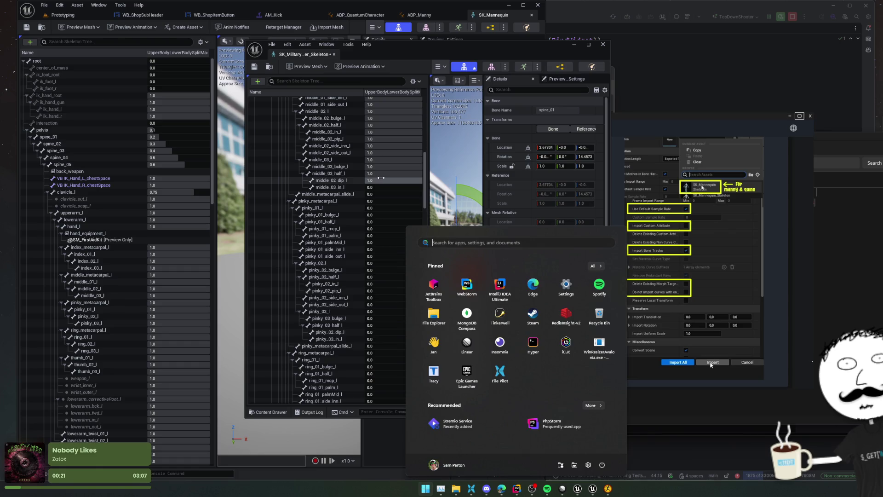
key(super)
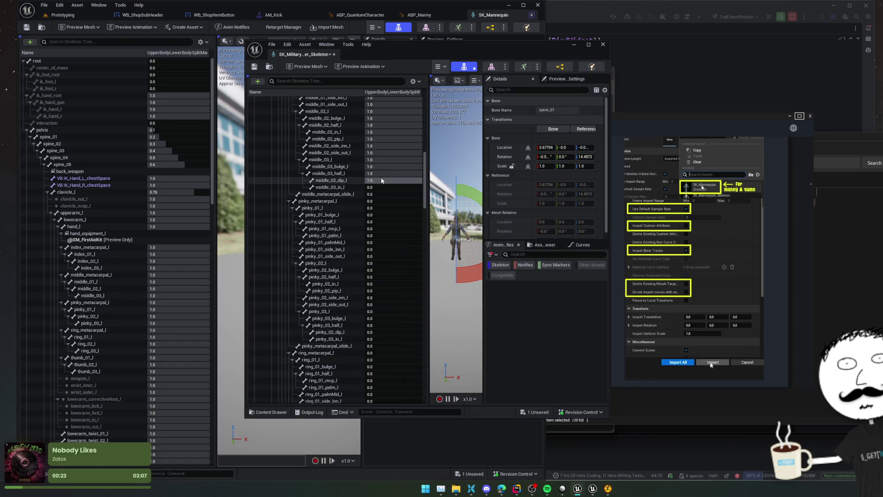
Set middle_metacarpal_slide_l and all left pinky bone weights to 1.
click(382, 194)
text(1)
key(Return)
click(385, 202)
text(1)
key(Return)
click(381, 208)
text(1)
key(Return)
click(389, 222)
text(1)
key(Tab)
click(389, 228)
text(1)
click(390, 236)
text(1)
click(391, 242)
text(1)
key(Return)
text(1)
click(390, 256)
text(1)
click(391, 263)
text(1)
click(390, 270)
text(1)
click(390, 277)
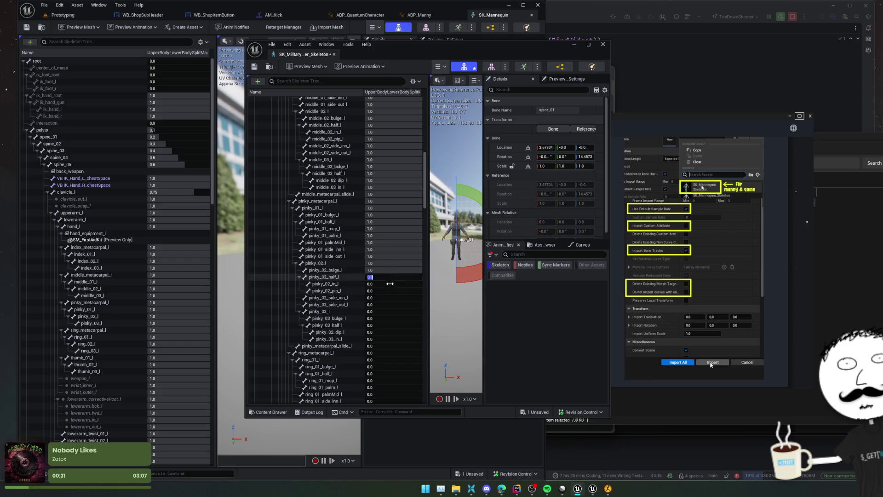
text(1)
click(391, 284)
text(1)
click(392, 290)
text(1)
click(393, 297)
text(1)
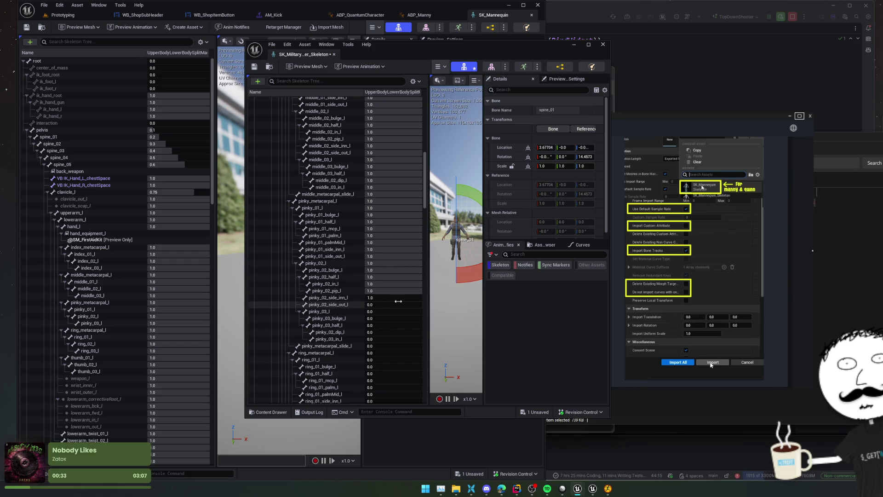
click(391, 305)
text(1)
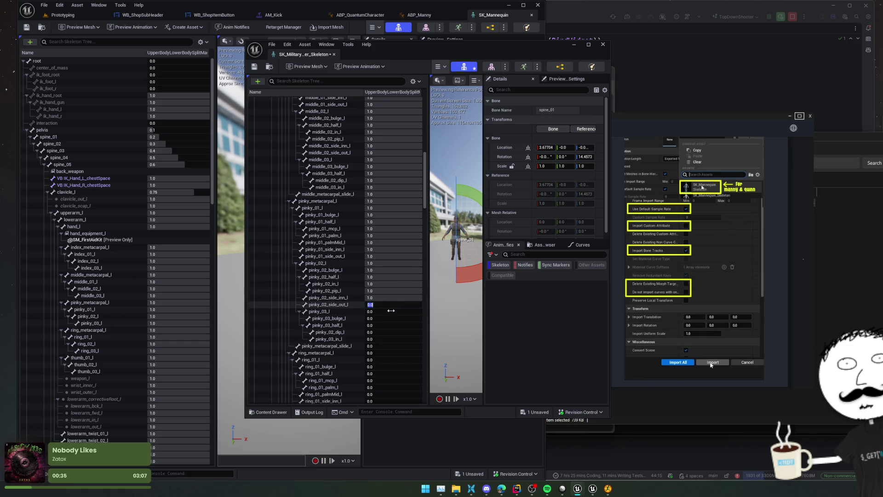
click(391, 312)
text(1)
click(388, 318)
text(1)
click(385, 325)
text(1)
click(382, 332)
text(1)
click(380, 339)
text(1)
click(379, 346)
text(1)
Set every left ring finger bone weight to 1, ring_metacarpal_l through ring_metacarpal_slide_l.
click(381, 353)
text(1)
click(387, 360)
text(1)
click(383, 366)
text(1)
click(383, 374)
text(1)
click(383, 380)
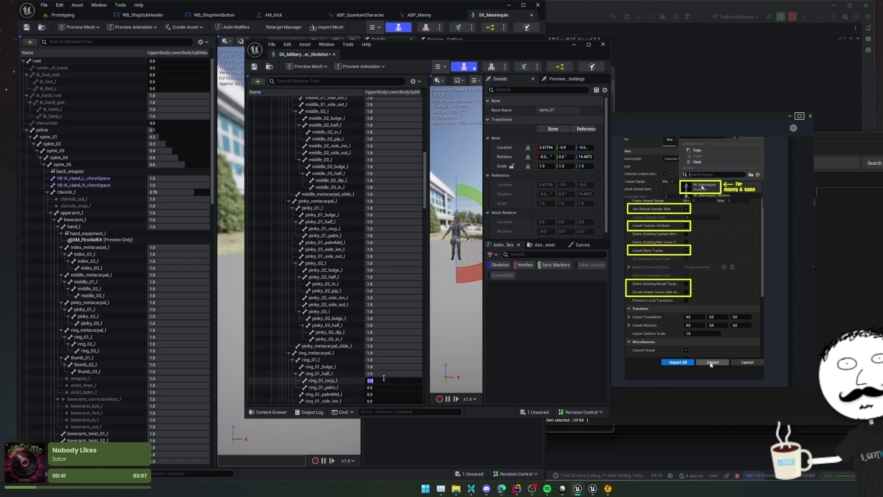
text(1)
scroll(394, 345, down, 5)
scroll(394, 345, down, 1)
click(391, 256)
text(1)
click(392, 262)
text(1)
click(391, 269)
text(1)
click(390, 276)
text(1)
click(388, 282)
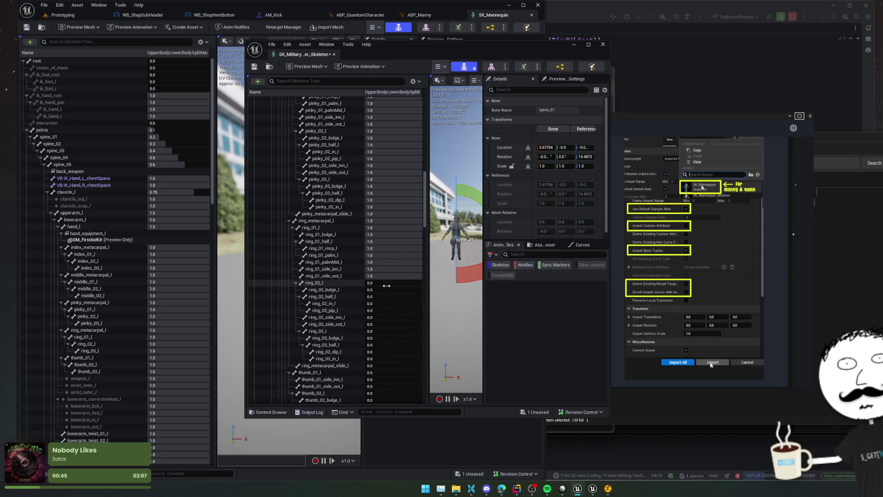
text(1)
click(387, 295)
text(1)
click(387, 290)
text(1)
click(385, 303)
text(1)
click(384, 317)
text(1)
click(384, 310)
text(1)
scroll(148, 327, down, 10)
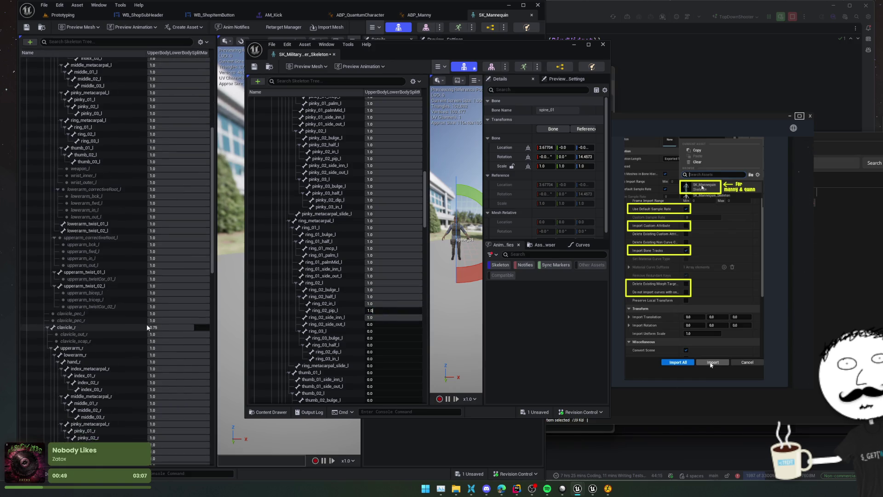
click(385, 324)
text(1)
click(382, 331)
text(1)
click(381, 338)
text(1)
click(381, 344)
text(1)
click(382, 351)
text(1)
click(382, 359)
text(1)
click(383, 366)
Set the left thumb_01 and thumb_02 bone weights to 1.0.
text(1)
click(382, 379)
text(1)
click(382, 373)
text(1)
click(381, 384)
scroll(382, 368, down, 6)
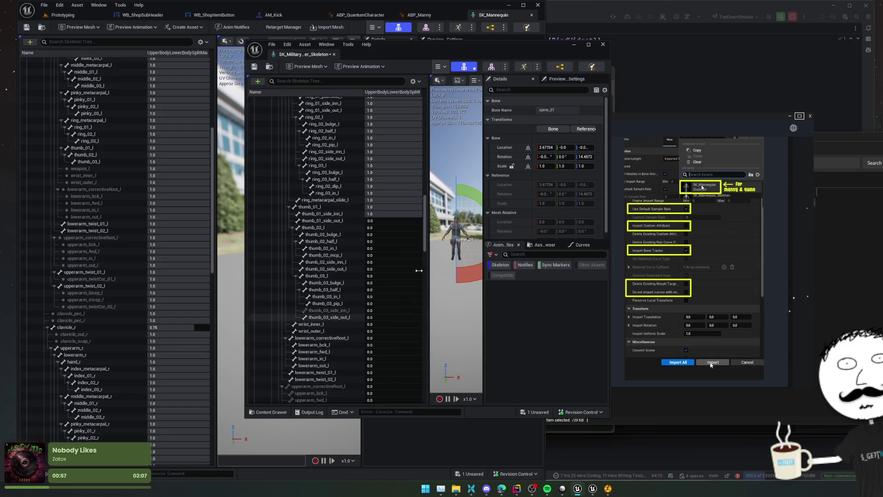
click(393, 220)
text(1)
click(391, 227)
text(1)
click(385, 234)
text(1)
click(384, 241)
text(1)
click(384, 248)
text(1)
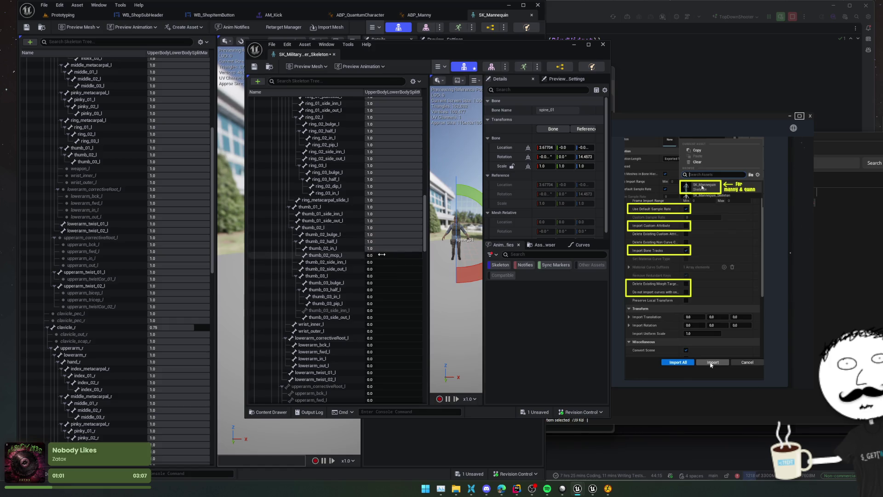
click(382, 261)
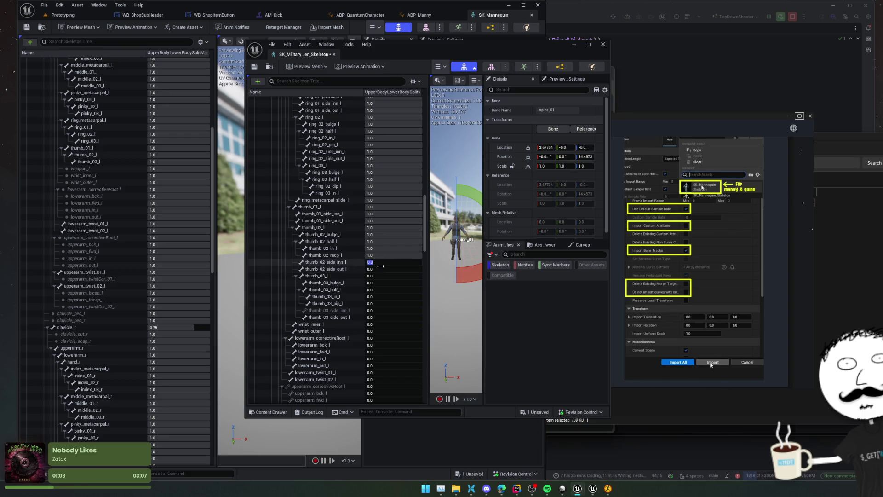
click(381, 275)
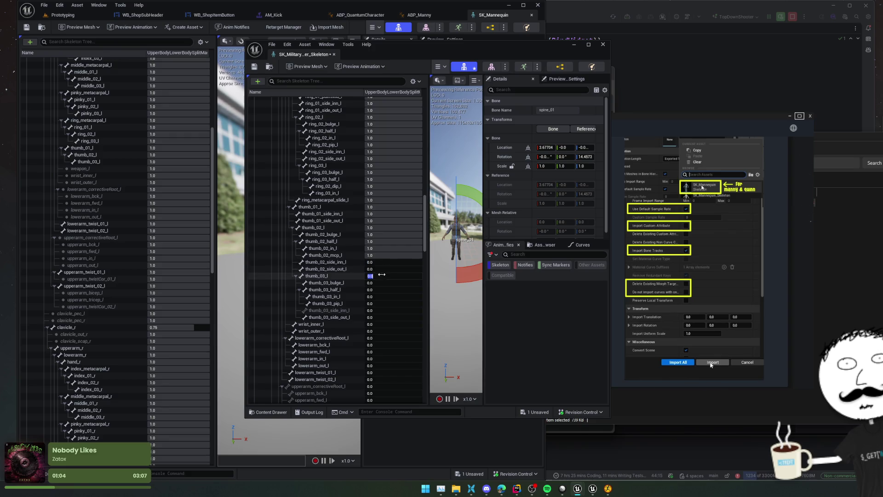
shift+click(357, 264)
click(357, 263)
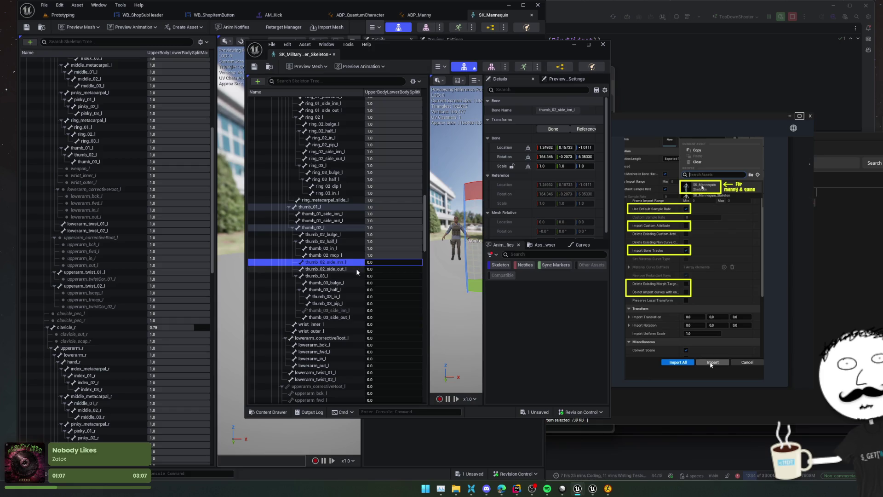
shift+click(363, 275)
right_click(371, 273)
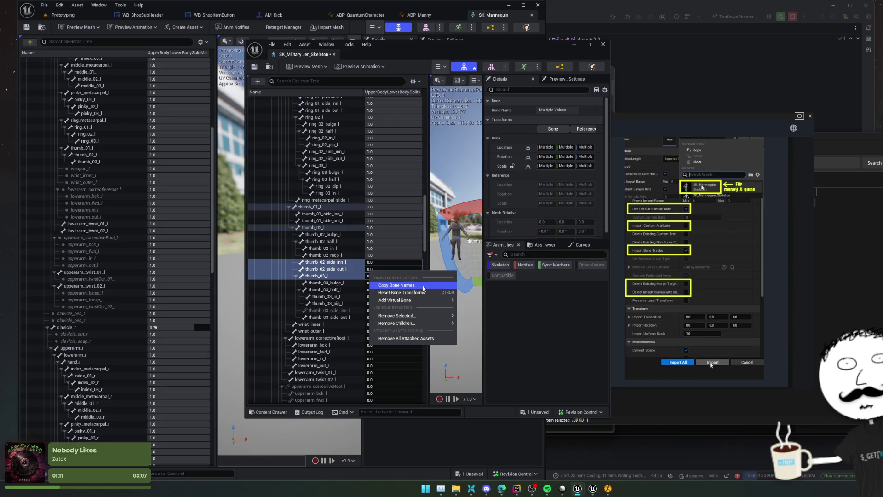
click(404, 285)
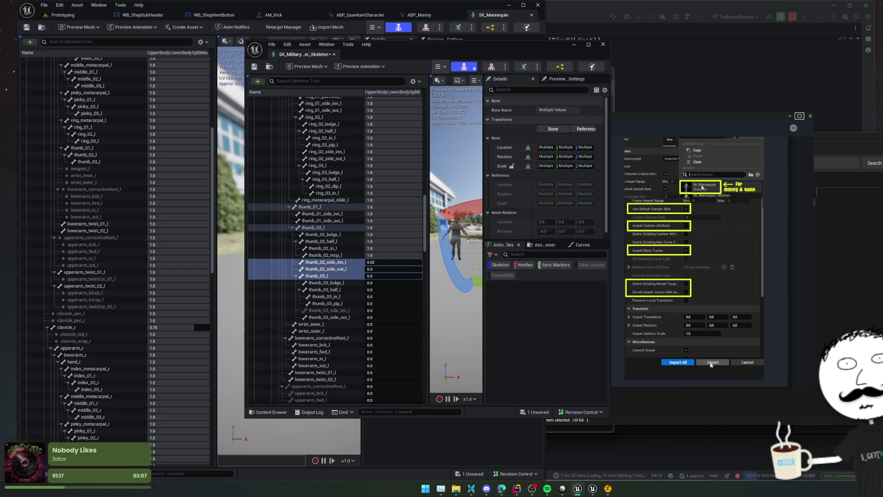
drag(388, 265, 414, 265)
Set thumb_02_side_out_l, thumb_03, wrist and lowerarm corrective and twist bone weights to 1.0.
click(337, 271)
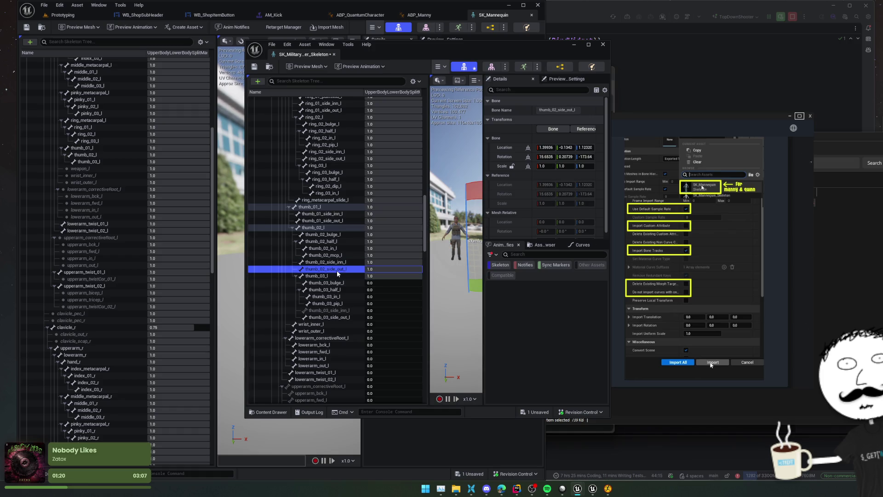
click(373, 269)
mouse_move(375, 283)
mouse_down()
mouse_move(387, 289)
mouse_move(382, 344)
mouse_up()
click(382, 331)
click(380, 345)
mouse_move(375, 351)
mouse_down()
mouse_move(382, 351)
mouse_move(383, 379)
mouse_up()
click(385, 379)
drag(375, 365, 382, 365)
scroll(371, 340, down, 5)
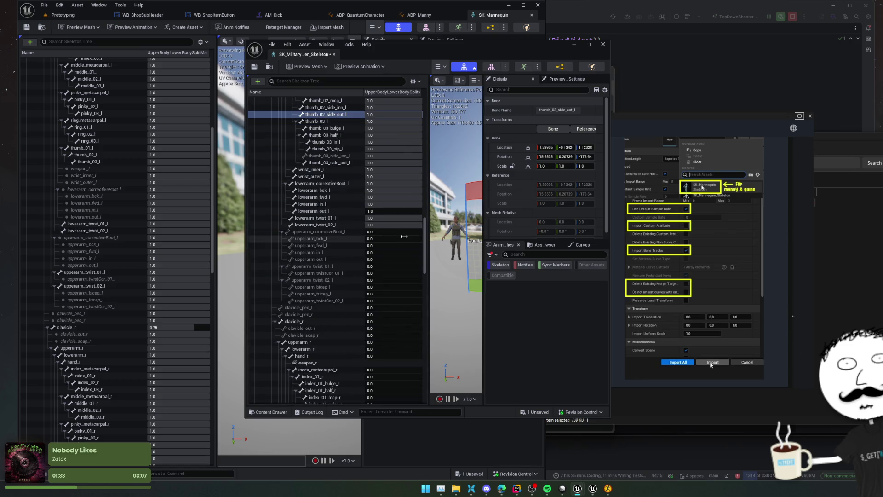
Weight the upperarm_l correctives and both clavicle_pec bones at 1.0, and clavicle_r at 0.75.
scroll(105, 330, down, 5)
scroll(109, 327, down, 3)
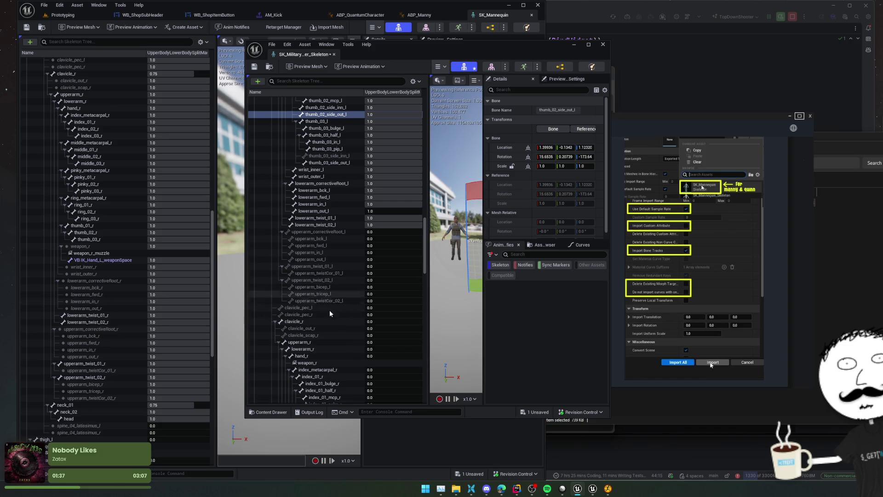
mouse_move(376, 232)
mouse_down()
mouse_move(385, 231)
mouse_move(394, 294)
mouse_up()
click(382, 301)
text(1)
click(382, 308)
text(1)
click(382, 314)
text(1)
click(381, 322)
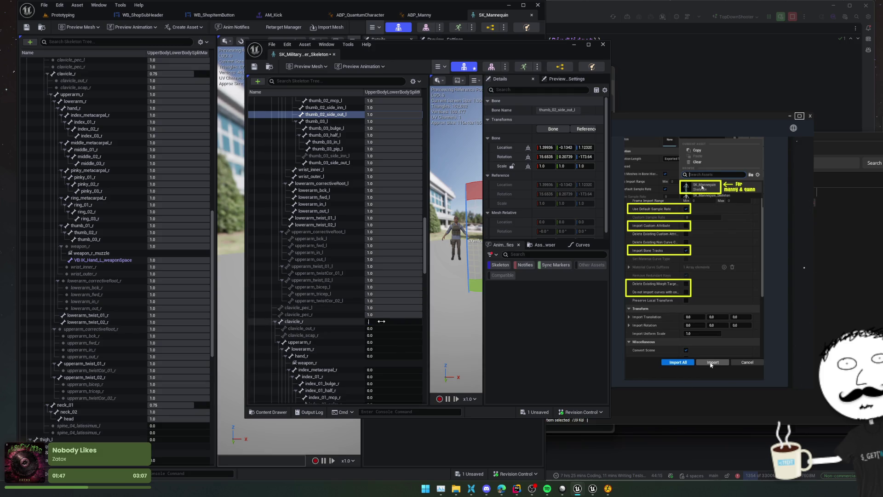
text(0.75)
key(Return)
Set clavicle_out_r, clavicle_scap_r, upperarm_r, lowerarm_r, hand_r and index_metacarpal_r weights to 1.0.
scroll(110, 347, down, 1)
scroll(109, 346, up, 6)
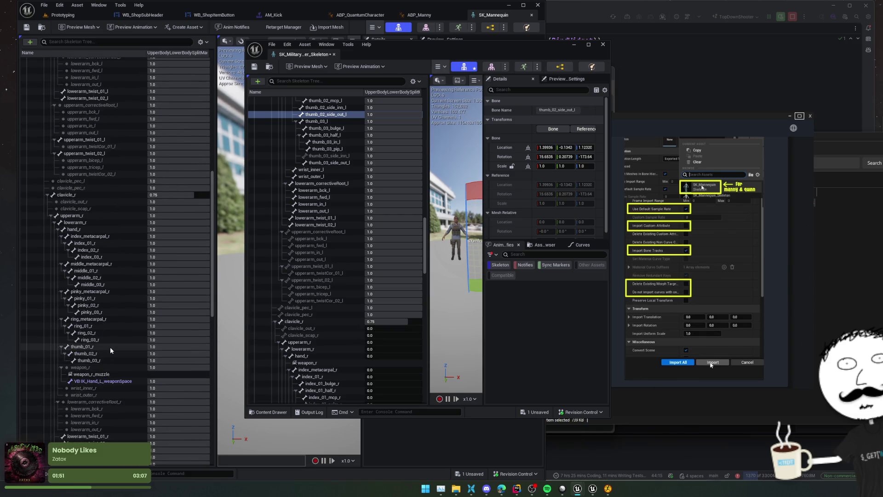
scroll(112, 345, down, 7)
click(397, 329)
text(1)
click(391, 335)
text(1)
click(389, 342)
text(1.0)
click(382, 349)
text(1)
click(383, 355)
text(1)
click(383, 369)
text(1.0)
Set index_metacarpal_r and index_01_r to 1.0 and save the skeleton asset.
scroll(384, 357, down, 5)
scroll(384, 357, down, 6)
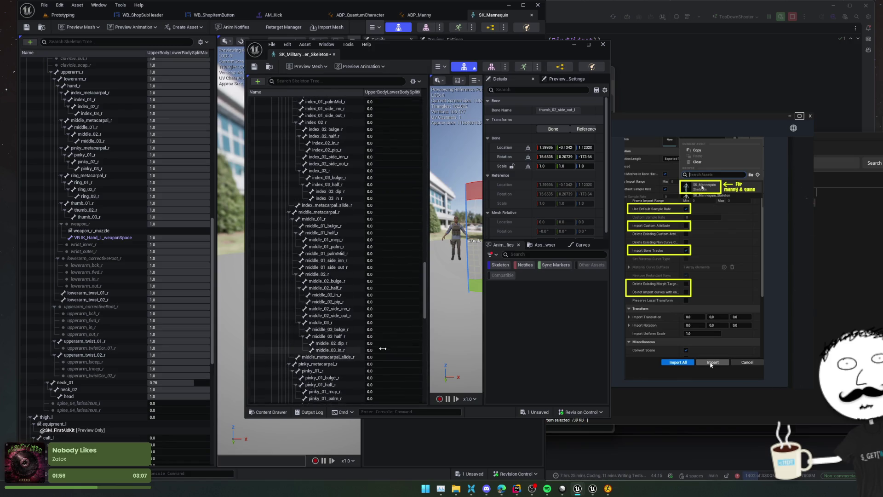
click(384, 120)
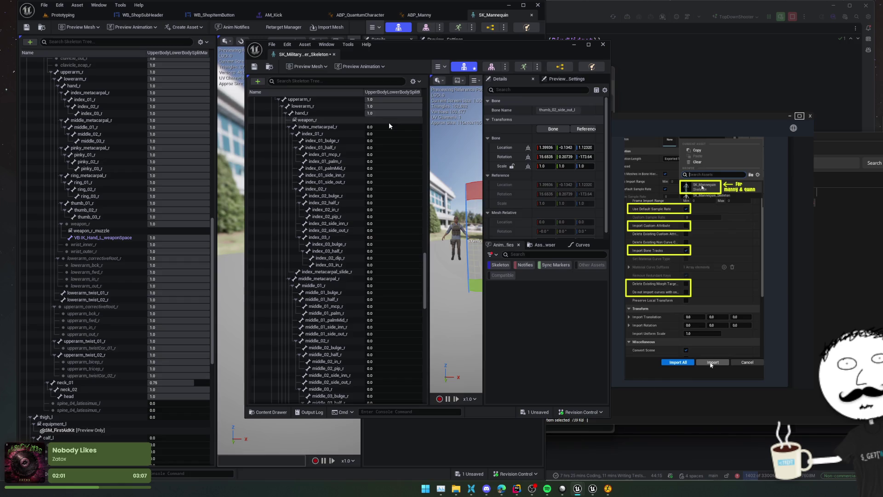
click(384, 127)
text(1)
click(386, 134)
text(1.0)
key(Return)
key(ctrl+s)
click(443, 68)
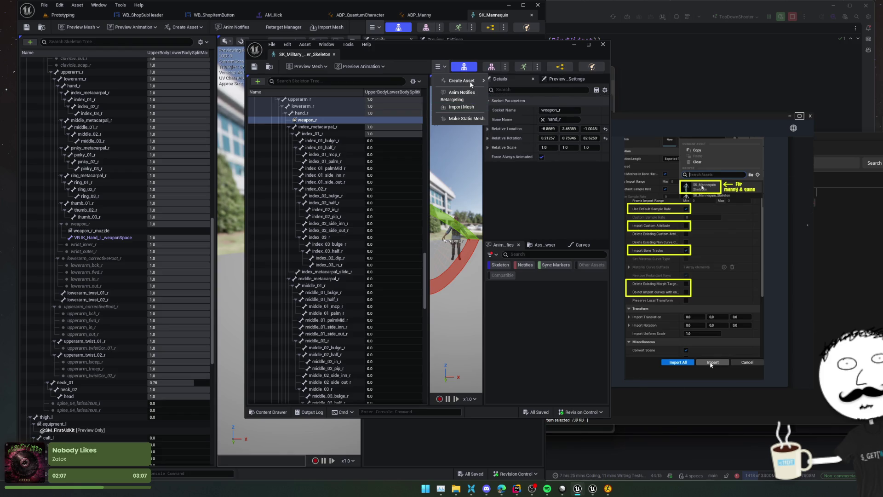
Dismiss the asset creation options, then look through the Edit and Tools menus and close them.
click(411, 69)
click(287, 46)
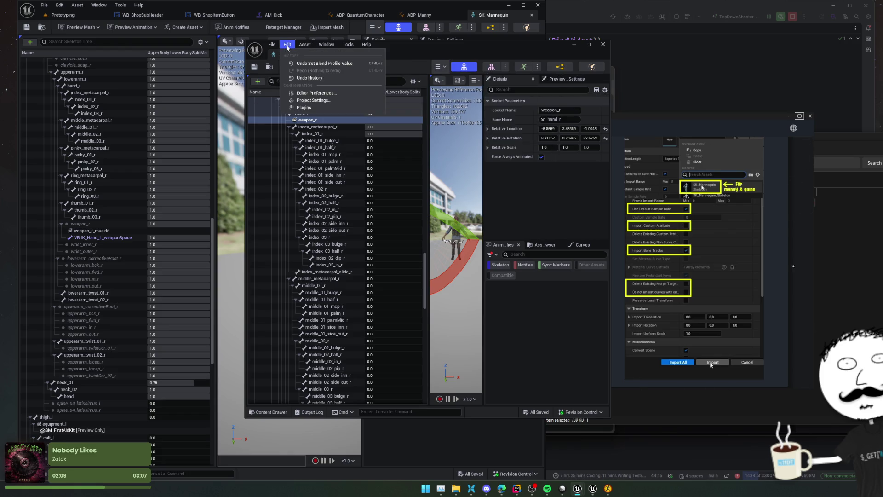
mouse_move(307, 47)
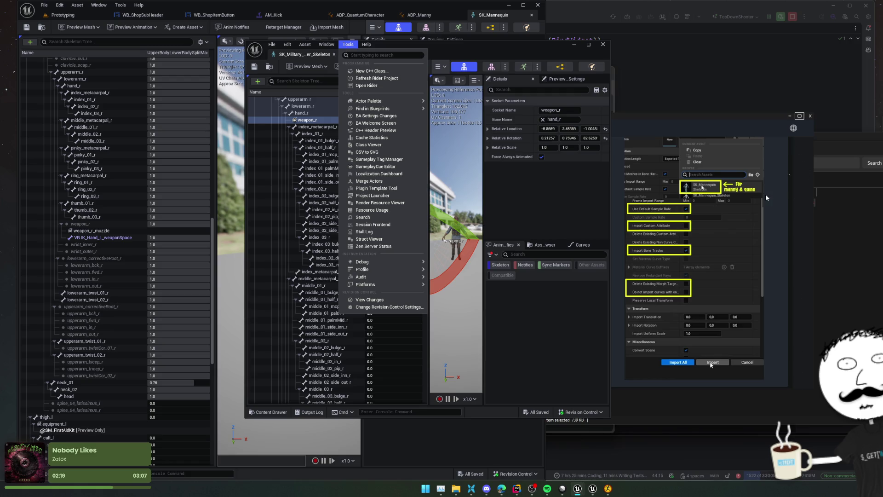
key(Escape)
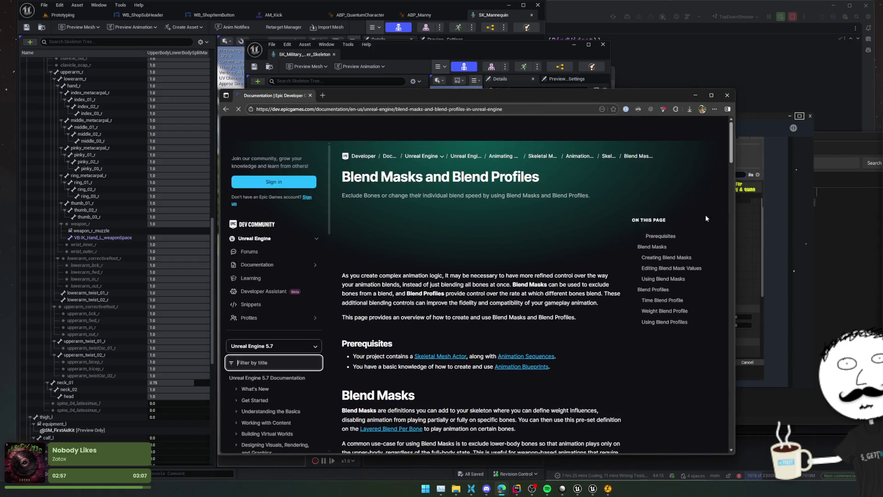
Scroll the Blend Masks docs down to Editing Blend Mask Values, where weights range 0–1.
scroll(520, 230, down, 8)
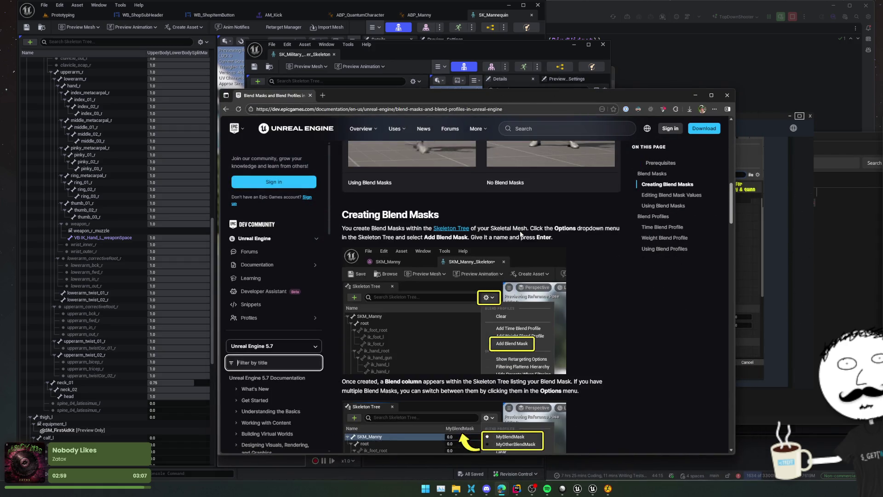
scroll(592, 264, down, 4)
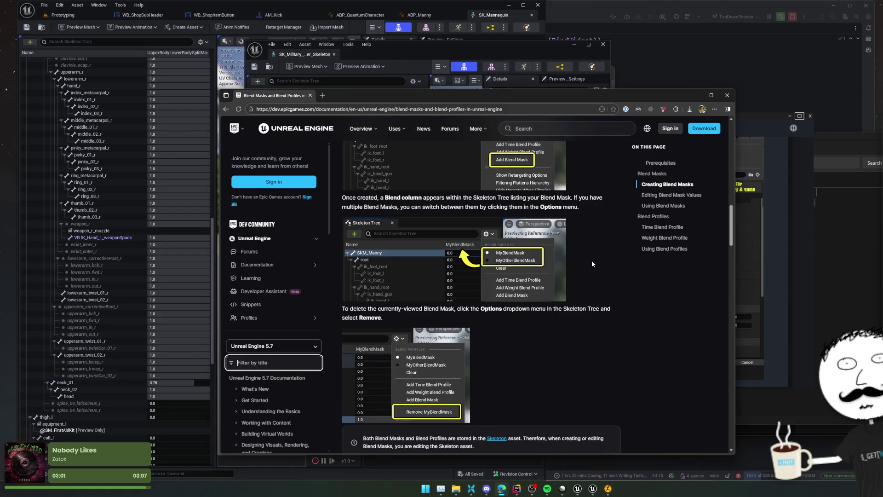
scroll(631, 277, down, 5)
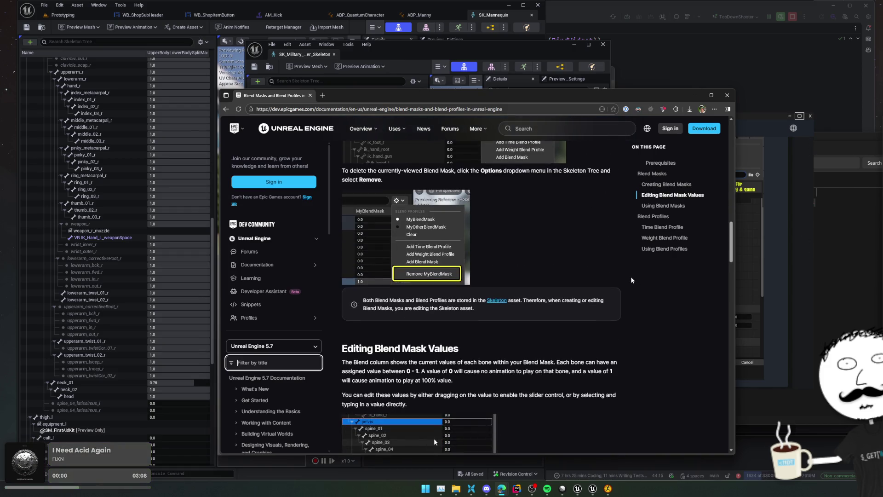
scroll(630, 274, down, 2)
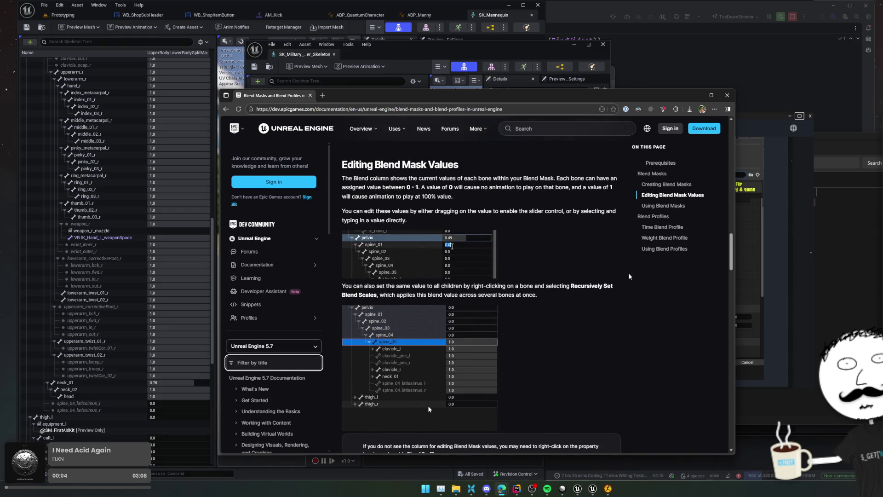
Recursively set upperarm_r and all its child bones to a blend weight of 1.
click(117, 265)
scroll(118, 264, down, 1)
scroll(118, 264, down, 2)
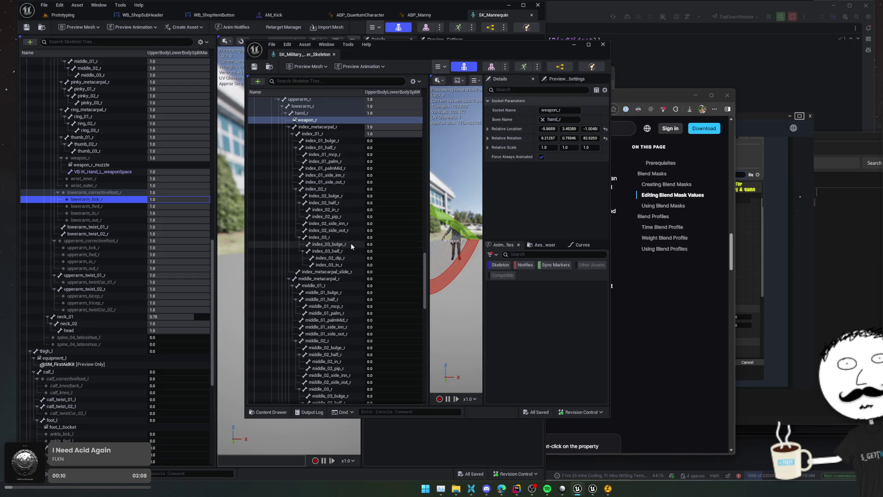
scroll(351, 243, up, 3)
right_click(325, 157)
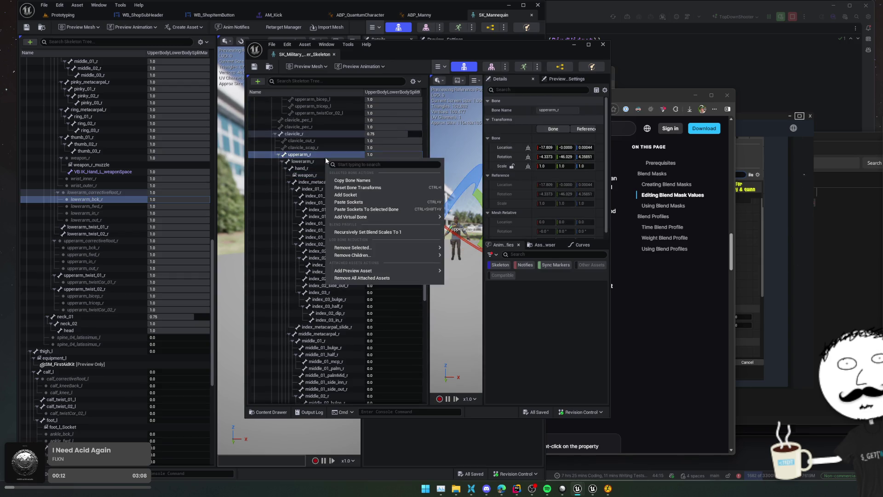
click(358, 233)
Give neck_01 a 0.75 weight and raise spine_04_latissimus_r to 1.0.
scroll(320, 255, down, 7)
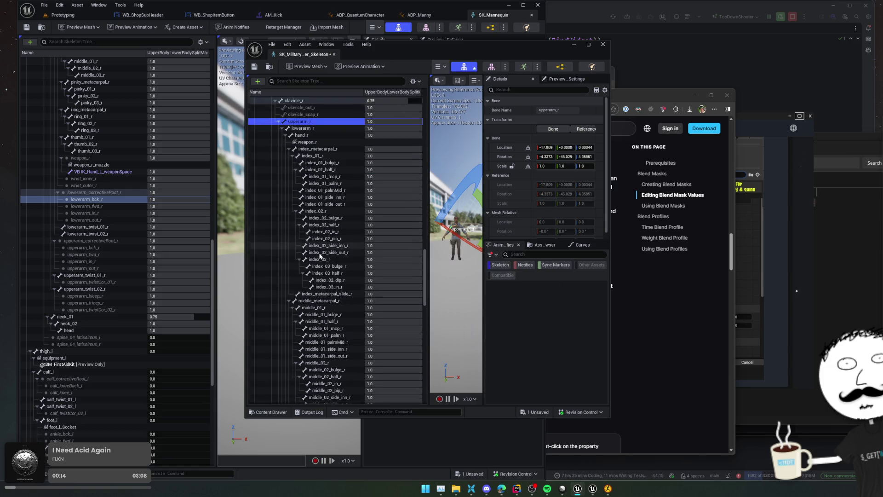
scroll(320, 255, down, 14)
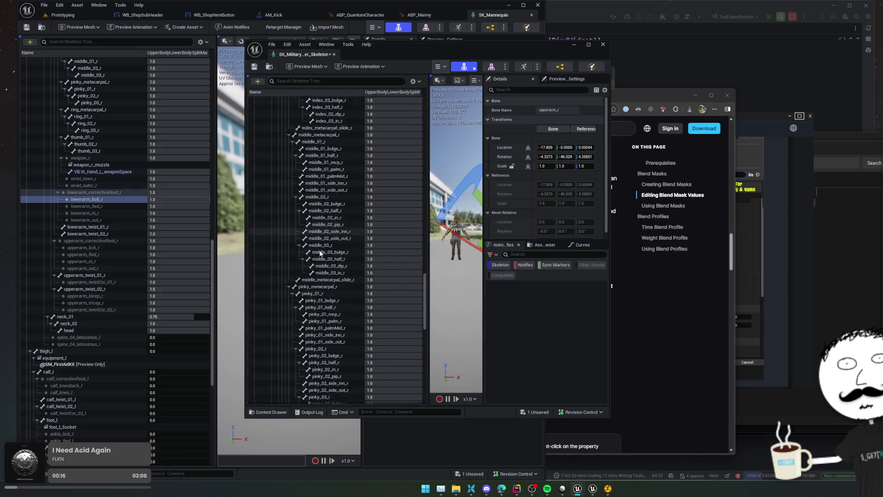
scroll(320, 252, down, 9)
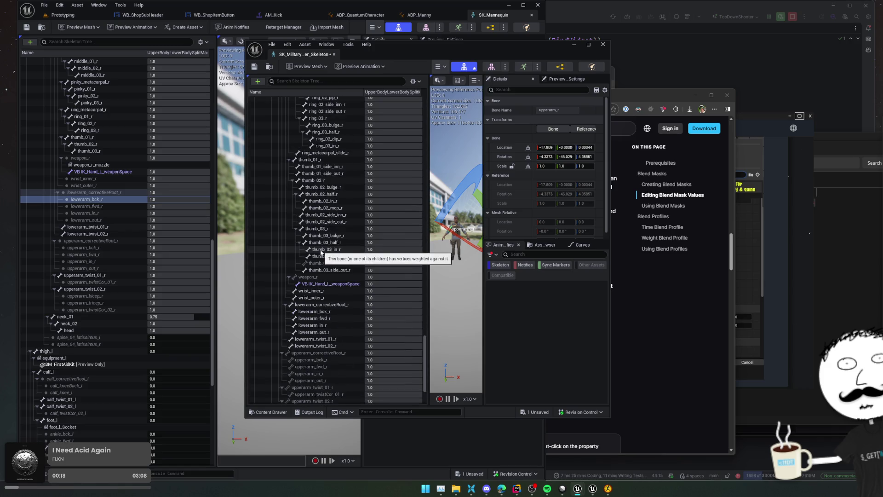
scroll(321, 253, down, 2)
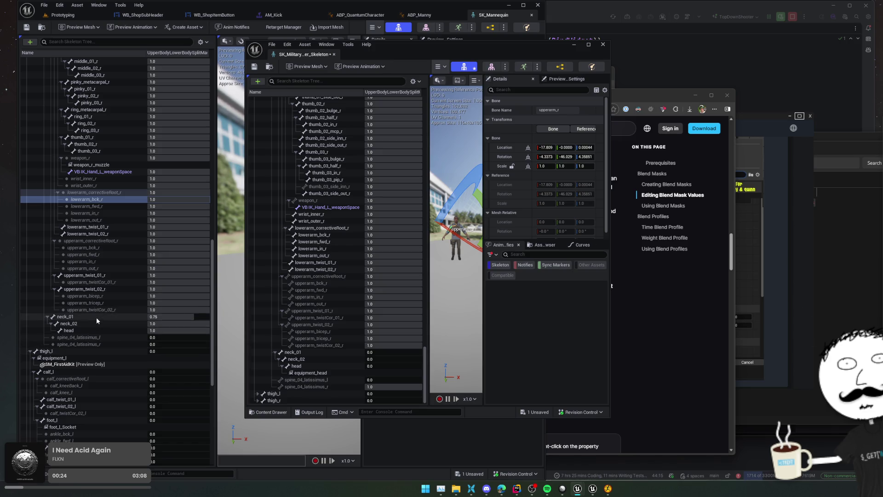
click(410, 354)
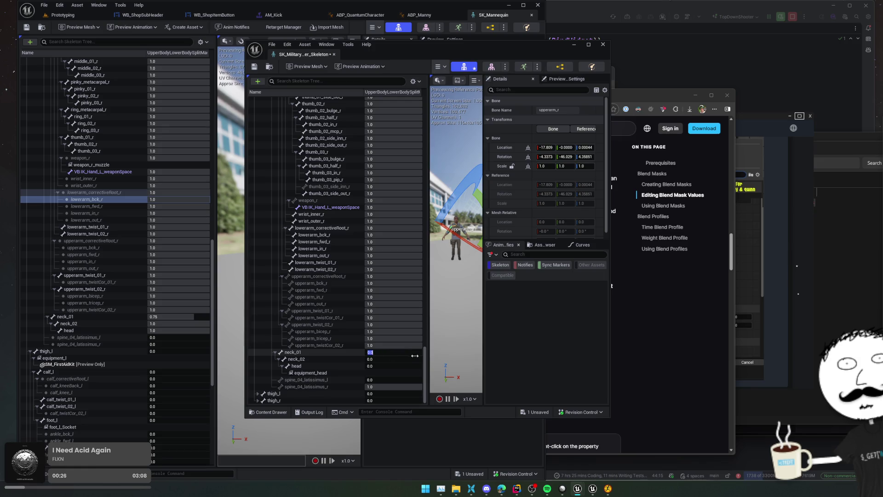
text(0.75)
key(Return)
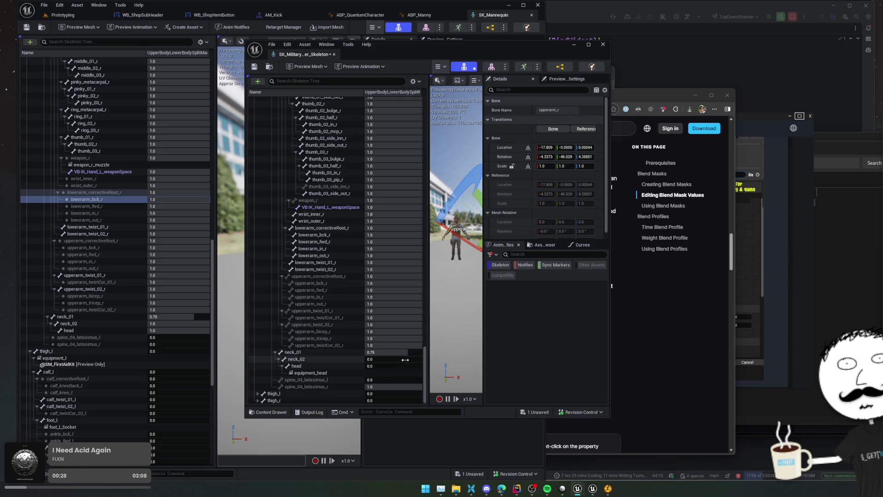
click(330, 380)
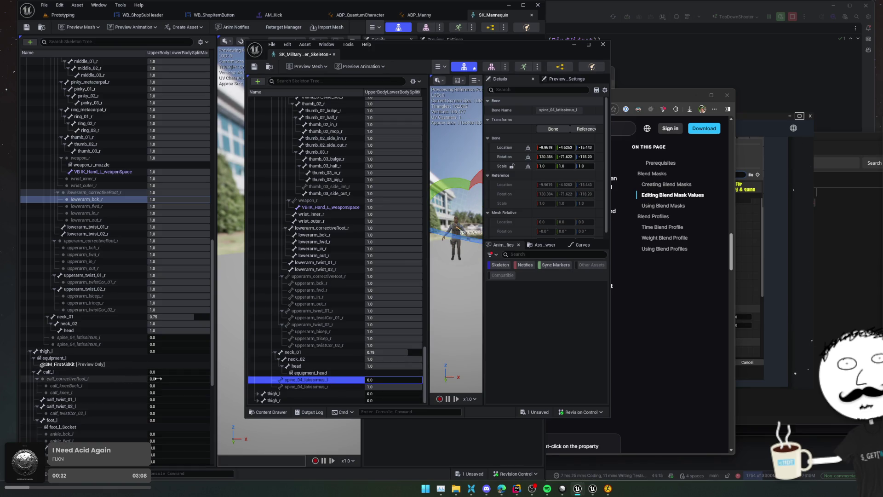
drag(373, 386, 386, 386)
click(387, 386)
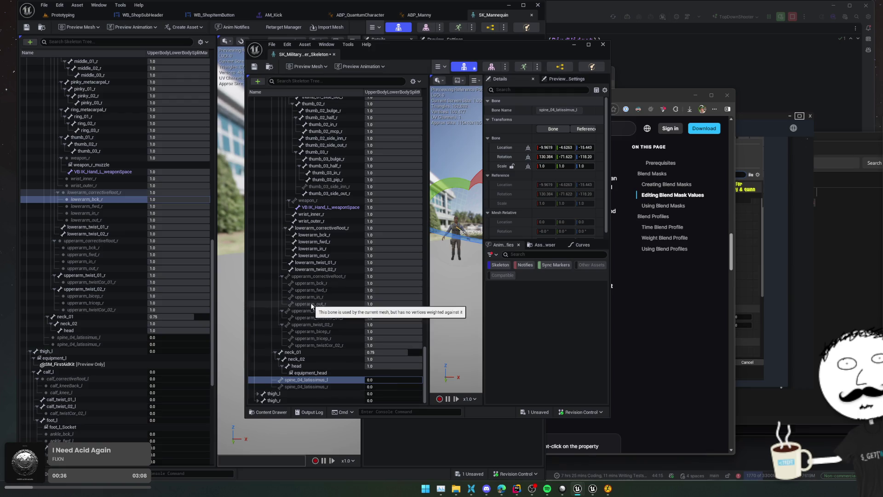
scroll(65, 309, up, 10)
scroll(66, 308, up, 10)
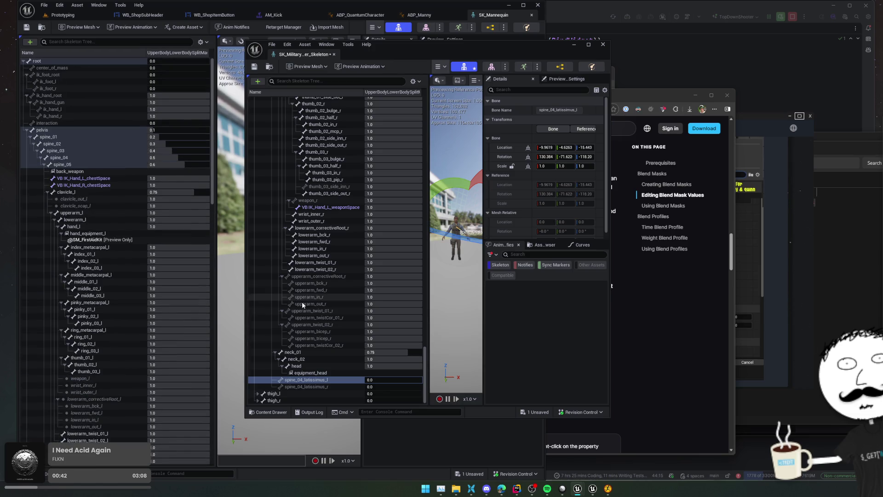
Weight ik_hand_root, ik_hand_gun, ik_hand_l and ik_hand_r at 1 in the SK_Military mask.
scroll(115, 342, down, 20)
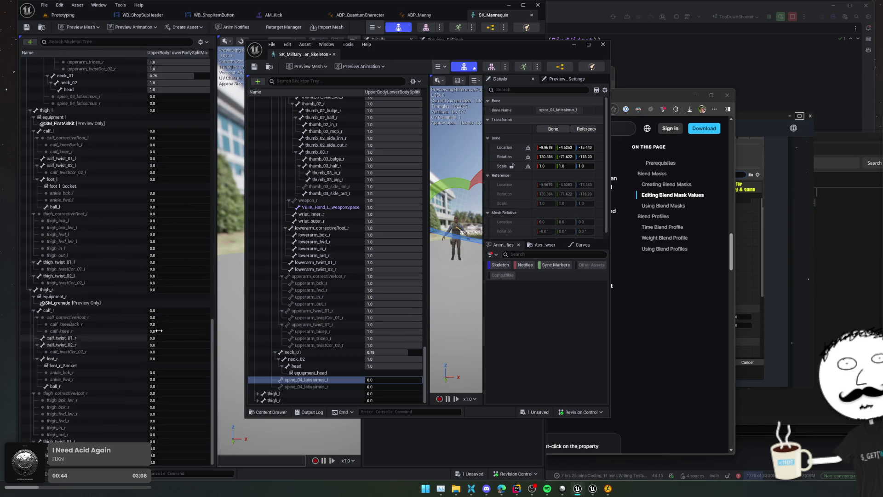
scroll(313, 324, up, 15)
scroll(313, 324, up, 15)
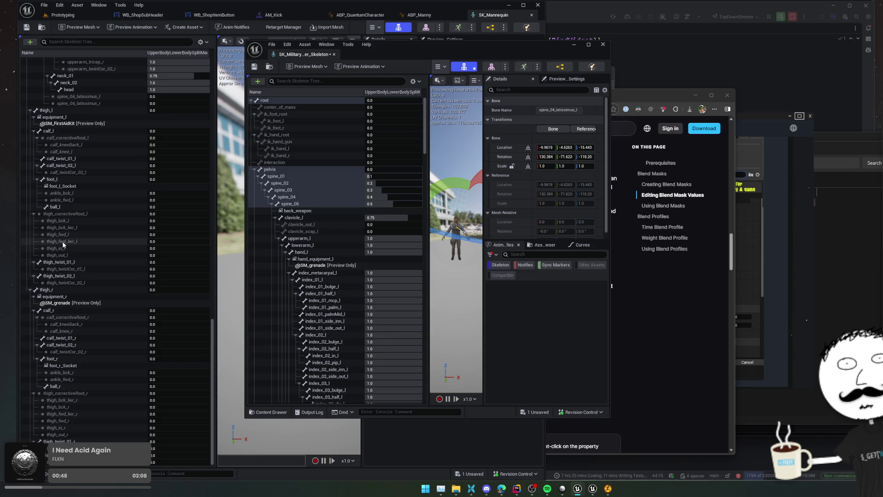
scroll(66, 234, up, 20)
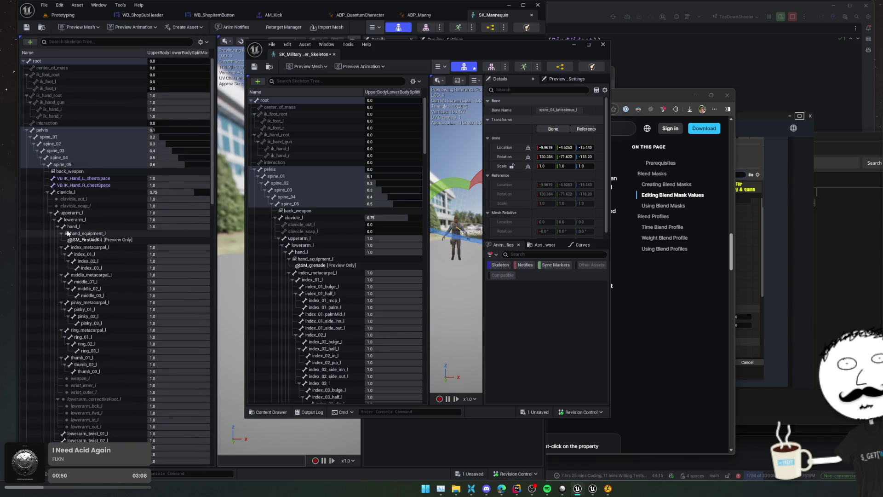
click(390, 136)
text(1)
click(385, 142)
text(1)
click(383, 149)
text(1)
click(381, 156)
text(1)
Save the skeleton, dock its editor into the main window, and go to ABP_Manny's MontageLayer graph.
click(335, 155)
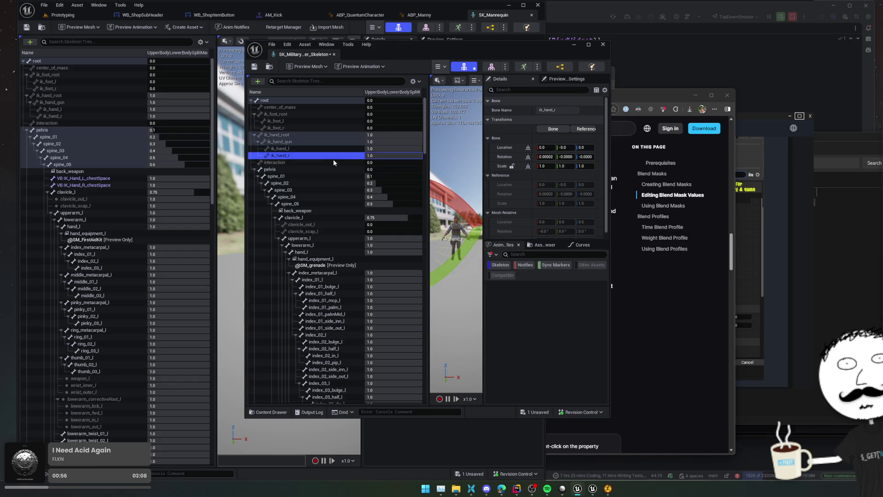
key(ctrl+s)
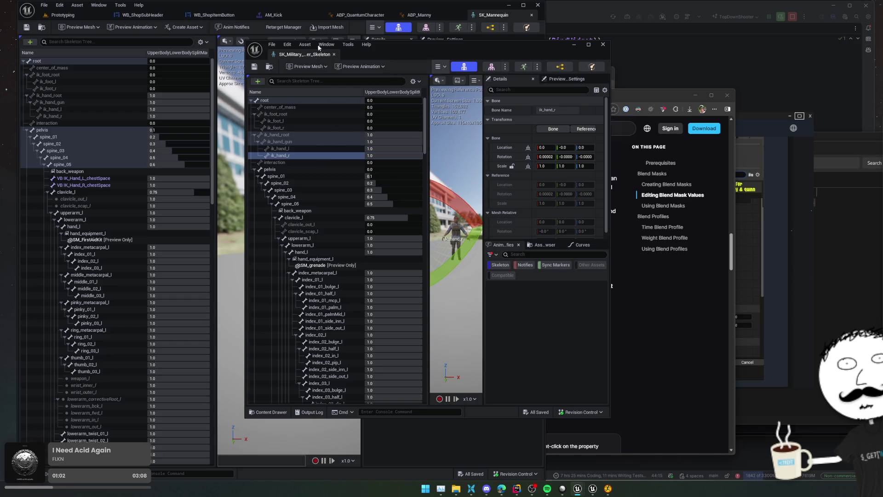
drag(318, 52, 380, 15)
click(318, 16)
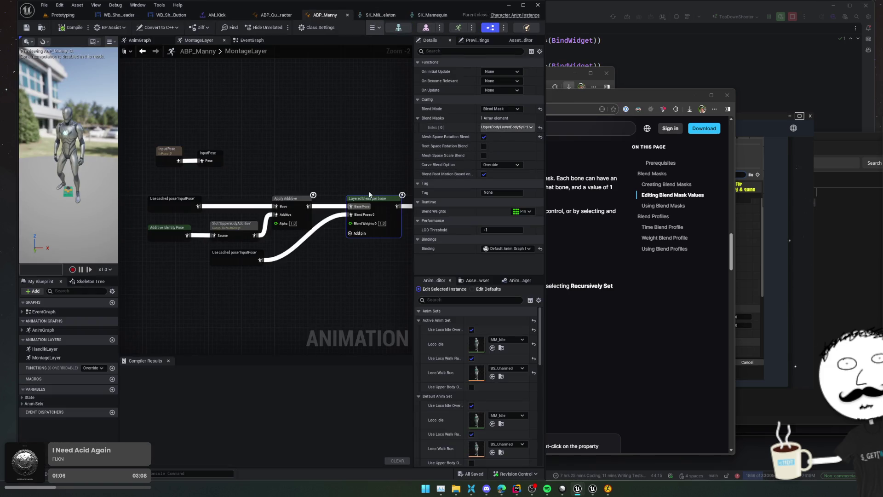
In ABP_QuantumCharacter, assign UpperBodyLowerBodySplitMask to the Layered blend per bone node and compile.
click(277, 17)
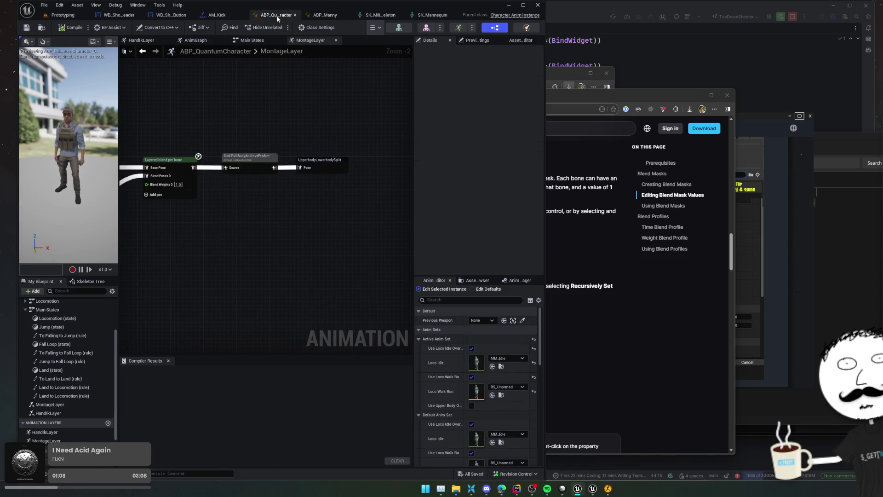
mouse_move(279, 120)
mouse_down()
mouse_move(296, 192)
mouse_move(267, 267)
mouse_move(249, 225)
mouse_move(255, 219)
mouse_up()
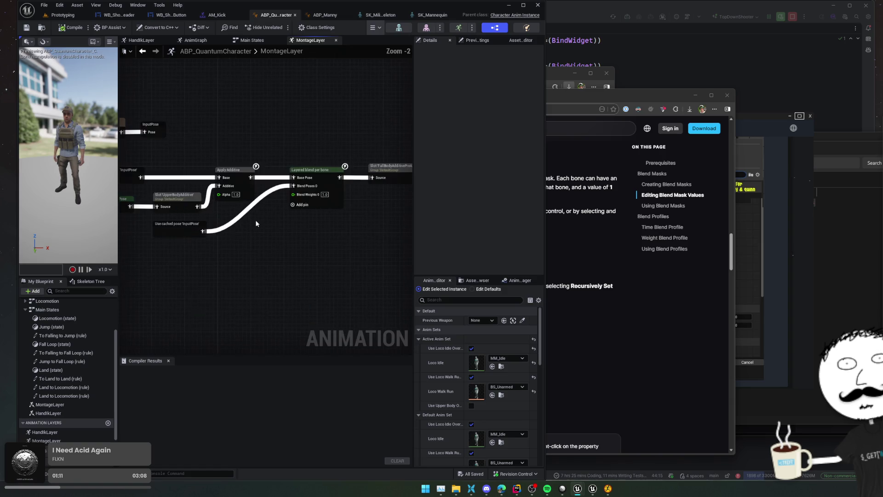
click(232, 170)
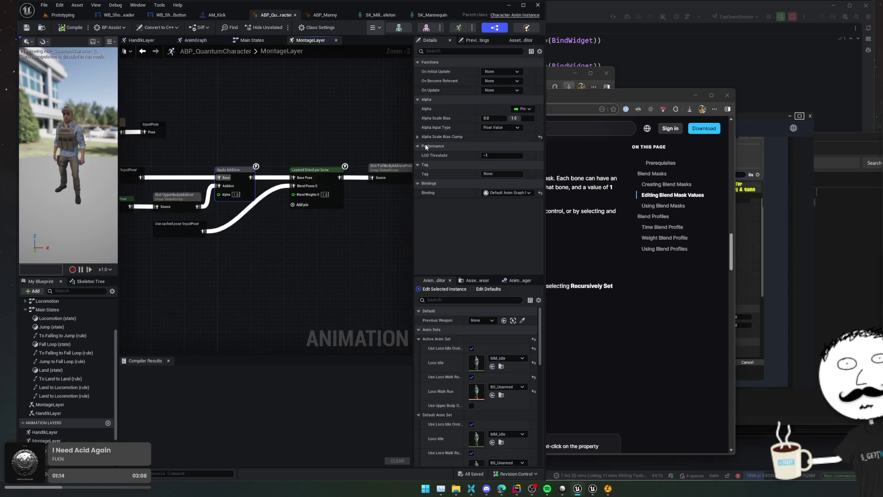
click(313, 169)
click(506, 127)
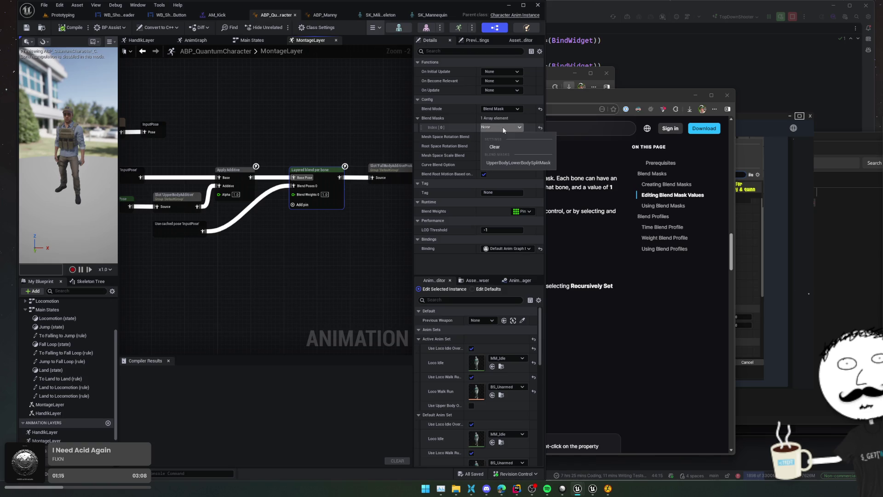
click(502, 158)
scroll(201, 128, down, 2)
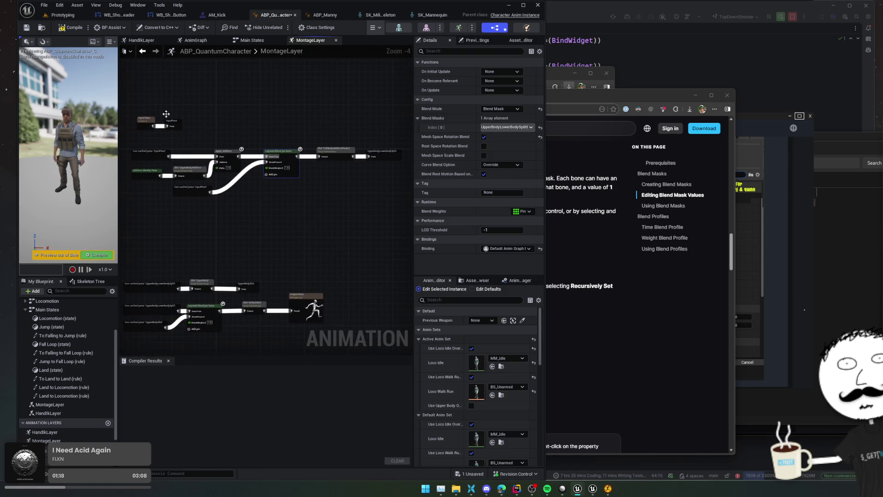
click(73, 30)
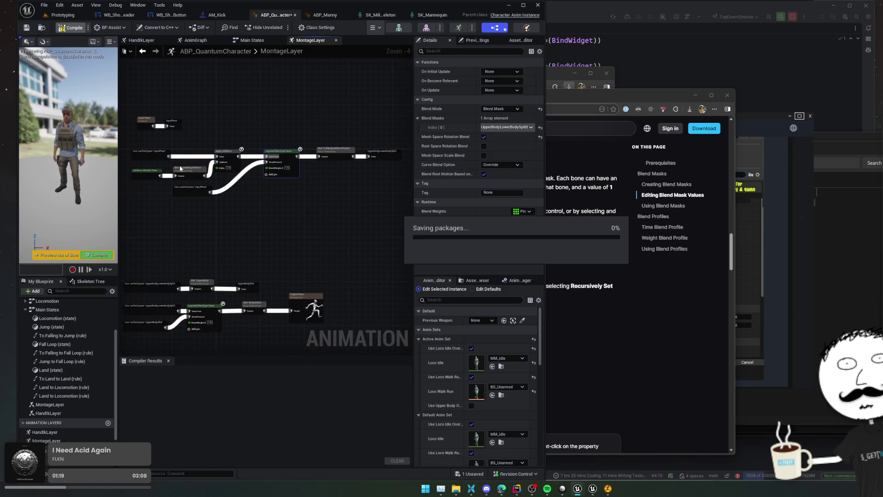
Expand Layer Setup Index[0] branch filters to show pelvis depth 4 and thigh_r, thigh_l at -1.
scroll(257, 203, up, 1)
click(261, 225)
scroll(292, 207, up, 1)
click(234, 231)
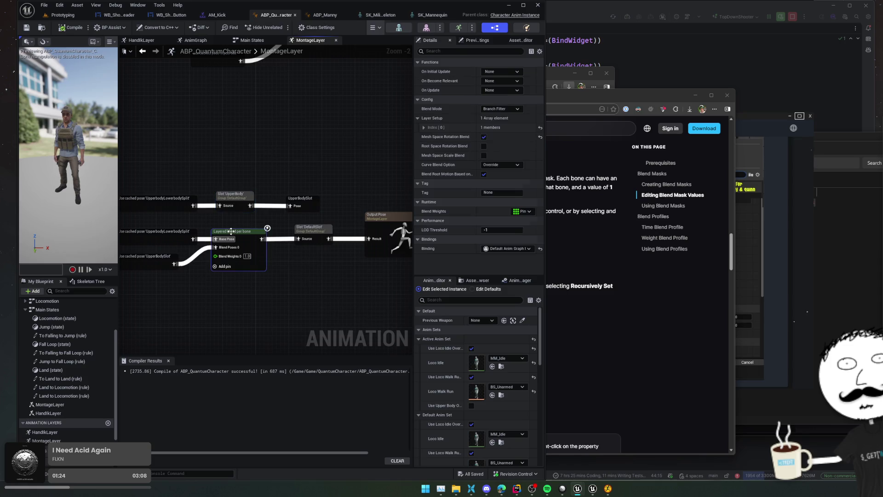
click(424, 127)
click(429, 136)
click(435, 166)
click(435, 156)
click(435, 146)
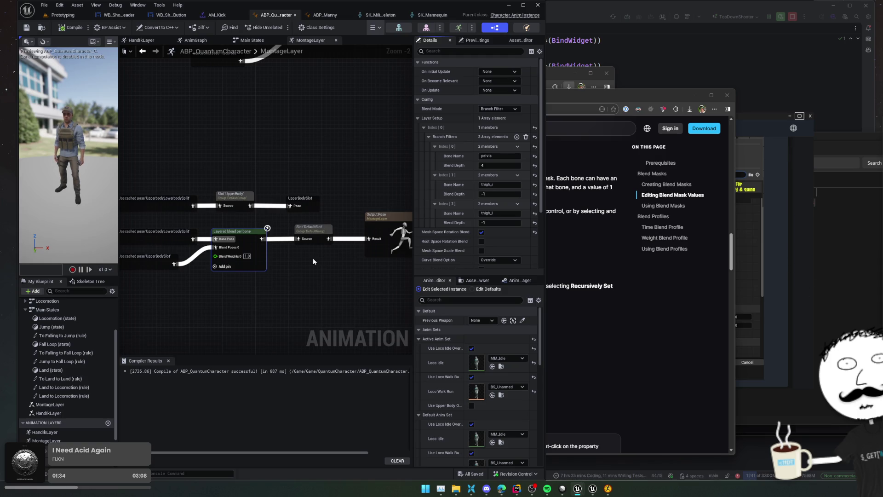
double_click(177, 232)
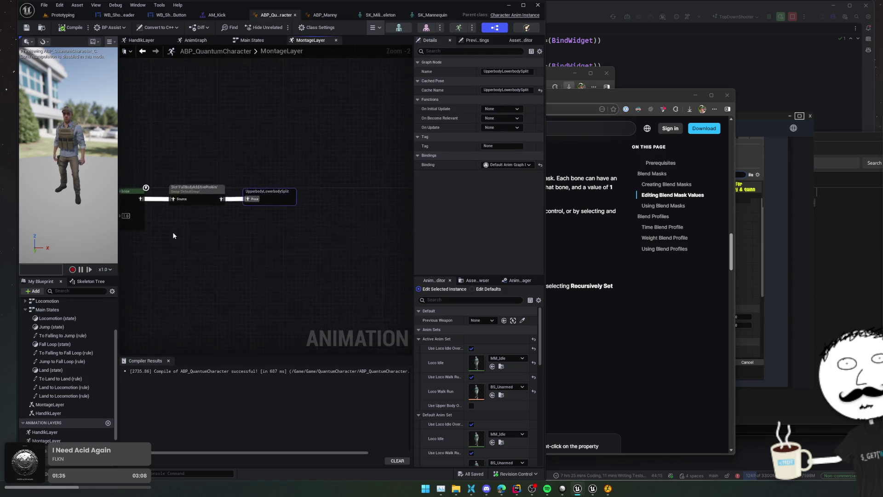
scroll(178, 234, down, 1)
drag(179, 235, 272, 237)
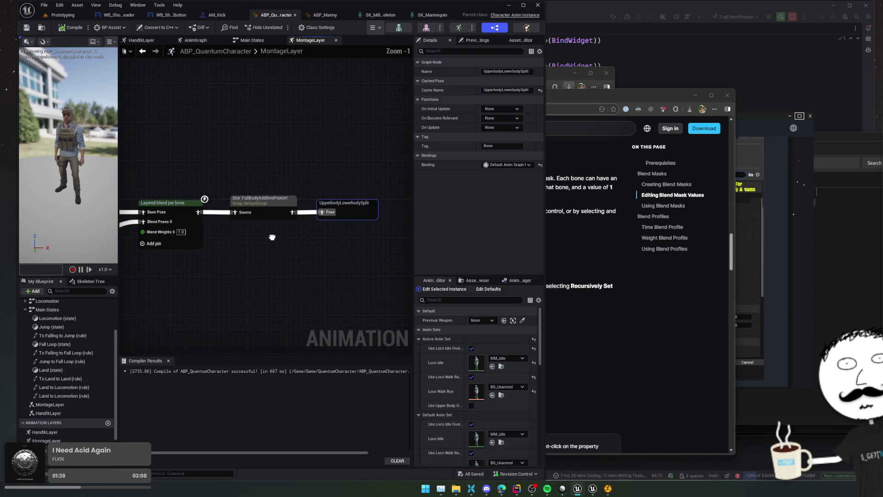
scroll(272, 237, down, 1)
drag(271, 237, 333, 244)
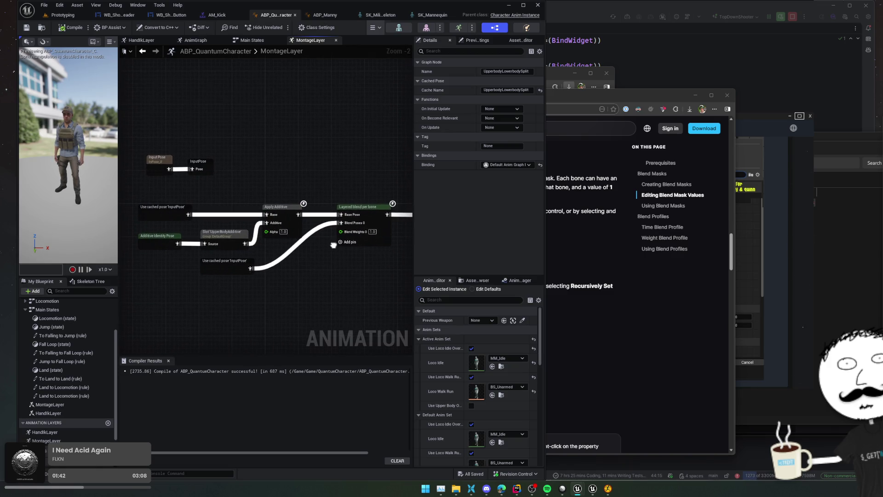
click(150, 241)
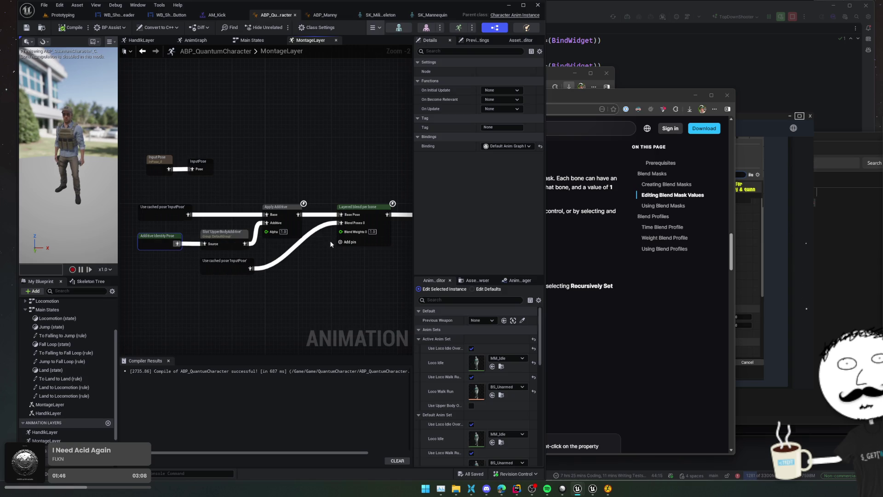
click(232, 232)
mouse_move(315, 261)
mouse_down()
mouse_move(233, 250)
mouse_move(293, 227)
mouse_move(317, 205)
mouse_move(371, 190)
mouse_move(359, 136)
mouse_up()
scroll(306, 254, down, 1)
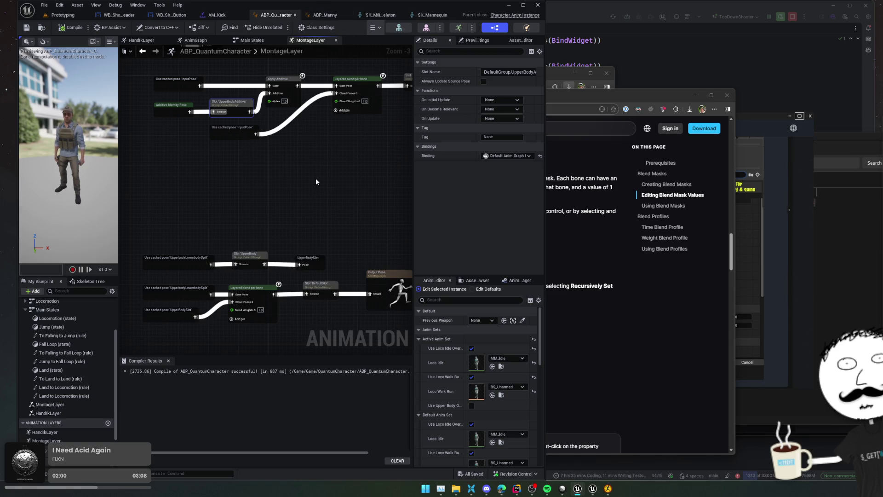
drag(316, 177, 298, 236)
mouse_move(288, 107)
mouse_down()
mouse_move(319, 118)
mouse_move(306, 122)
mouse_move(329, 109)
mouse_move(295, 124)
mouse_move(304, 115)
mouse_move(298, 104)
mouse_move(225, 110)
mouse_move(251, 102)
mouse_move(237, 111)
mouse_up()
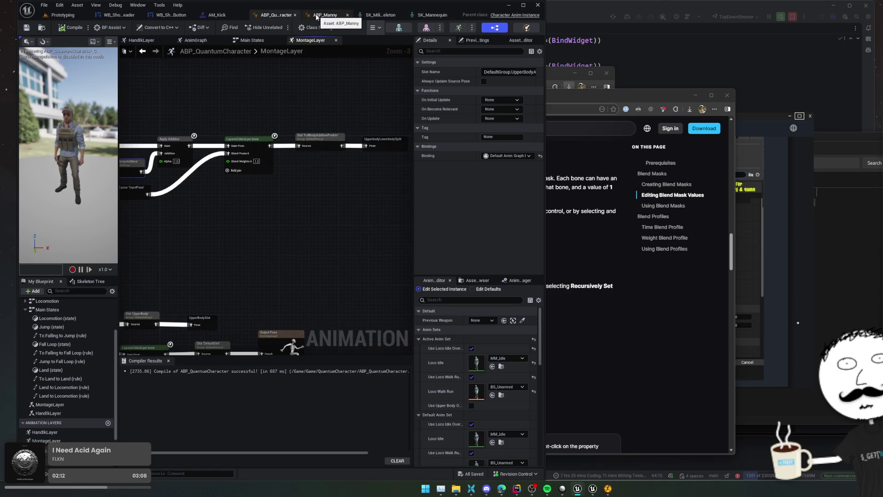
click(319, 137)
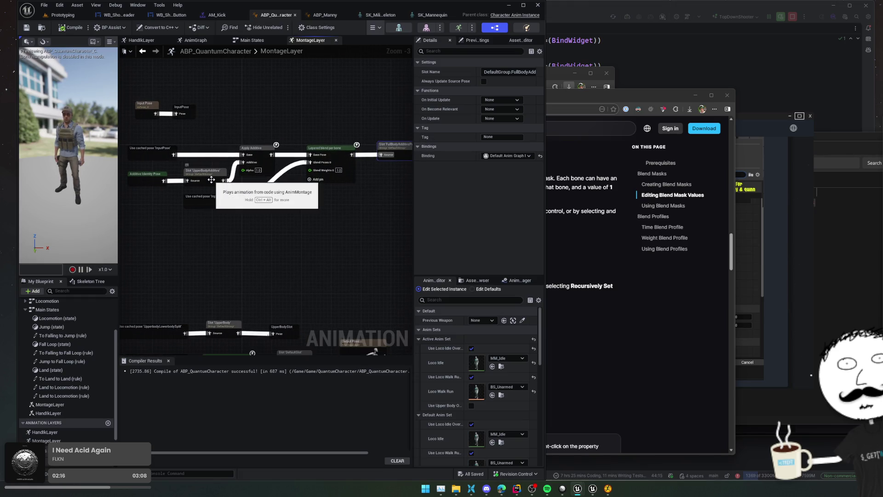
mouse_move(322, 198)
mouse_down()
mouse_move(335, 115)
mouse_move(296, 196)
mouse_move(363, 199)
mouse_move(239, 207)
mouse_move(310, 118)
mouse_move(334, 114)
mouse_up()
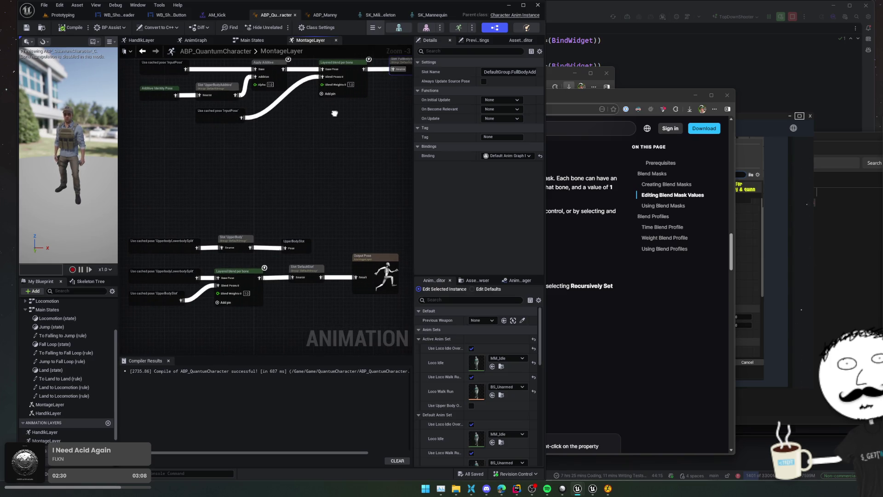
drag(334, 114, 333, 194)
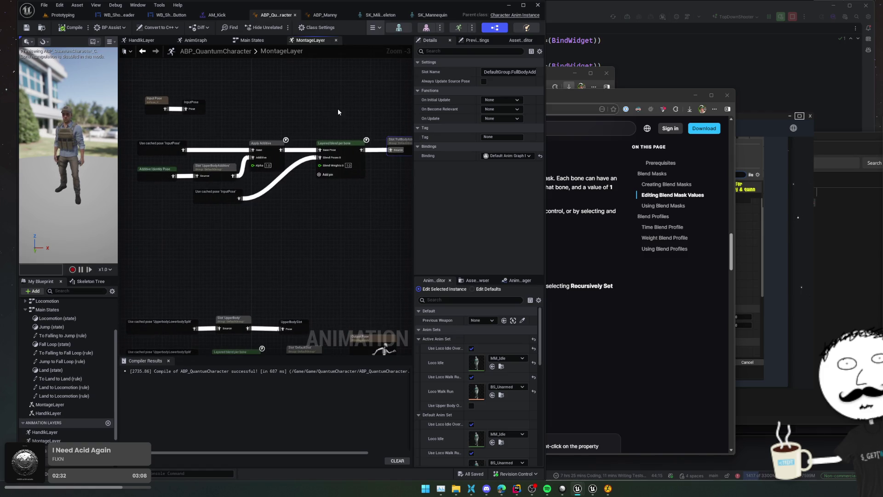
click(356, 94)
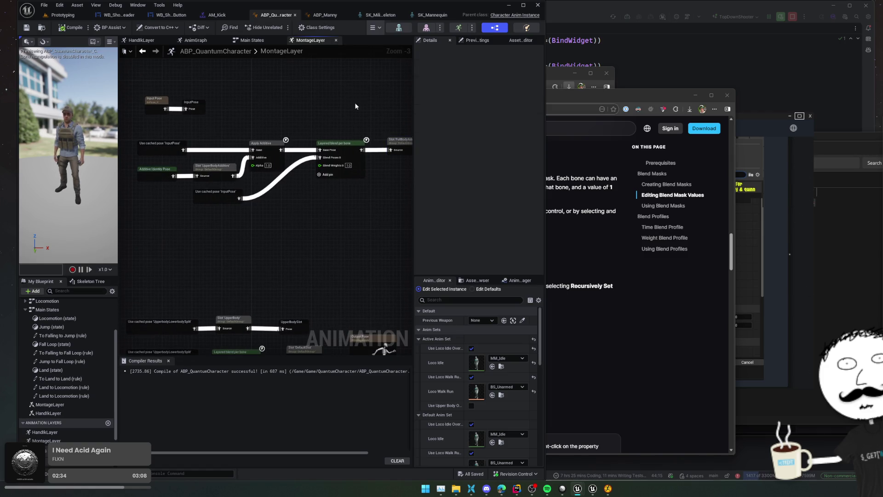
Add a new blend mask named LowerBody to the character skeleton.
click(370, 15)
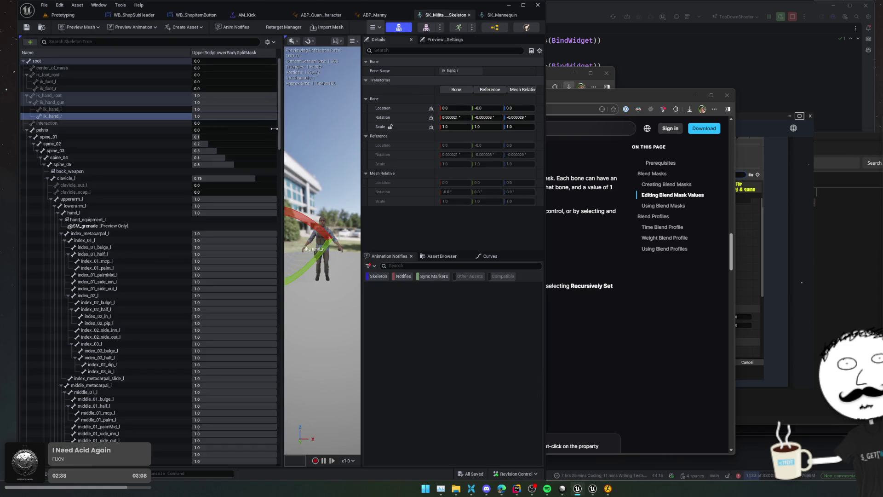
drag(281, 149, 184, 151)
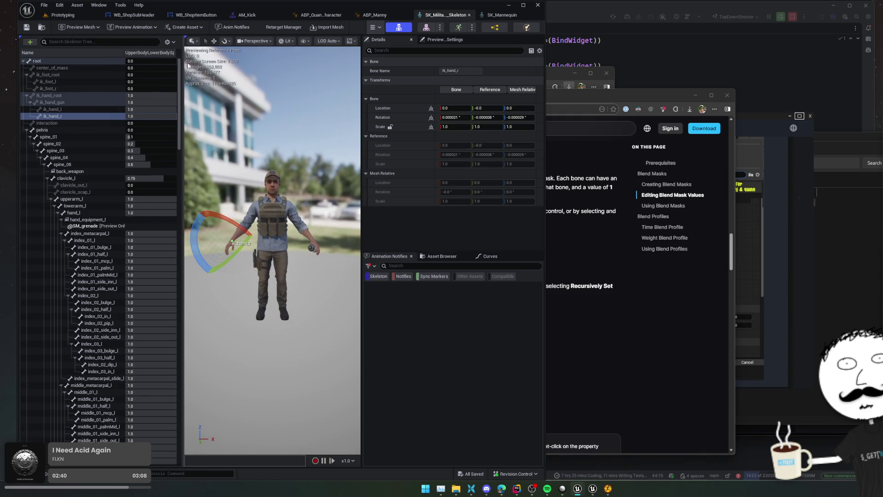
click(167, 41)
mouse_move(199, 71)
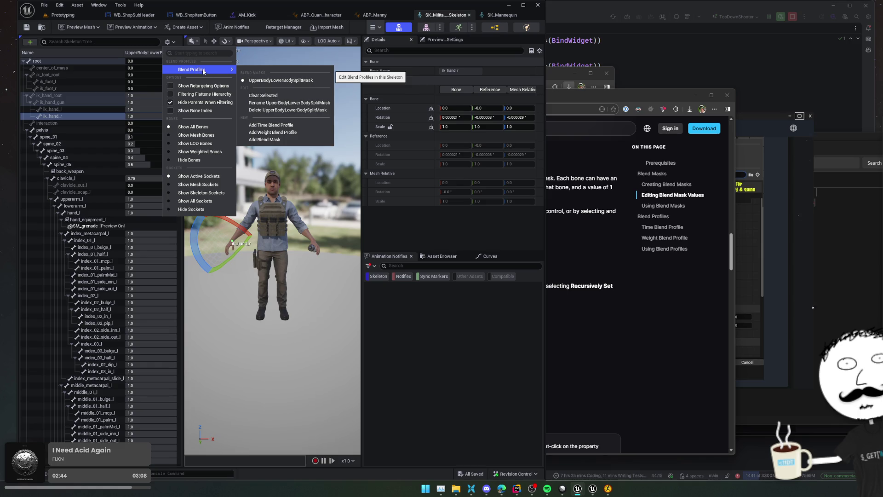
click(263, 140)
text(LowerBody)
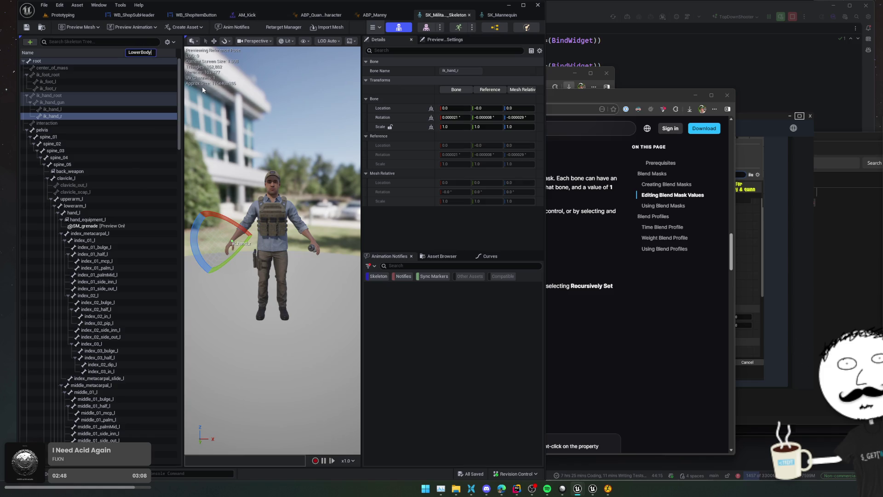
key(Return)
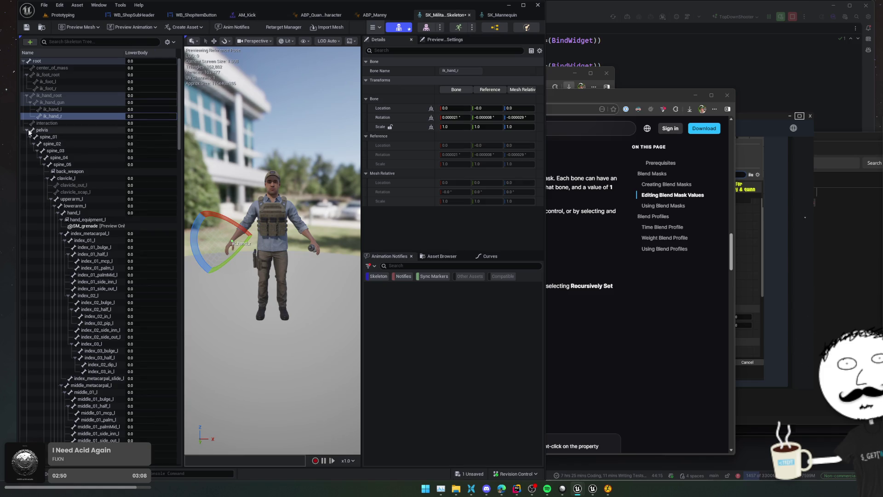
Set ik_foot_root, ik_foot_l and ik_foot_r LowerBody weights to 1.
click(28, 130)
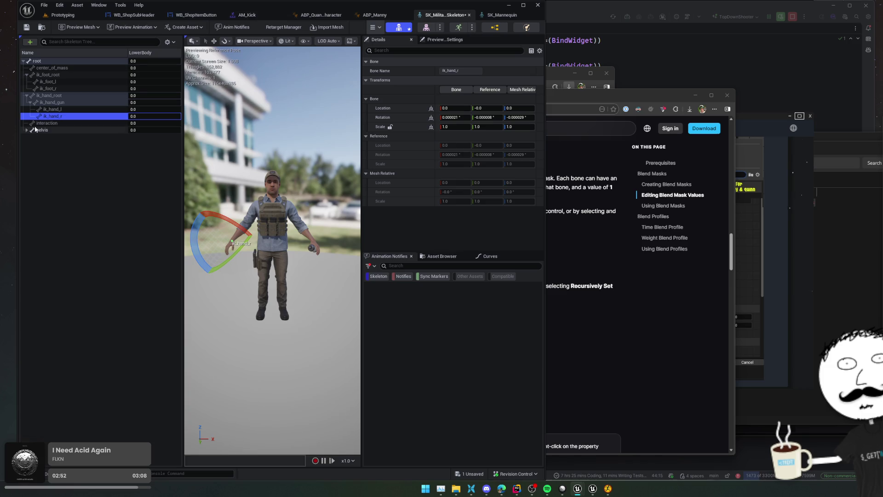
click(59, 74)
click(150, 75)
text(1)
click(149, 82)
text(1)
click(148, 89)
text(1)
key(Return)
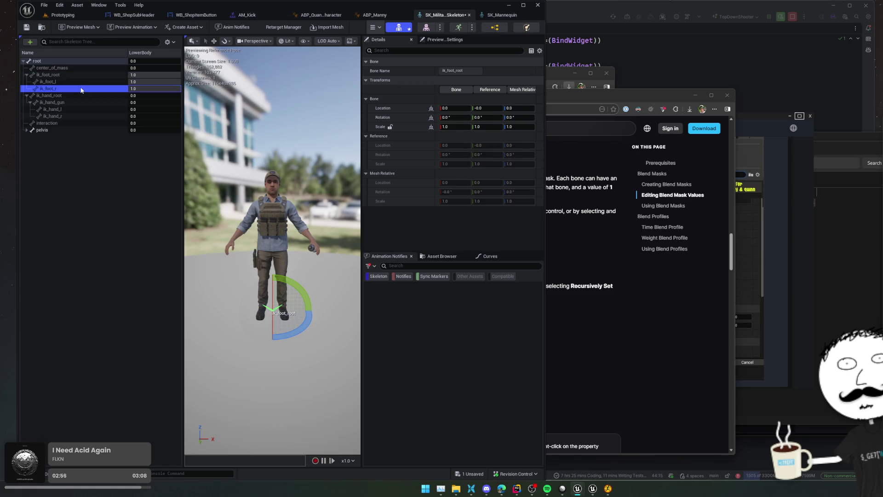
Expand the pelvis branch and select both thigh_l and thigh_r.
click(26, 130)
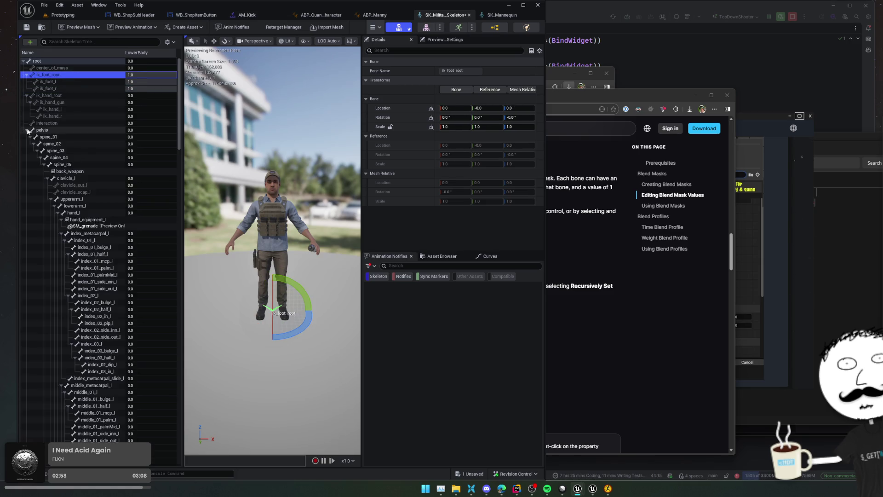
click(33, 144)
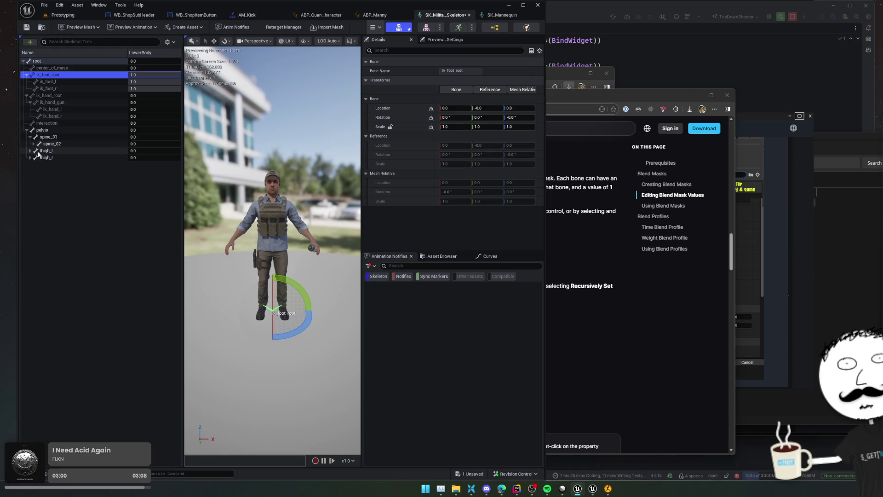
click(43, 150)
ctrl+click(53, 158)
Recursively set thigh_l, thigh_r and all their child bones to 1 in LowerBody.
drag(133, 152, 148, 152)
right_click(106, 154)
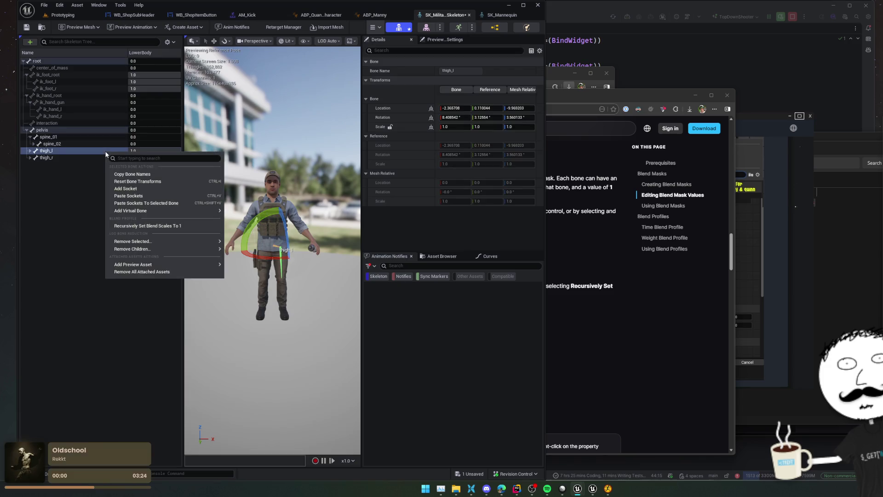
click(147, 225)
right_click(84, 157)
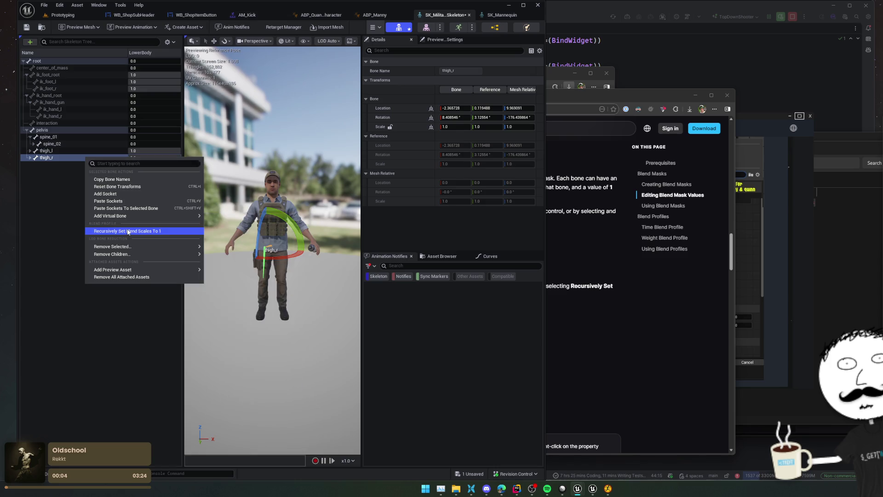
click(128, 232)
shift+click(29, 157)
shift+click(30, 150)
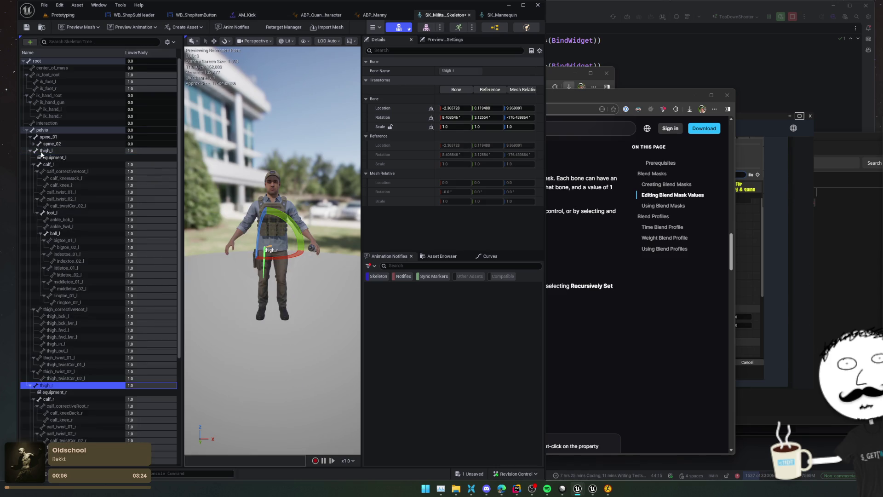
click(46, 151)
click(58, 139)
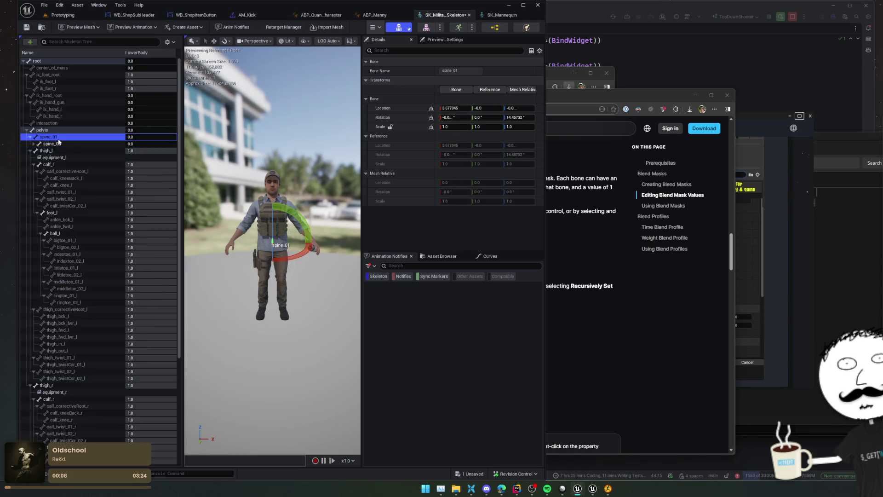
click(64, 130)
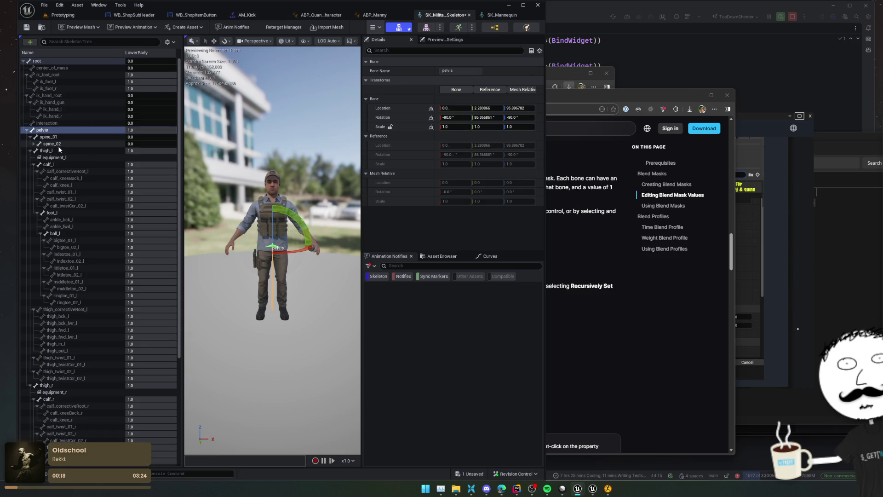
click(33, 144)
Taper spine_01 to spine_04 weights at 0.8, 0.5, 0.3 and 0.1, then save the skeleton.
click(130, 137)
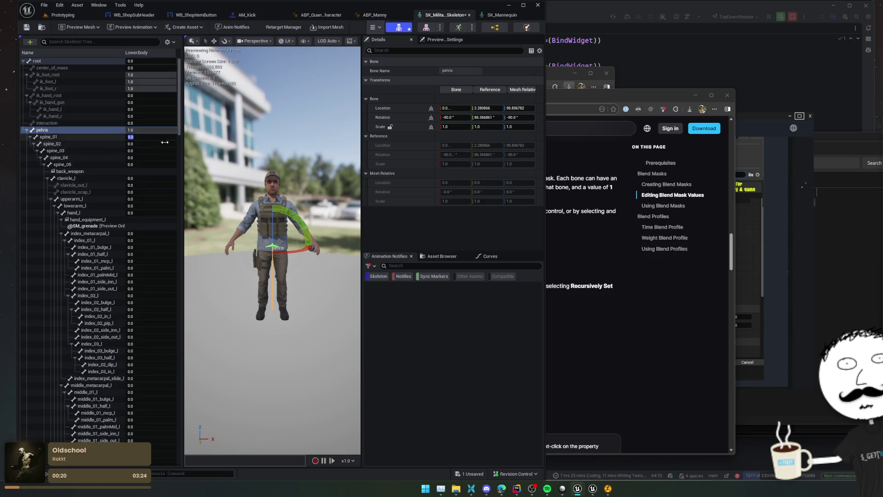
text(0.8)
key(Tab)
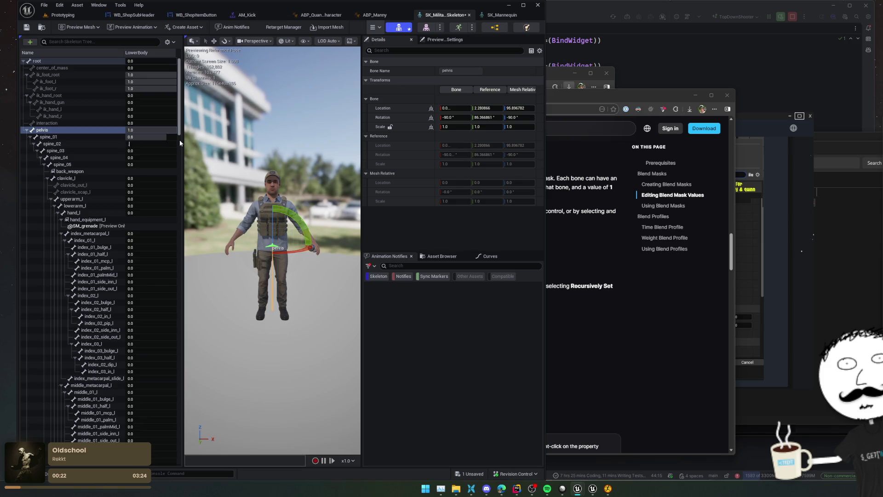
text(.5)
key(Tab)
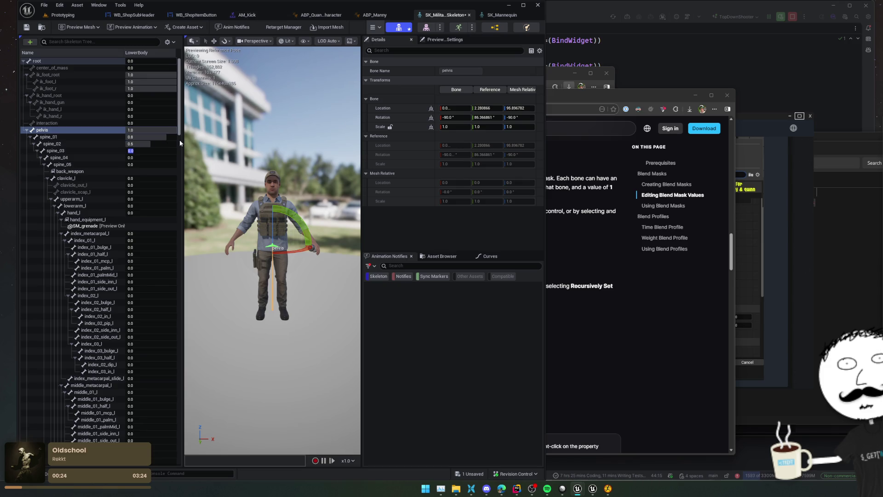
text(.4)
text(.3)
key(Return)
click(144, 158)
text(.1)
key(Return)
key(ctrl+s)
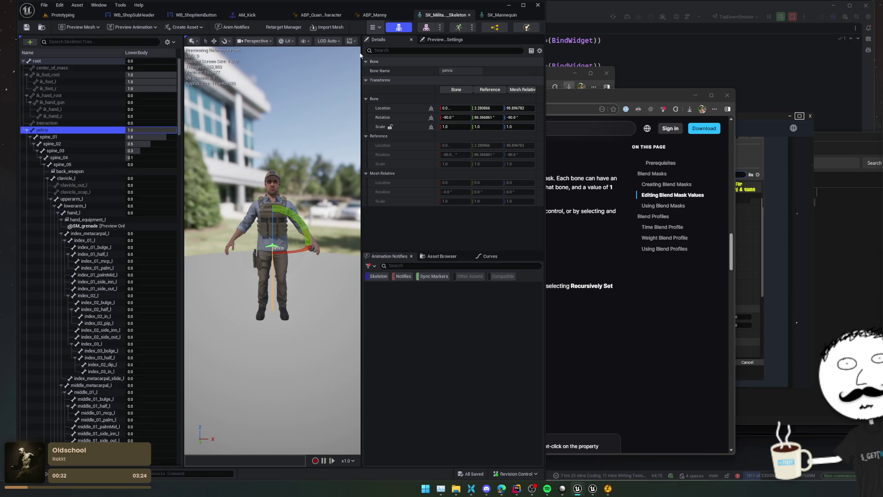
Pan around ABP_Manny's montage layer graph and move the UpperbodyLowerbodySplit node up and right.
click(380, 15)
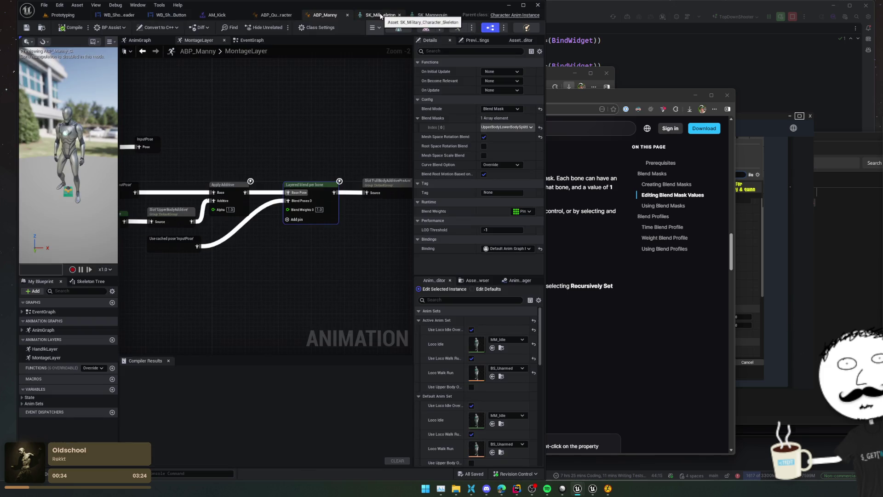
mouse_move(266, 241)
mouse_down()
mouse_move(208, 225)
mouse_move(215, 210)
mouse_up()
drag(311, 209, 266, 206)
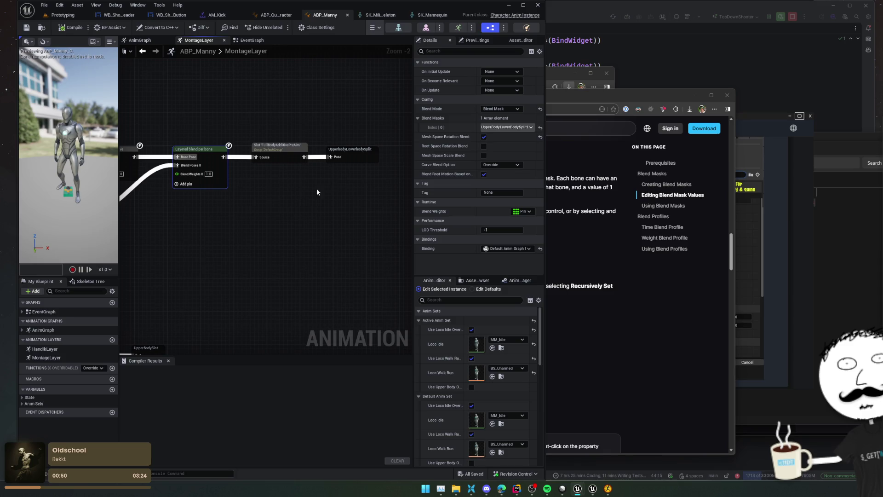
drag(316, 188, 341, 188)
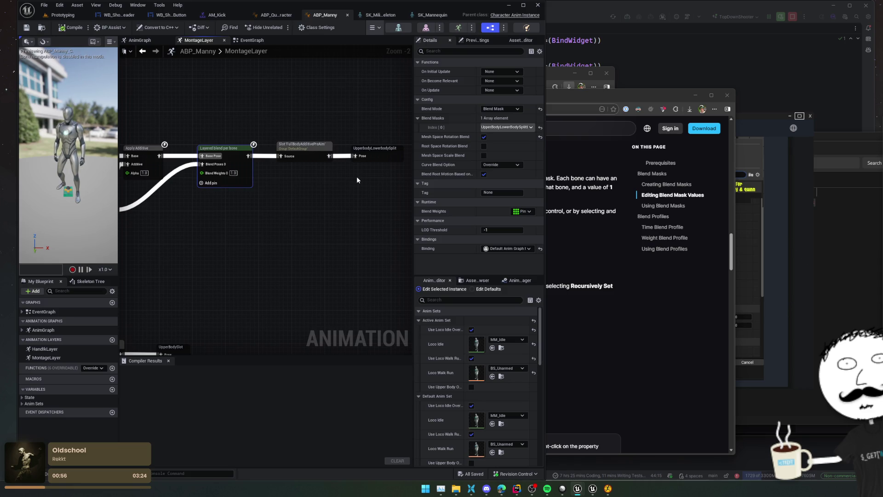
mouse_move(187, 222)
mouse_down()
mouse_move(290, 216)
mouse_move(321, 169)
mouse_up()
scroll(321, 169, down, 2)
scroll(258, 175, up, 1)
mouse_move(258, 175)
mouse_down()
mouse_move(216, 184)
mouse_move(322, 150)
mouse_up()
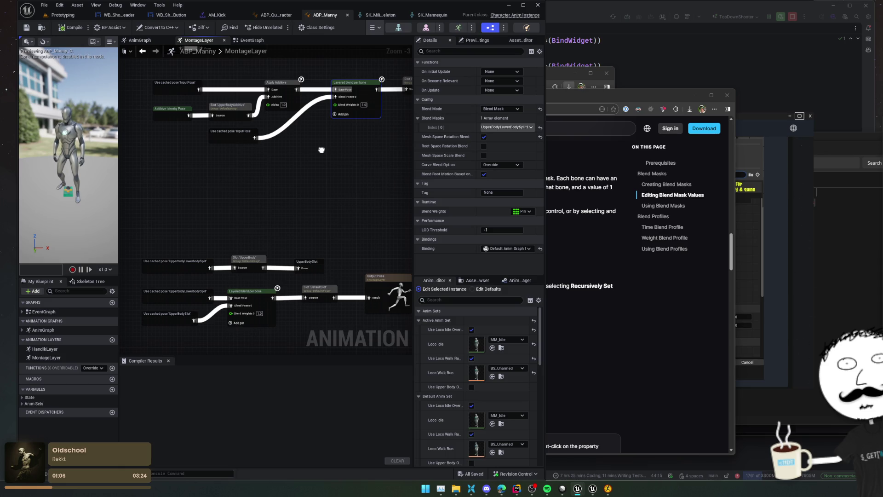
mouse_move(322, 150)
mouse_down()
mouse_move(299, 151)
mouse_move(365, 164)
mouse_up()
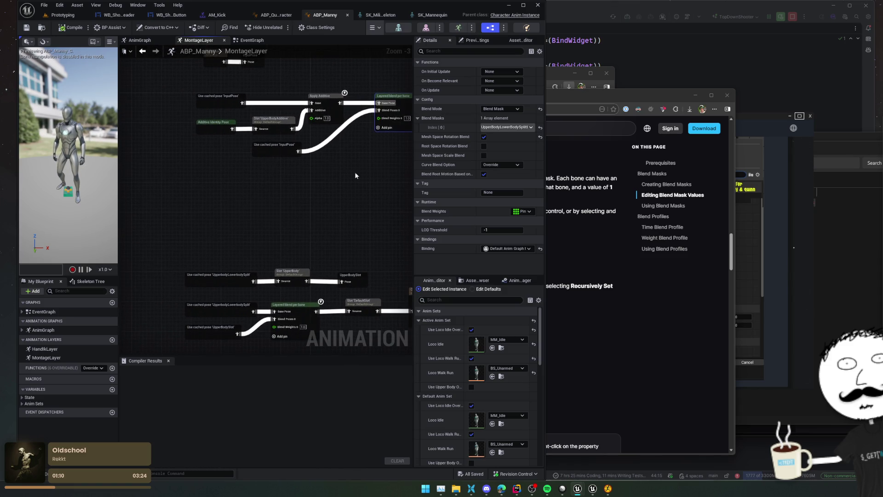
click(216, 279)
mouse_move(246, 219)
mouse_down()
mouse_move(142, 203)
mouse_move(120, 209)
mouse_move(255, 189)
mouse_up()
mouse_move(284, 144)
mouse_down()
mouse_move(307, 121)
mouse_move(314, 153)
mouse_up()
Copy and paste the FullBodyAdditivePreAim slot node, leaving the duplicate's slot name unchanged.
right_click(314, 153)
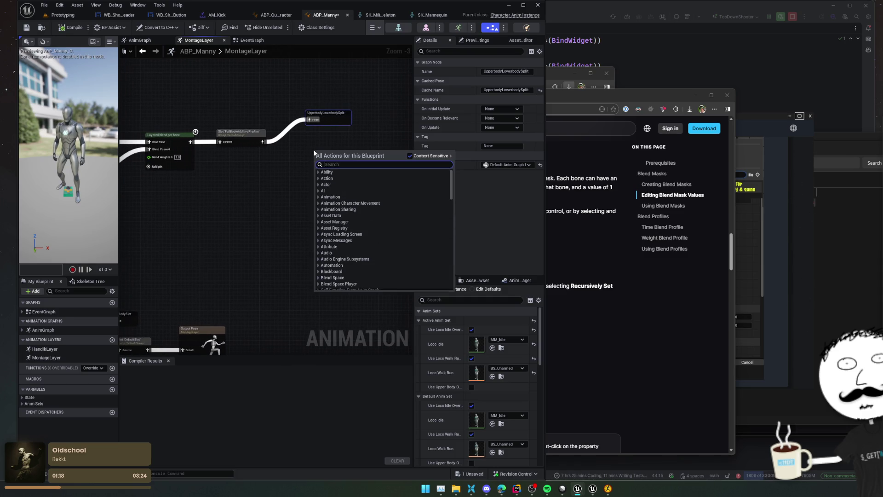
click(294, 160)
click(234, 146)
key(ctrl+c)
key(ctrl+v)
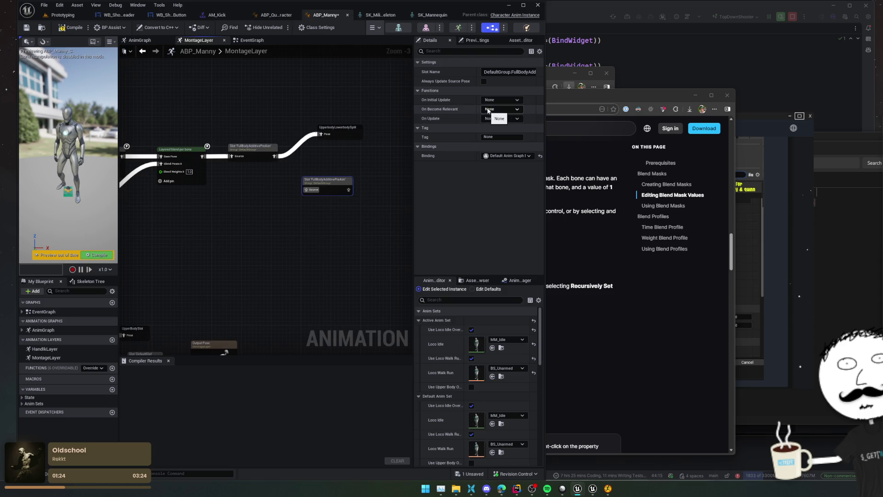
click(511, 72)
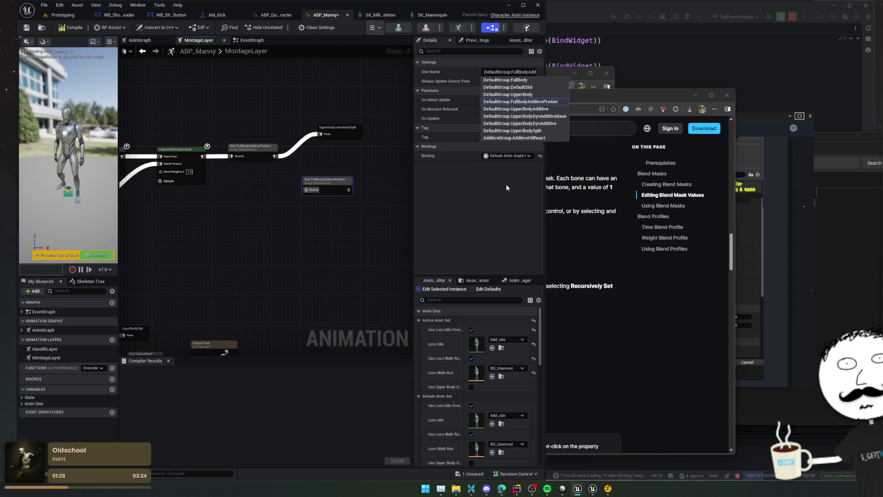
click(474, 201)
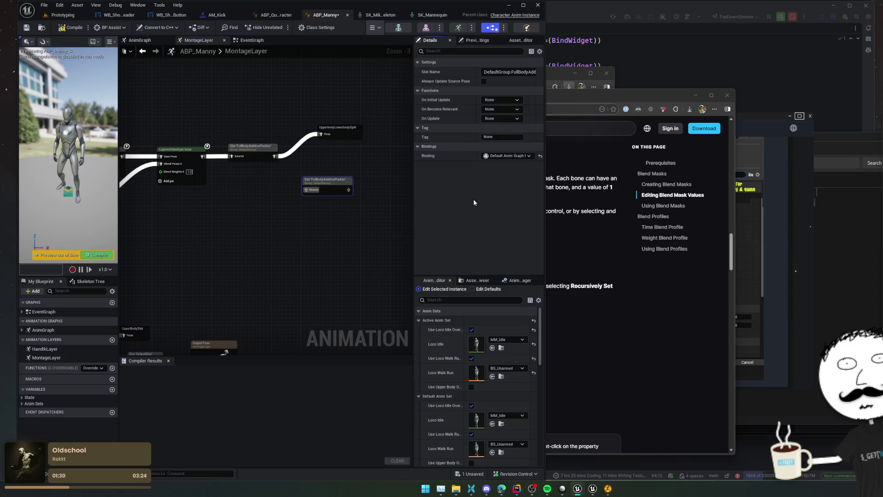
click(276, 14)
Add a montage slot named LowerBody in AM_Kick, renaming the misspelled 'LoweBody'.
click(218, 15)
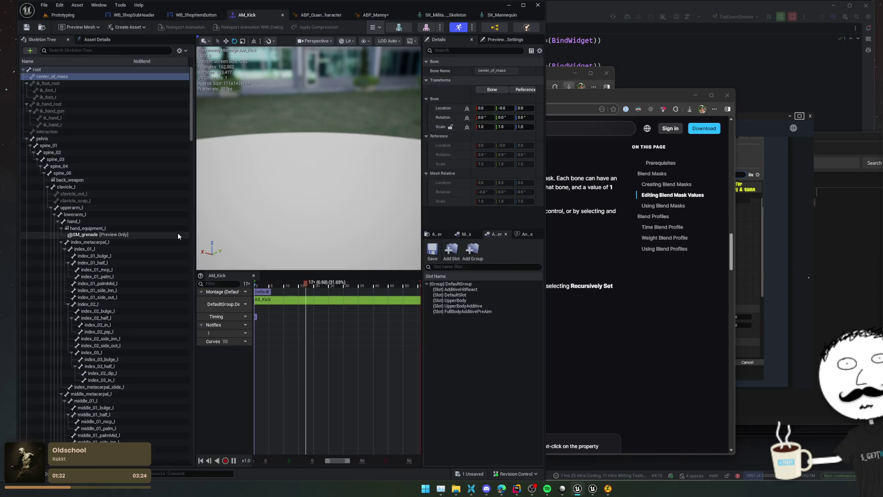
click(239, 304)
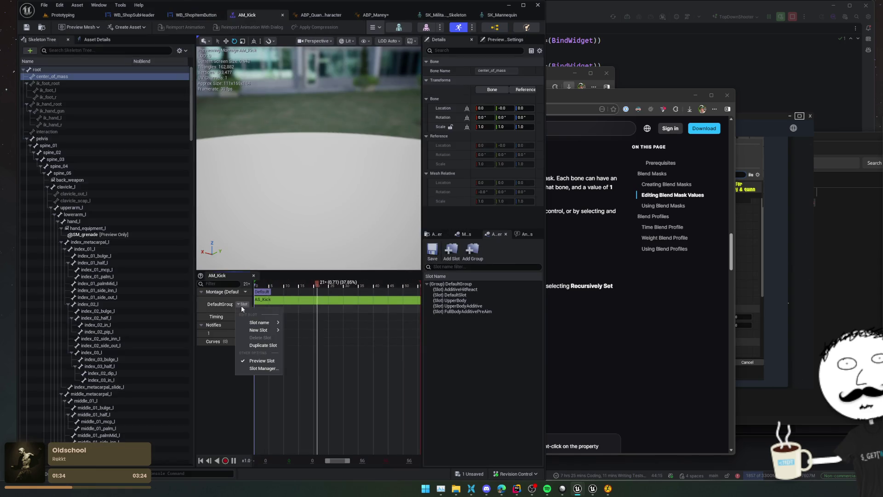
mouse_move(273, 322)
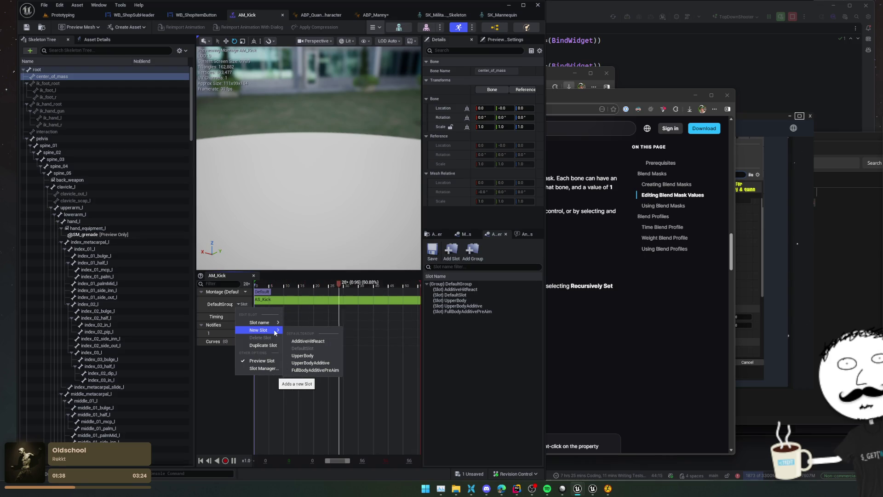
click(451, 251)
text(LoweBody)
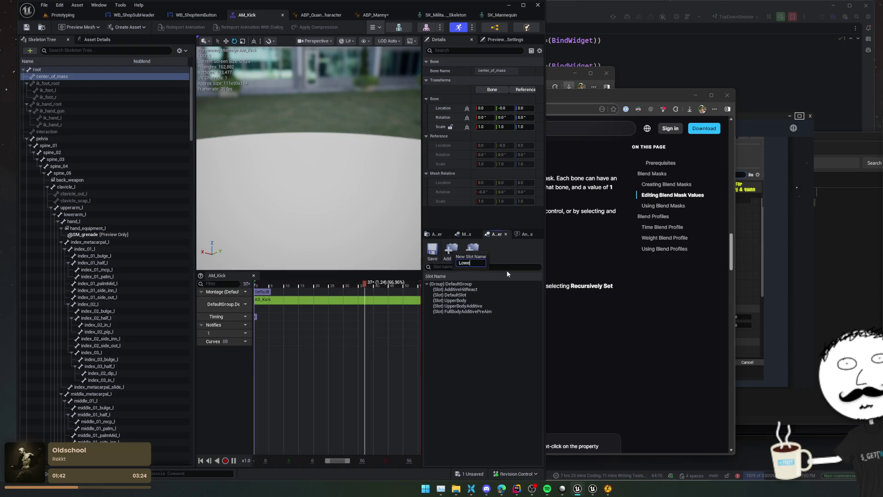
key(Return)
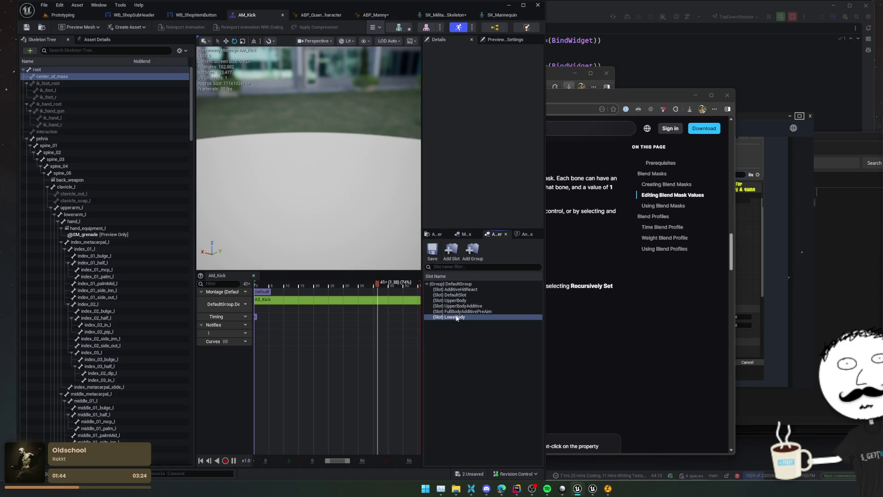
right_click(467, 317)
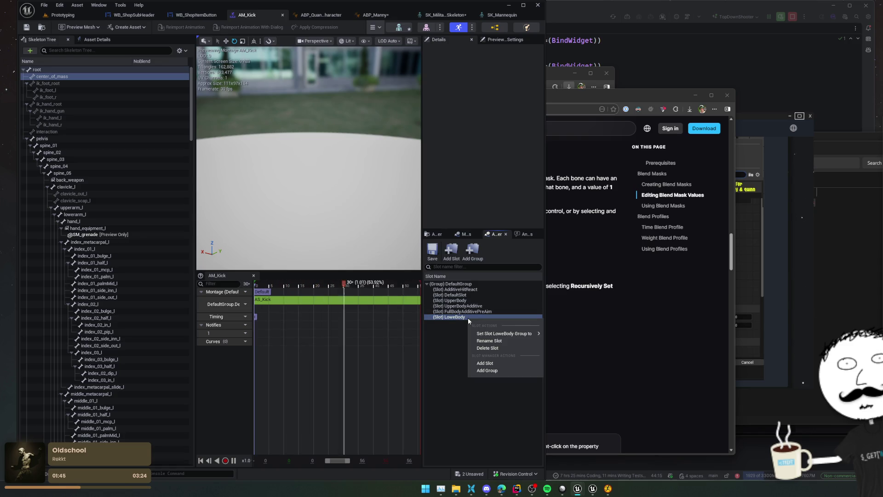
click(489, 341)
text(LowerBody)
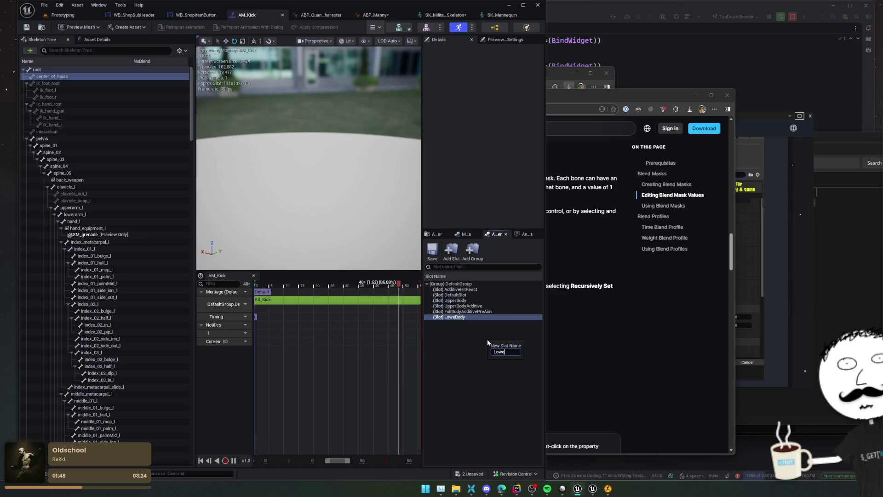
key(Return)
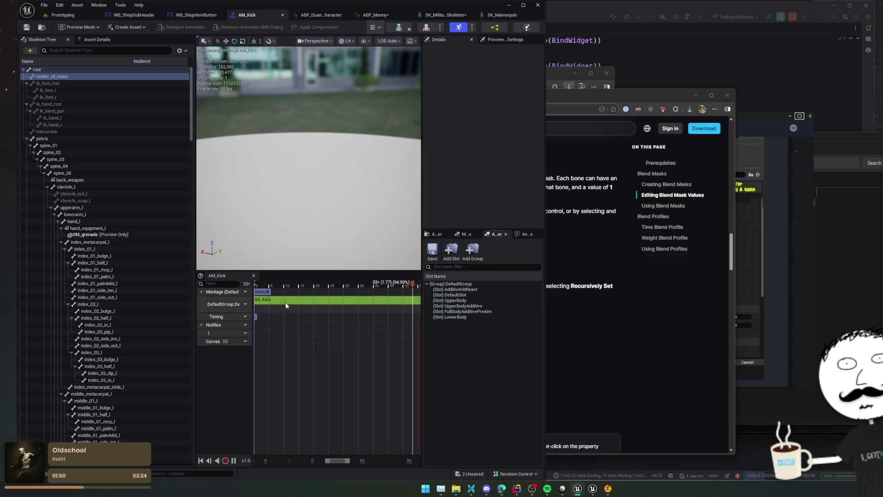
Assign the AM_Kick montage track to the LowerBody slot and save the montage.
click(246, 304)
mouse_move(262, 324)
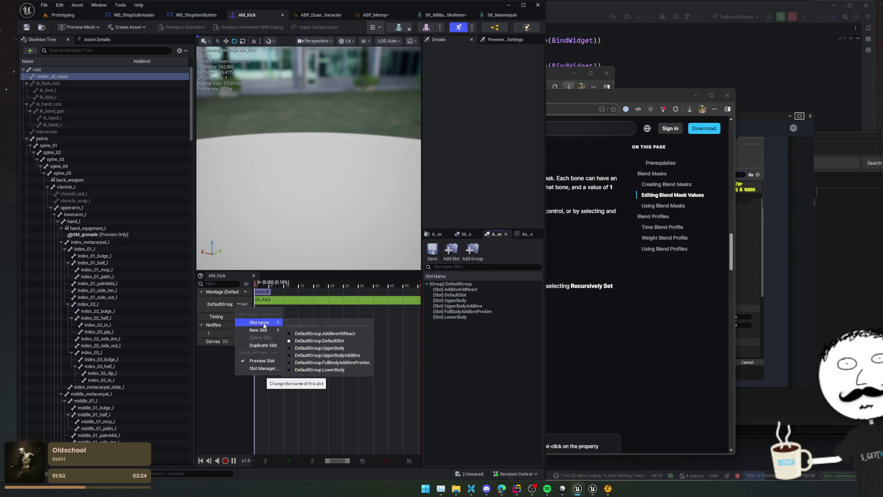
click(322, 369)
key(ctrl+s)
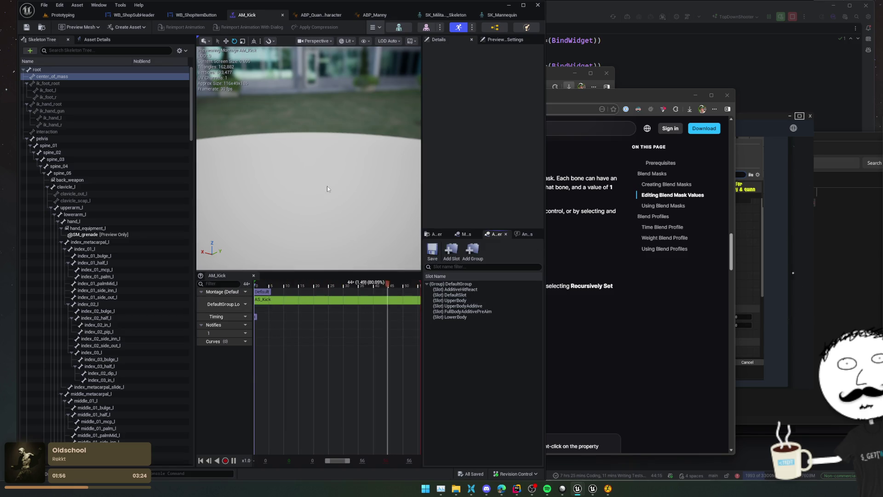
Preview the LowerBody blend mask weights on the character.
mouse_move(327, 186)
mouse_down()
mouse_move(327, 239)
mouse_move(304, 230)
mouse_up()
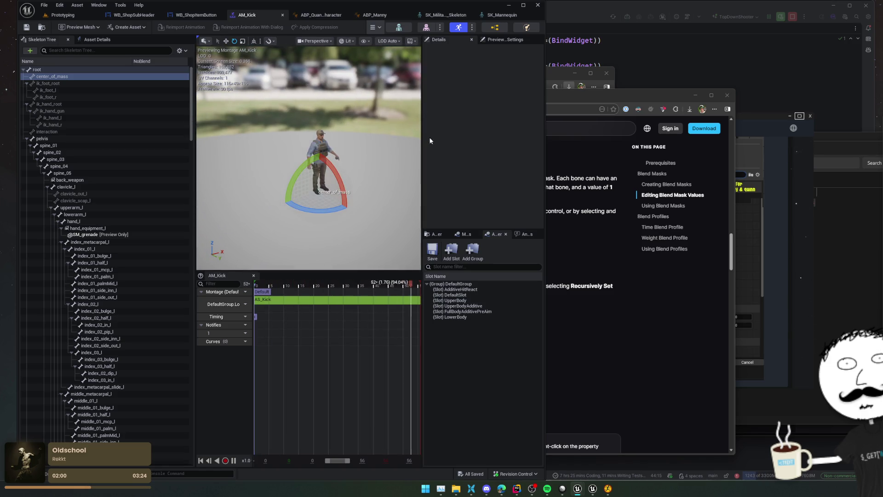
click(148, 64)
click(184, 61)
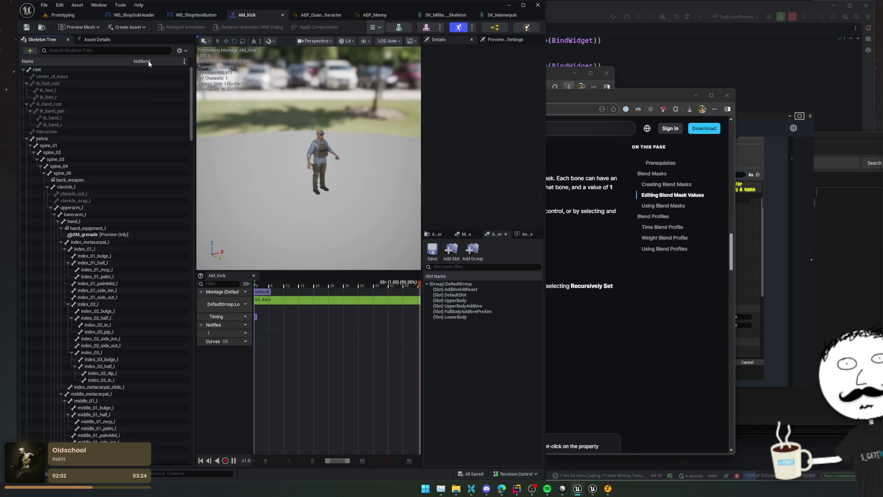
click(183, 61)
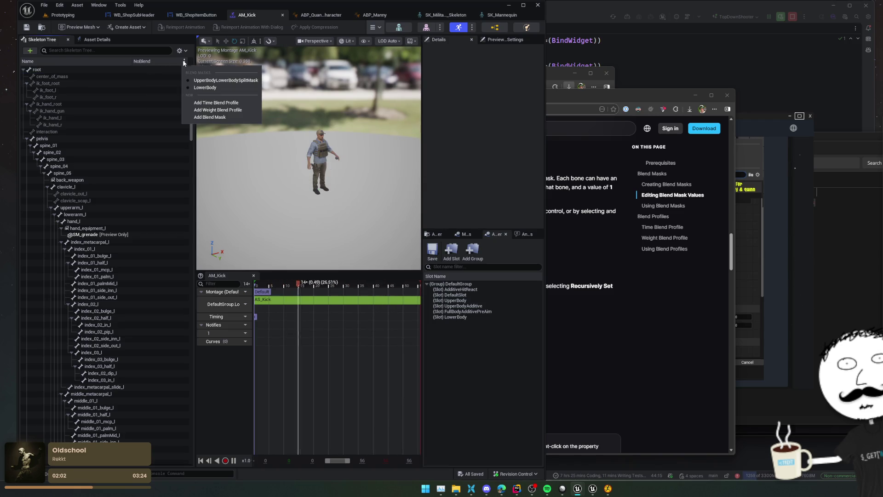
click(189, 88)
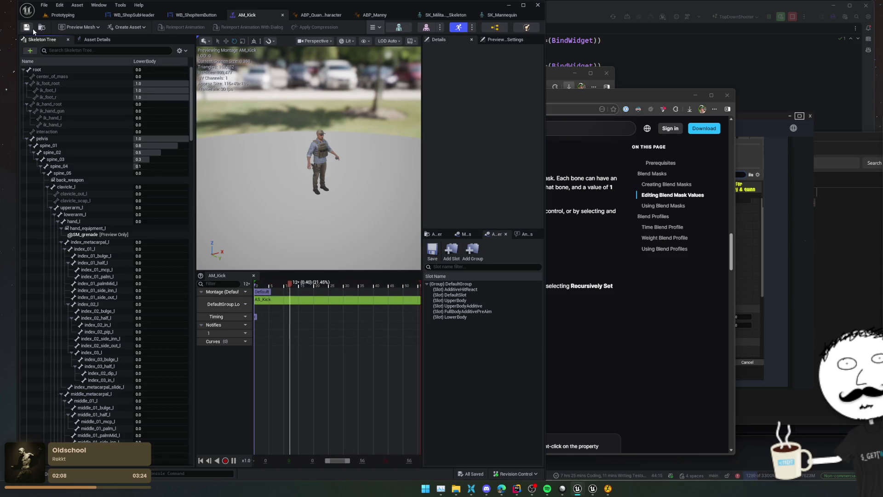
click(497, 15)
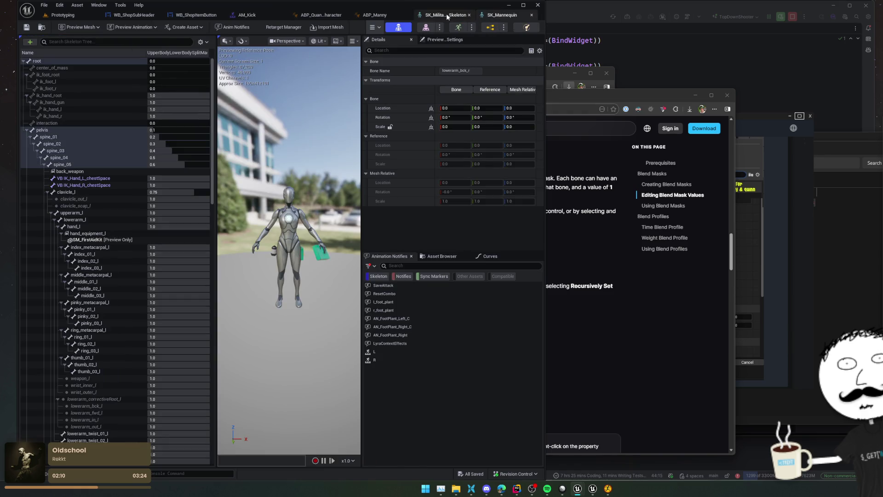
Compile ABP_Manny with the copied slot node's name unchanged, then return to the level editor.
click(384, 17)
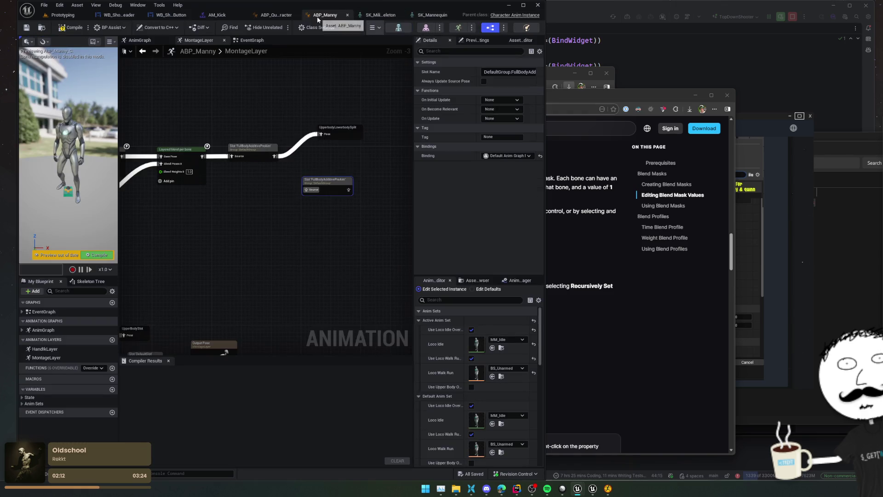
click(506, 72)
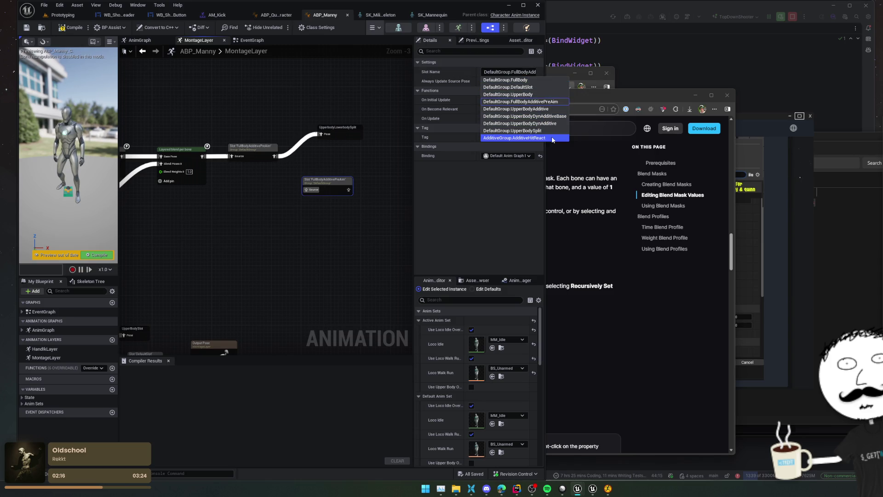
click(487, 191)
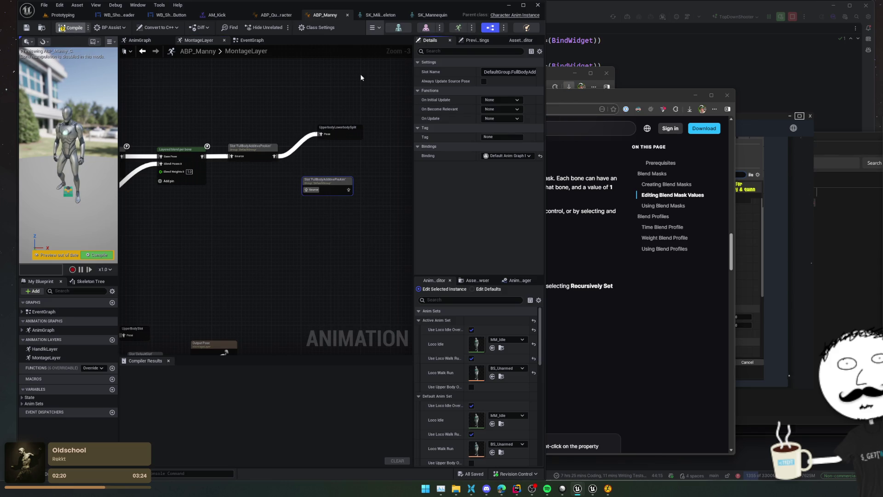
key(F7)
click(508, 72)
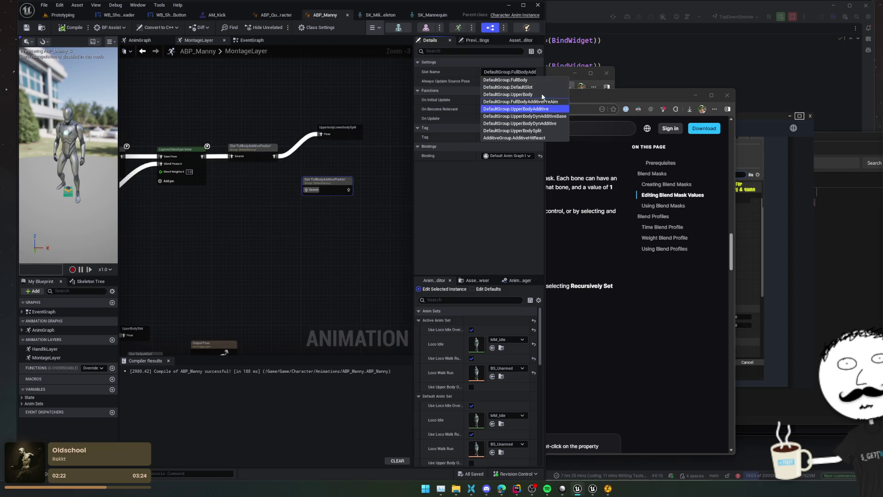
click(501, 186)
click(59, 15)
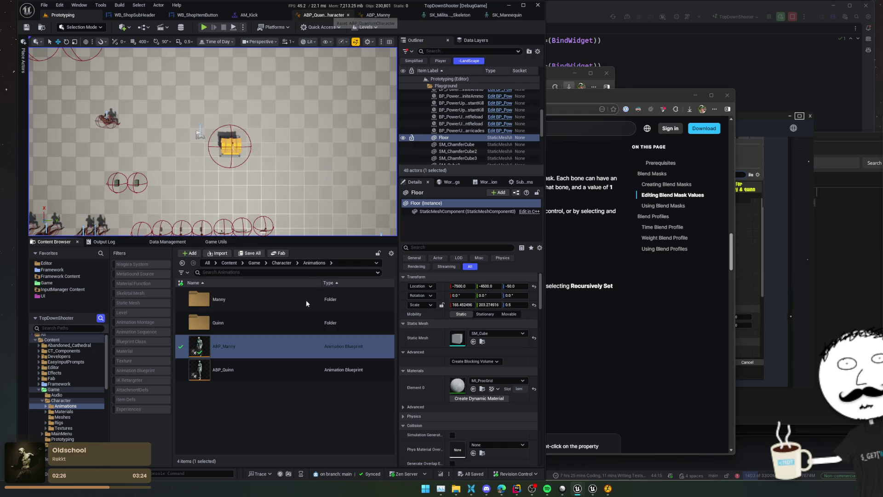
click(280, 349)
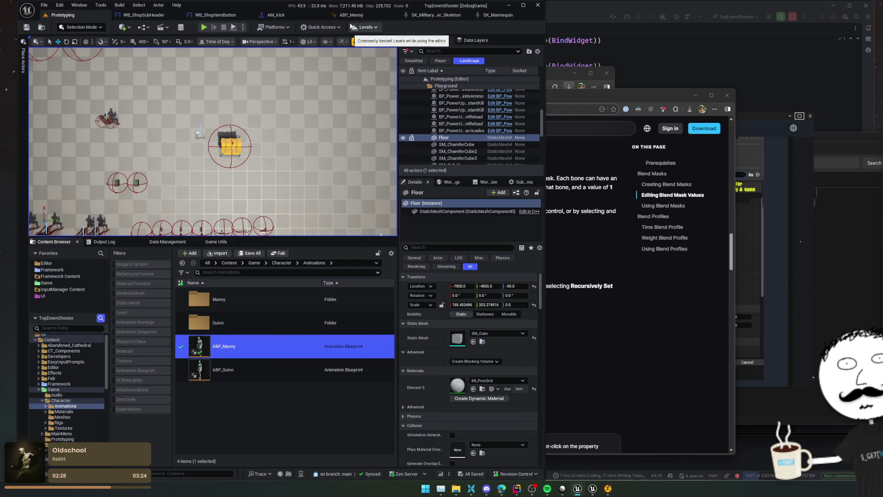
Paste the copied slot node into ABP_QuantumCharacter and set its Slot Name to LowerBody.
key(alt+Left)
key(alt+Left)
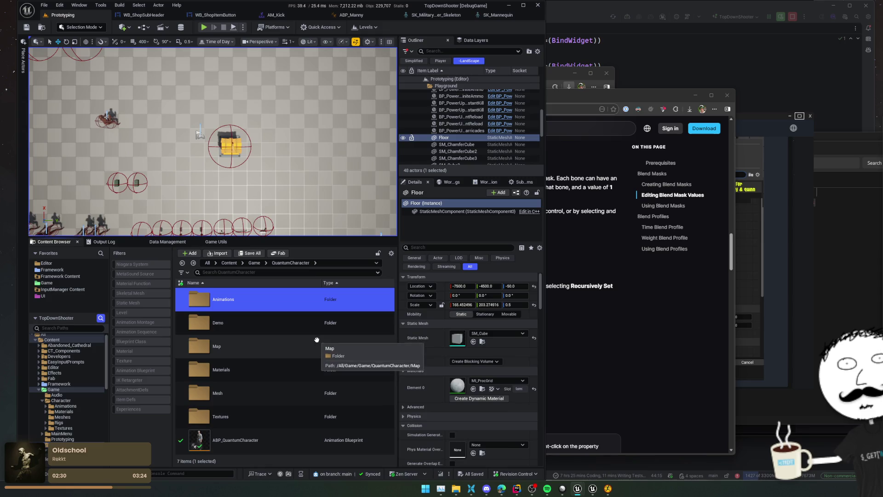
double_click(251, 437)
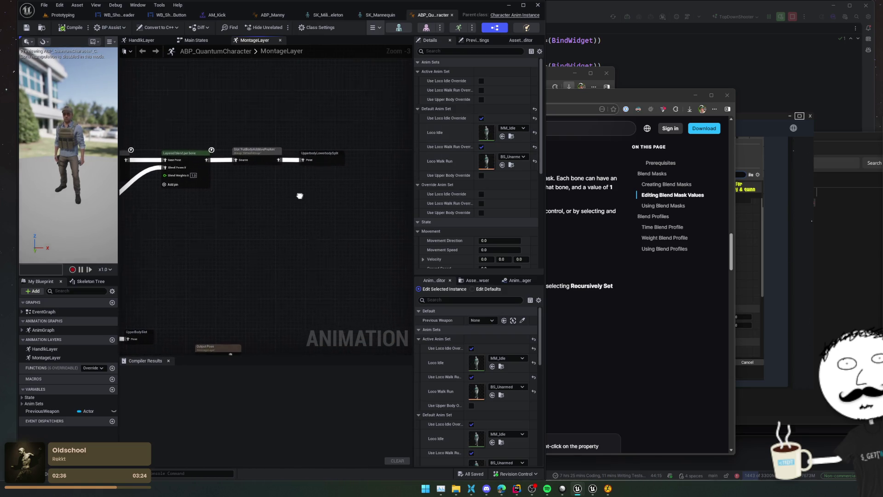
key(ctrl+v)
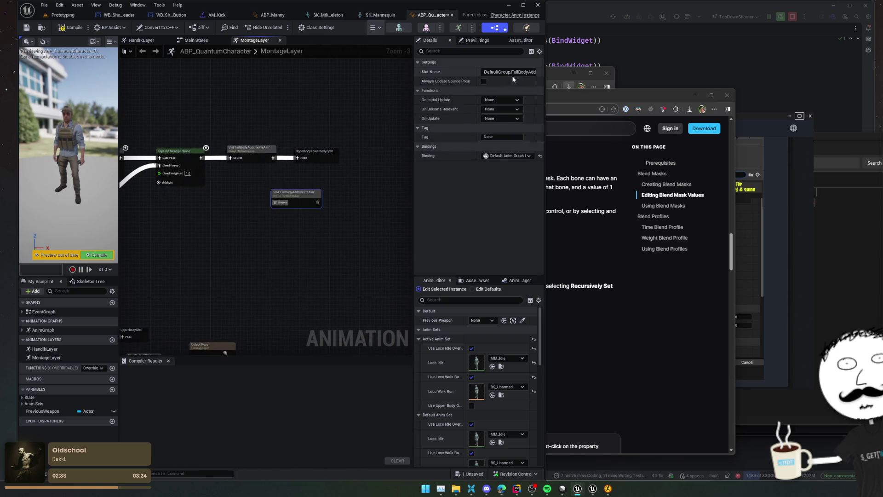
click(512, 74)
click(520, 116)
Wire the LowerBody slot between FullBodyAdditivePreAim and the UpperbodyLowerbodySplit cached pose.
scroll(322, 191, up, 1)
drag(321, 190, 340, 203)
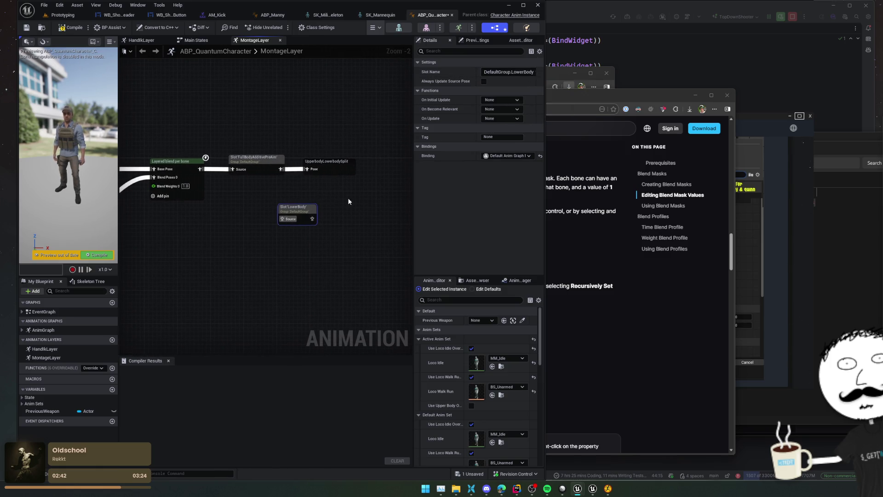
drag(333, 170, 358, 176)
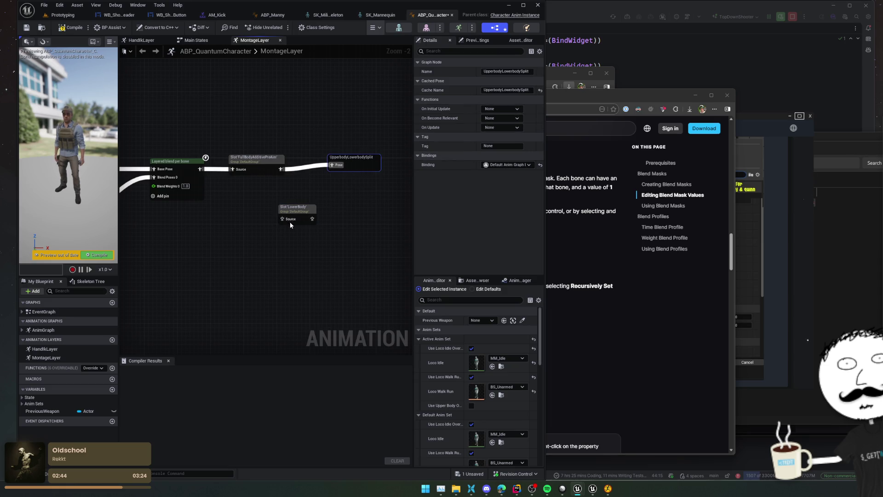
click(289, 222)
drag(283, 219, 280, 169)
drag(312, 218, 335, 165)
drag(302, 203, 318, 161)
click(354, 160)
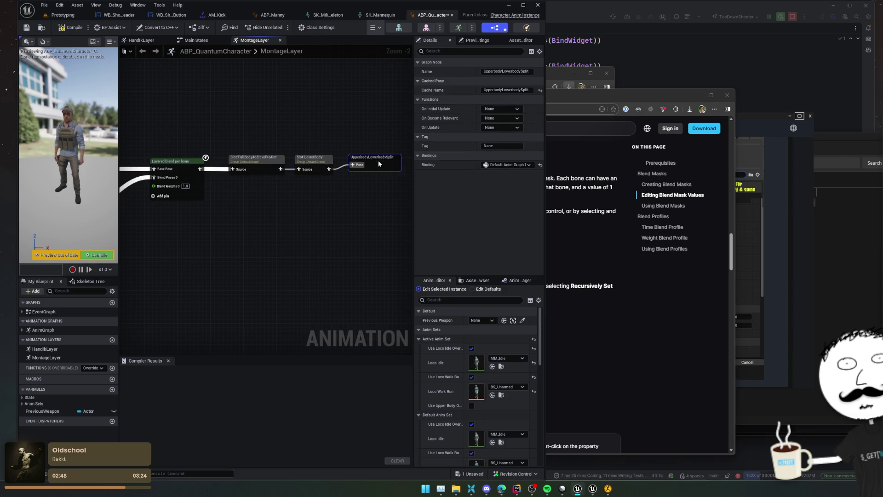
Duplicate the Layered blend per bone node and set its blend mask to LowerBody.
mouse_move(248, 198)
mouse_down()
mouse_move(352, 202)
mouse_move(317, 202)
mouse_move(284, 218)
mouse_move(295, 204)
mouse_up()
click(239, 184)
key(ctrl+c)
key(ctrl+v)
click(525, 127)
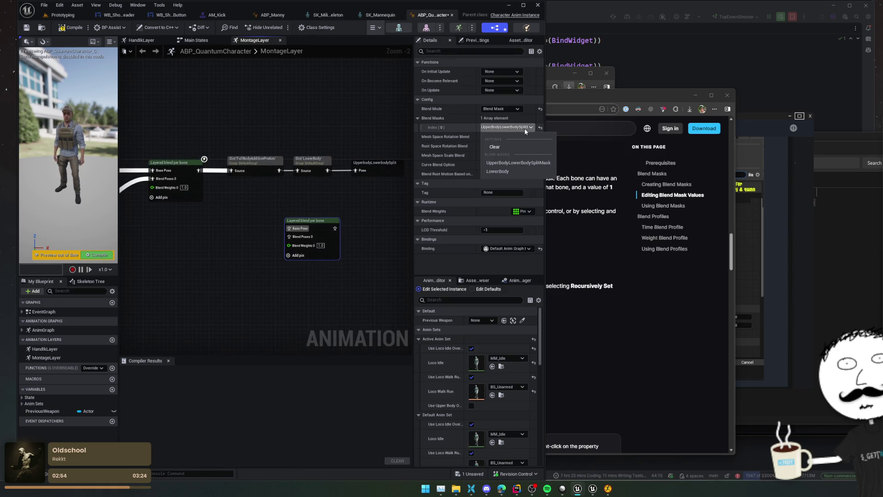
click(499, 171)
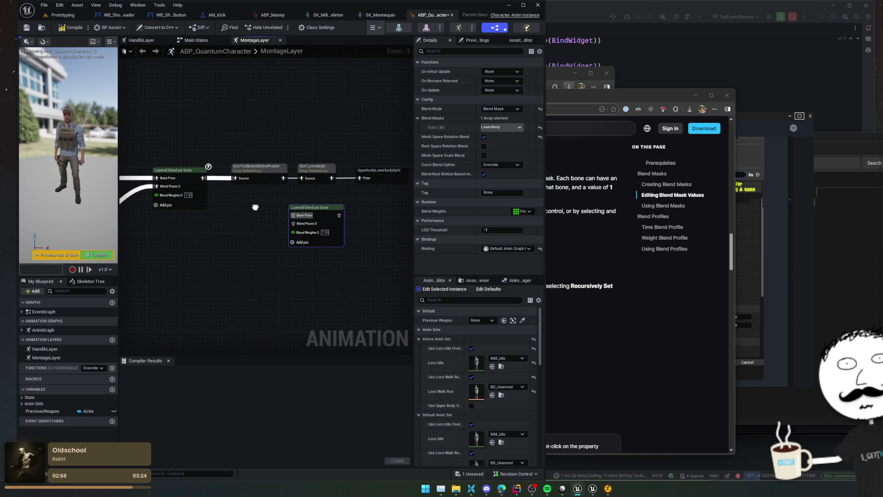
Rewire FullBody slot into UpperbodyLowerbodySplit, duplicate the cached pose, and place LowerBody slot by the new blend.
drag(280, 172, 338, 218)
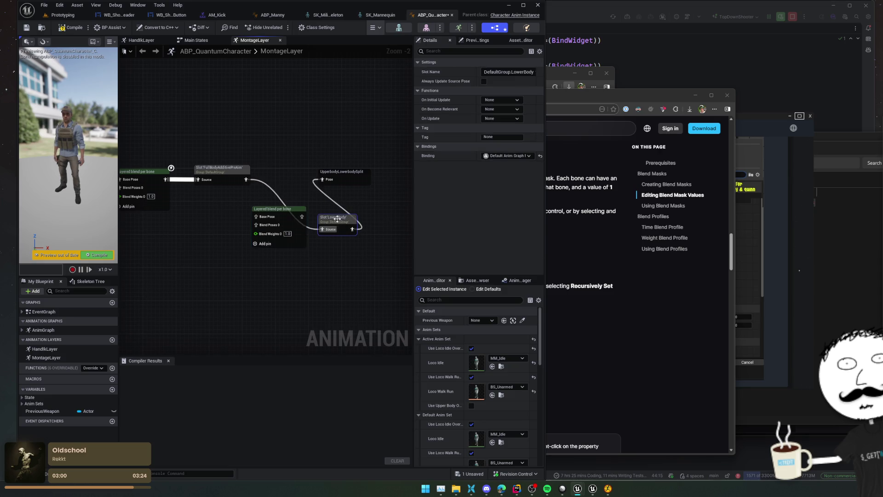
drag(325, 183, 249, 183)
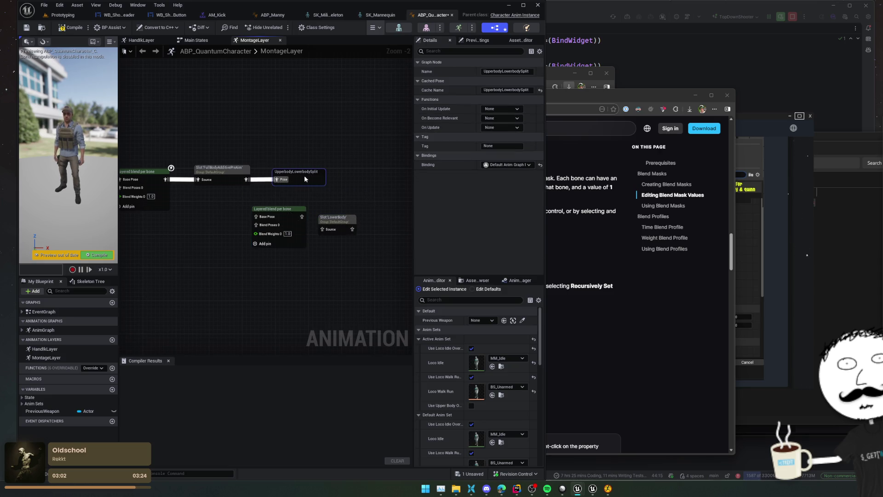
mouse_move(329, 185)
mouse_down()
mouse_move(221, 236)
mouse_move(292, 219)
mouse_move(293, 184)
mouse_up()
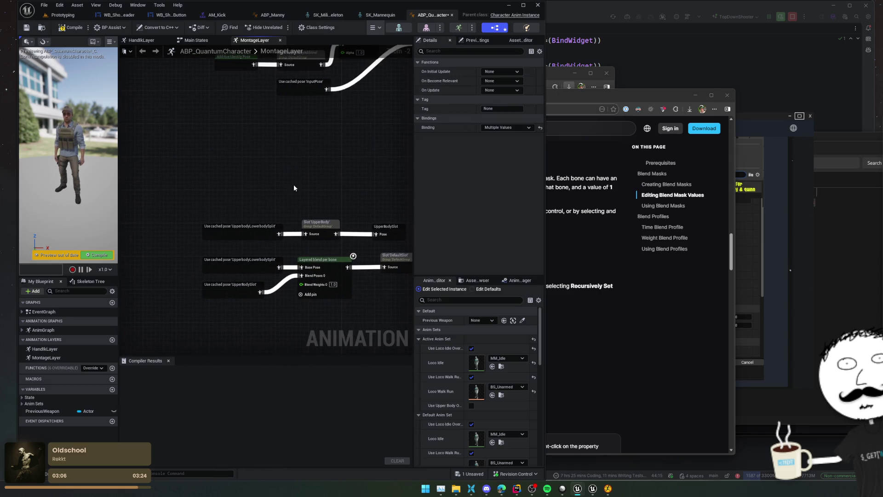
mouse_move(357, 150)
mouse_down()
mouse_move(322, 138)
mouse_move(279, 192)
mouse_move(228, 184)
mouse_move(230, 172)
mouse_up()
mouse_move(307, 187)
mouse_down()
mouse_move(278, 205)
mouse_move(249, 191)
mouse_move(262, 197)
mouse_move(257, 206)
mouse_move(318, 217)
mouse_move(340, 233)
mouse_move(256, 229)
mouse_move(365, 230)
mouse_up()
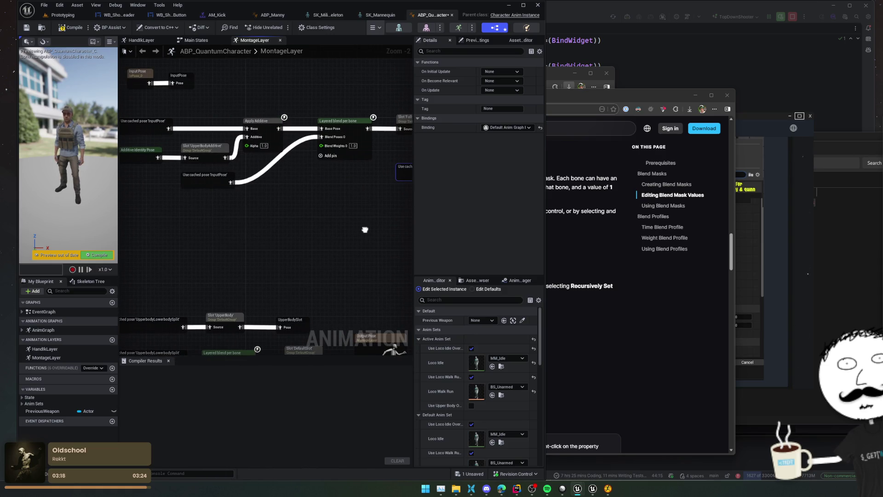
scroll(364, 230, down, 1)
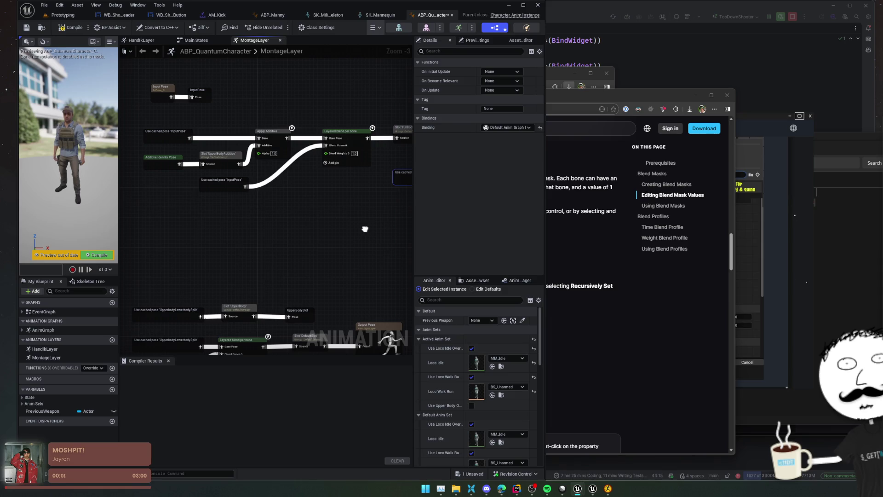
drag(364, 229, 362, 229)
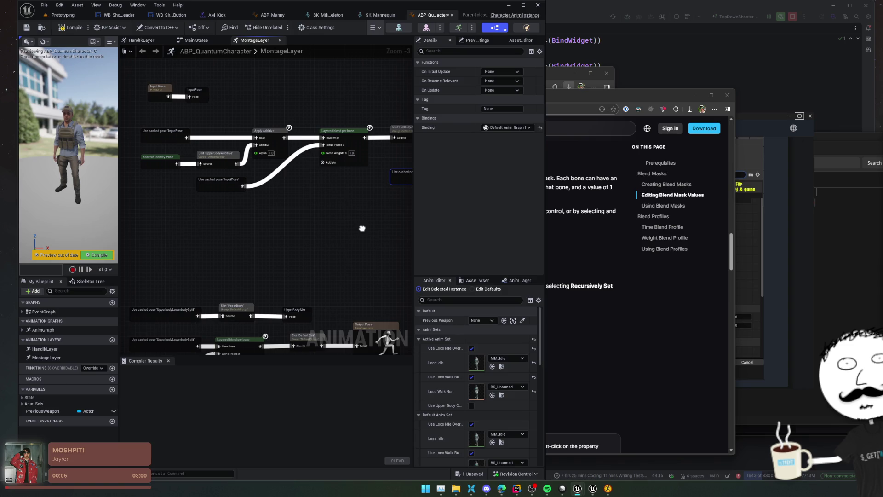
drag(363, 228, 206, 220)
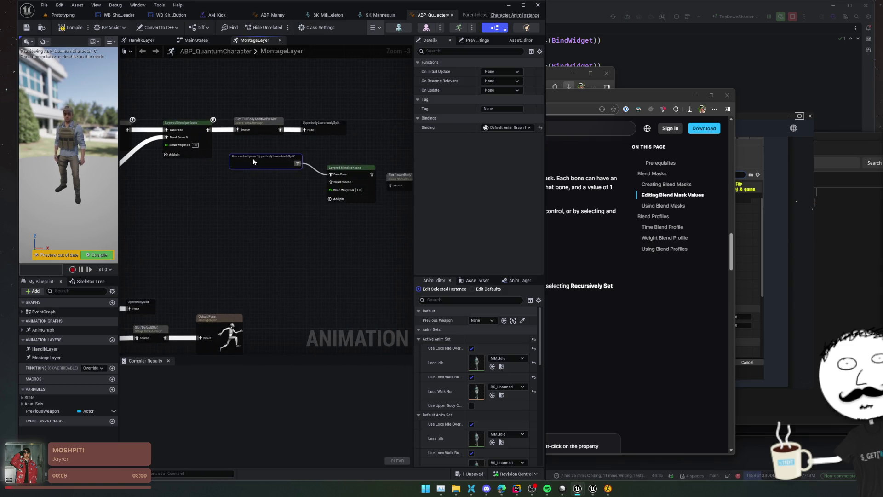
key(ctrl+d)
mouse_move(400, 179)
mouse_down()
mouse_move(304, 185)
mouse_move(337, 183)
mouse_up()
click(351, 172)
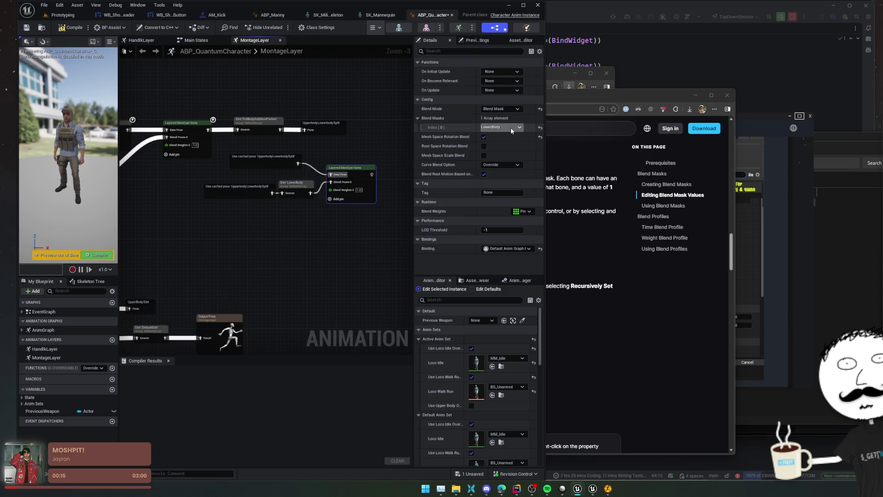
drag(355, 260, 283, 258)
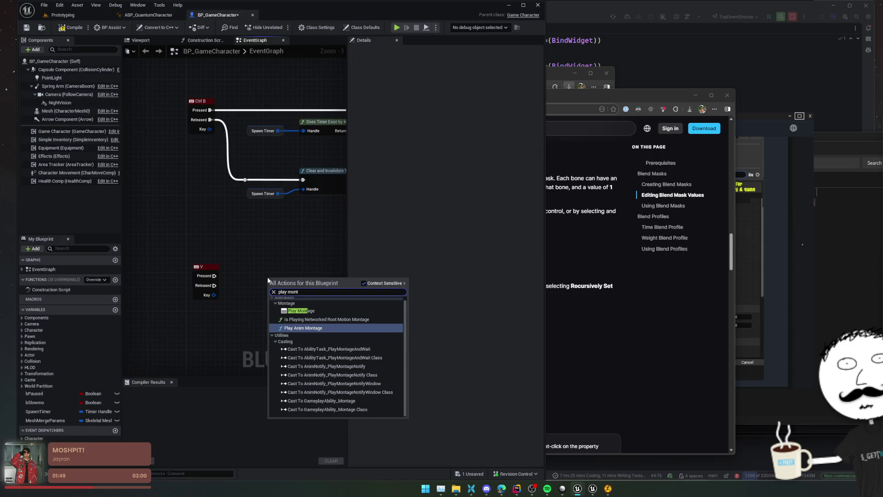
Add a Play Montage node set to AM_Kick, then delete it.
key(Return)
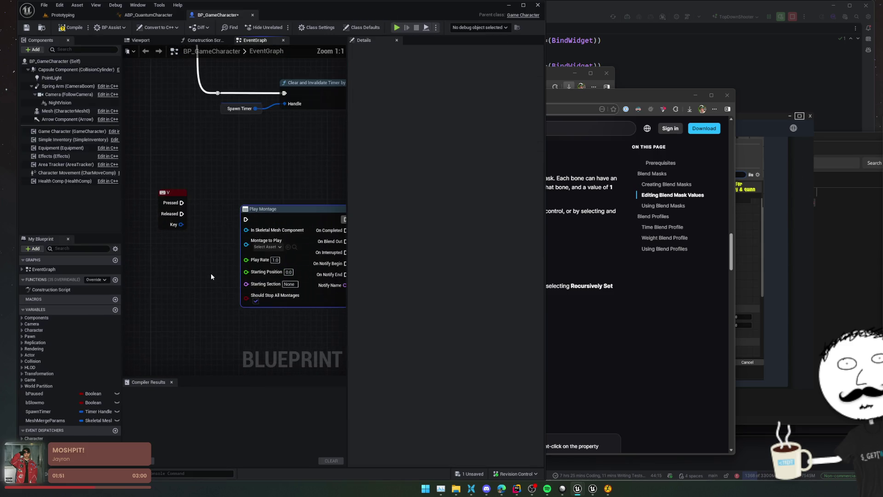
scroll(206, 277, up, 1)
click(249, 254)
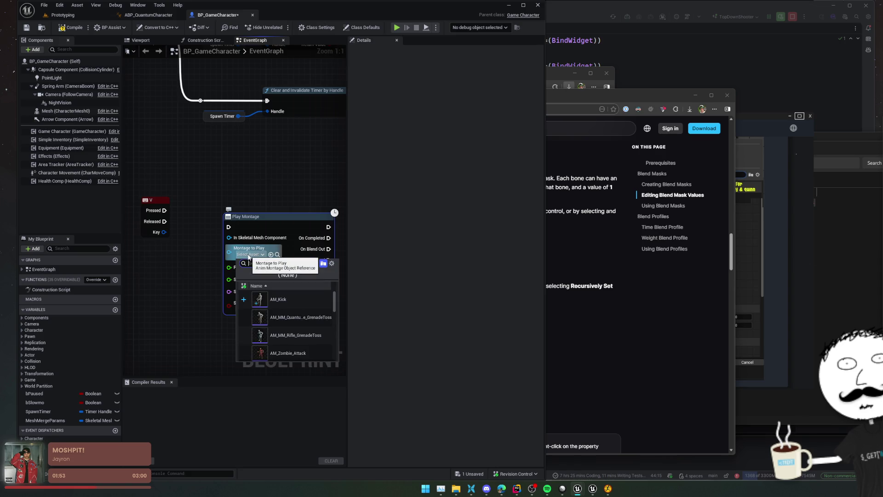
click(275, 300)
drag(268, 224, 262, 219)
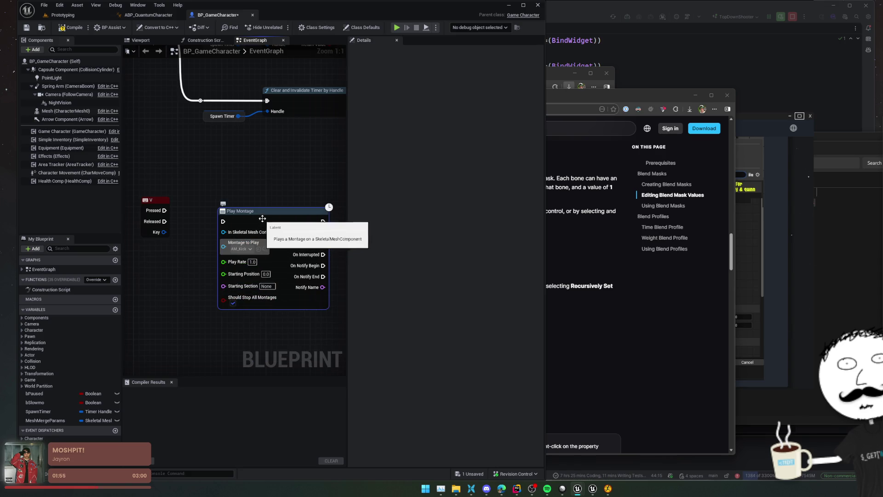
key(Delete)
Add a Play Anim Montage node with AM_Kick as its anim montage.
right_click(223, 233)
text(play anim)
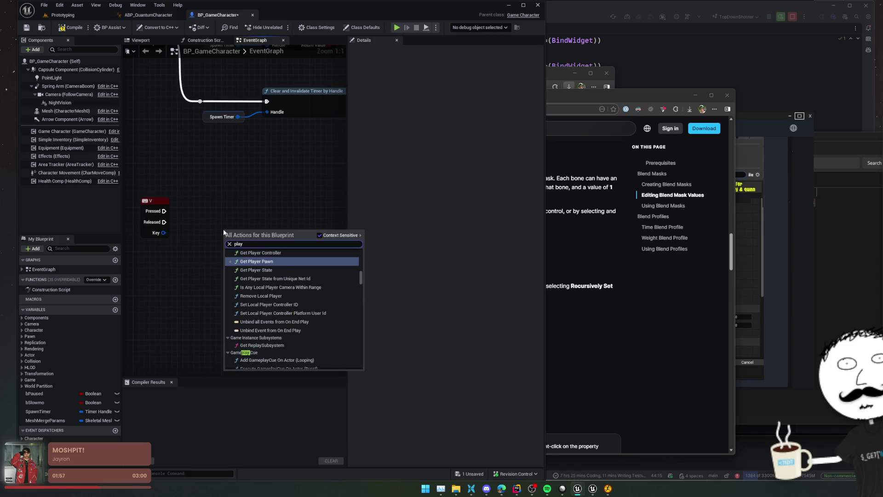
key(Return)
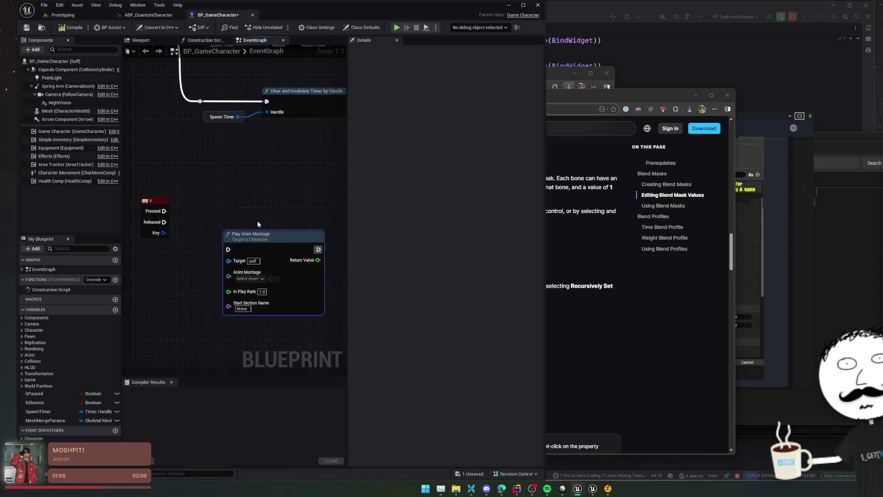
drag(197, 253, 216, 251)
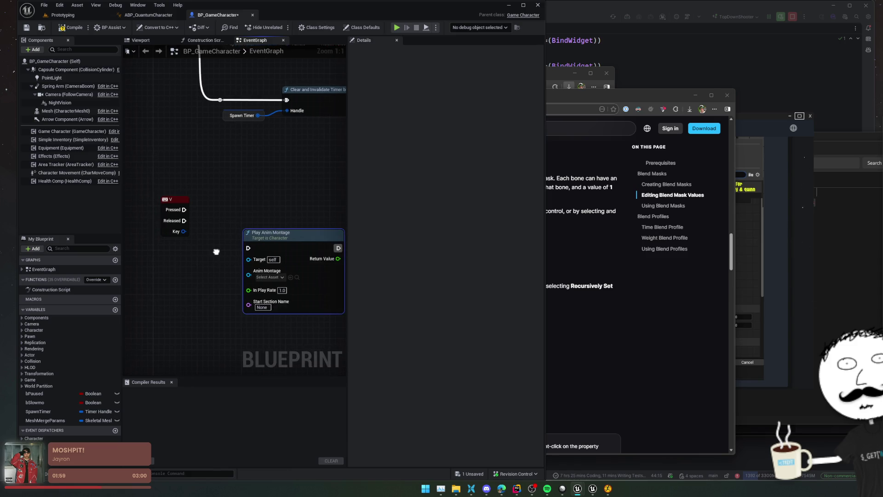
click(268, 277)
click(313, 322)
drag(234, 287, 237, 286)
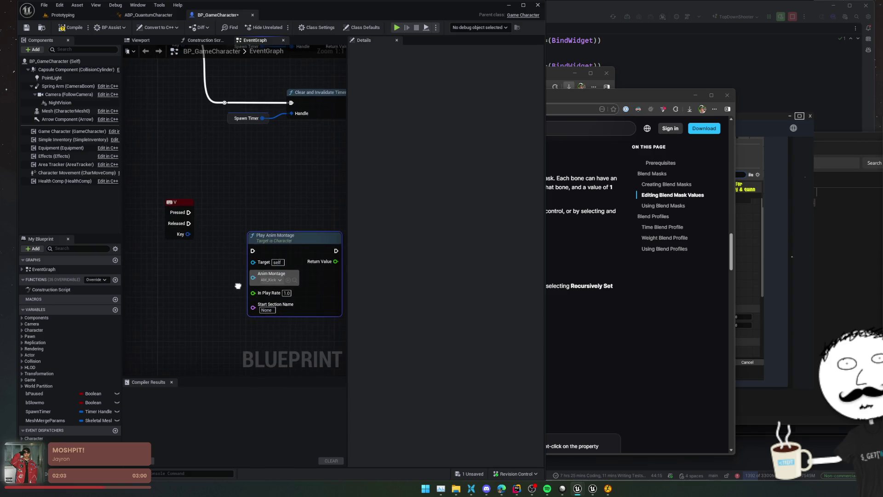
Connect the V Pressed event to Play Anim Montage, then save and compile BP_GameCharacter.
drag(255, 255, 190, 212)
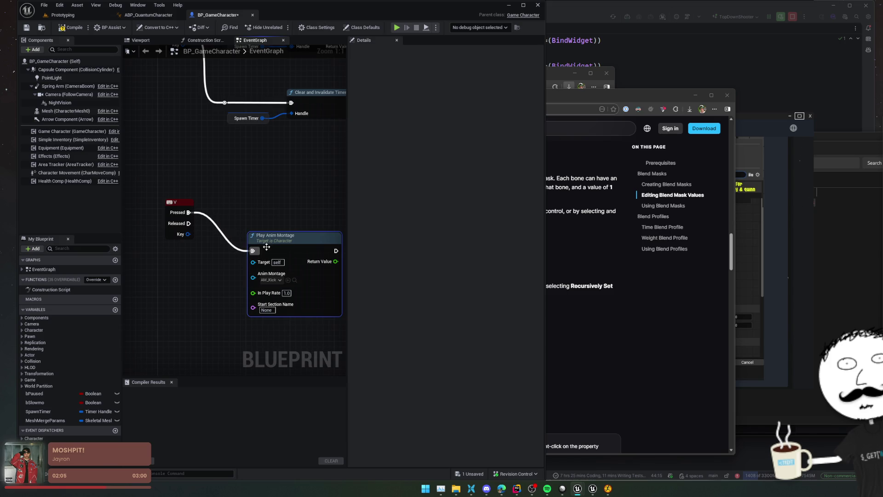
drag(276, 237, 259, 198)
drag(218, 250, 233, 244)
key(ctrl+s)
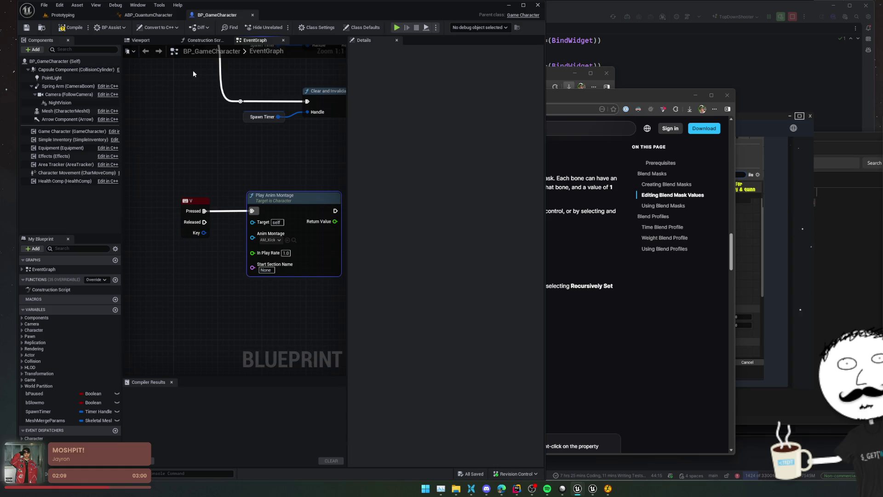
click(62, 28)
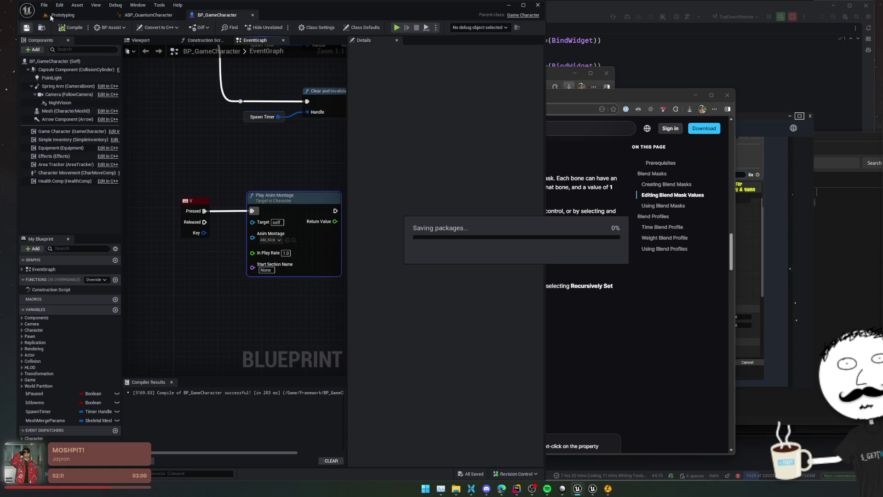
click(294, 240)
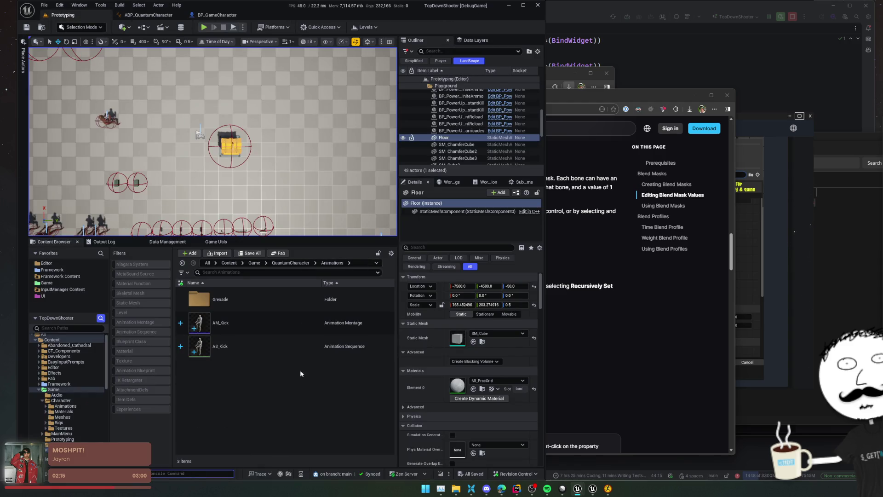
Enlarge the level viewport and start Play In Editor with Alt+P.
drag(317, 238, 317, 382)
key(alt+p)
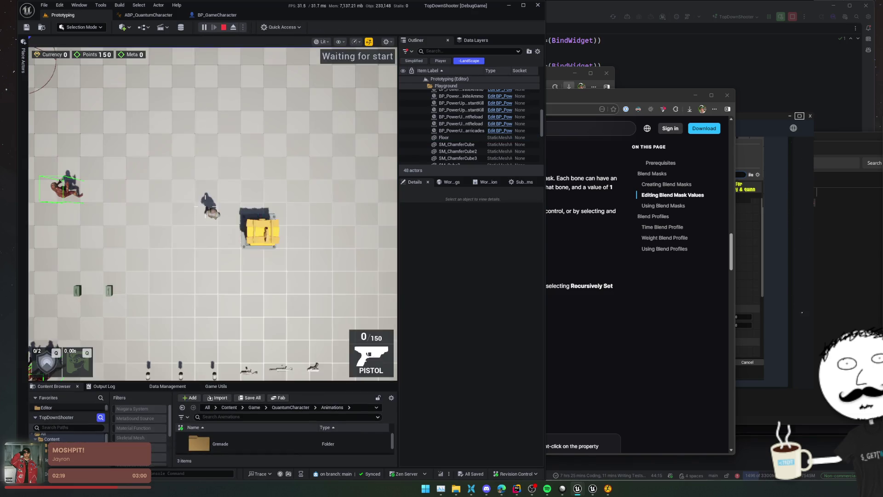
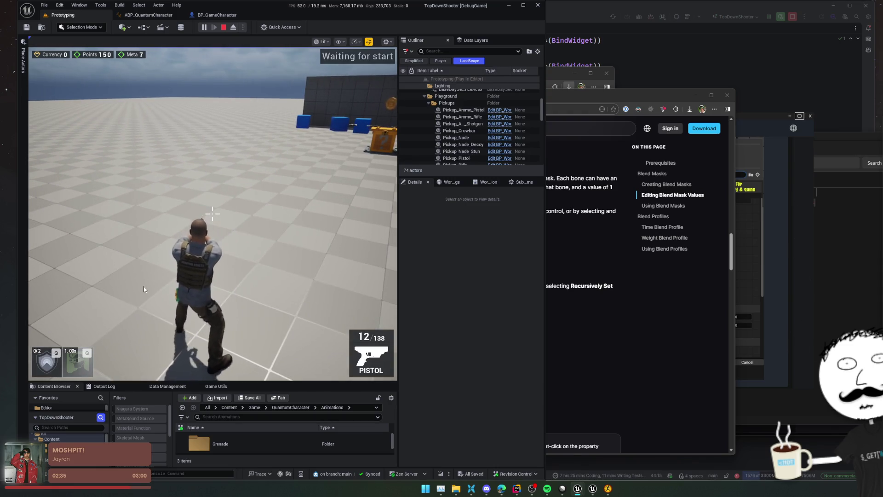
Stop the play session and open the AS_Kick animation sequence from the Animations folder.
click(224, 28)
click(312, 289)
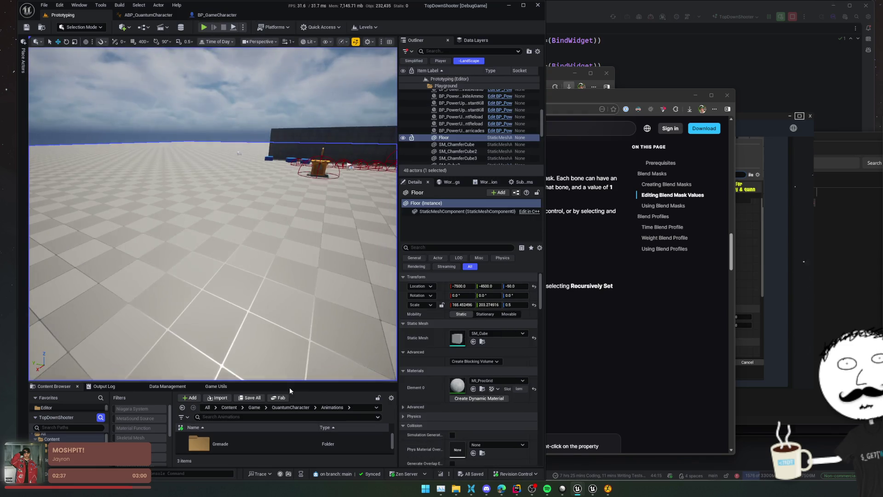
drag(291, 382, 307, 295)
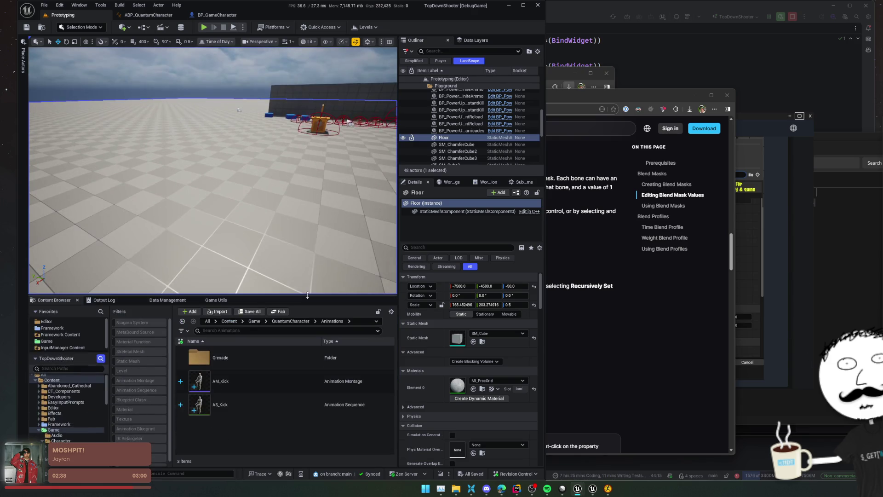
click(282, 404)
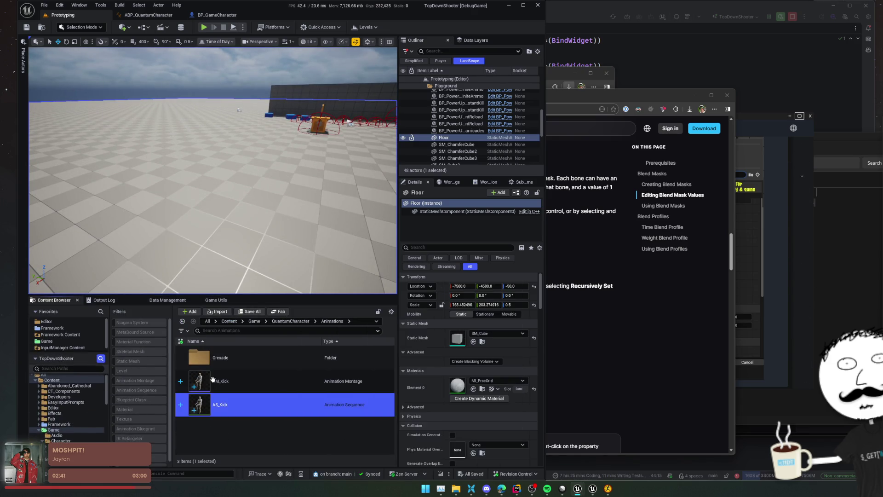
key(Return)
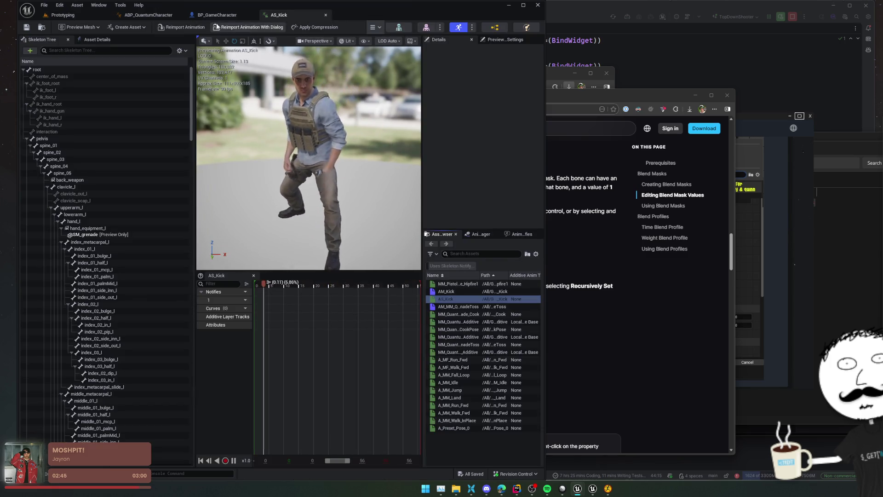
Browse AS_Kick's asset-action and asset-creation menus, then view its Asset Details.
click(373, 27)
mouse_move(414, 41)
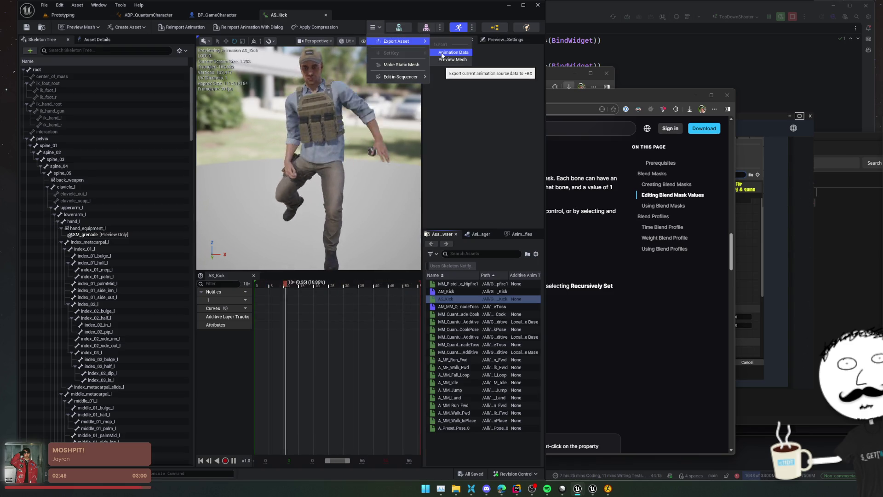
click(360, 14)
click(78, 27)
click(128, 27)
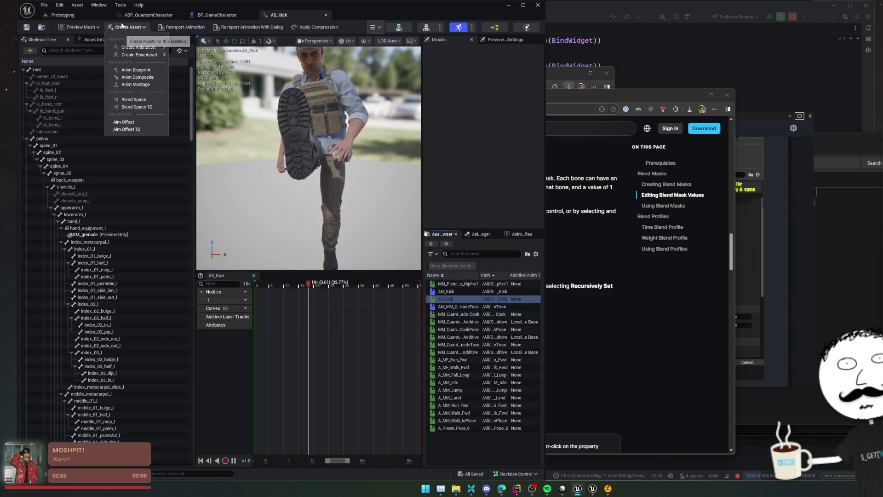
mouse_move(157, 48)
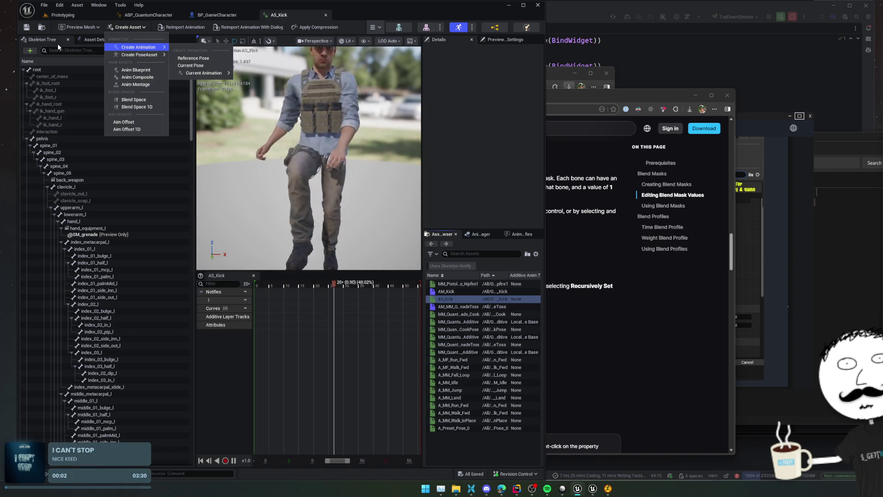
click(98, 40)
click(98, 41)
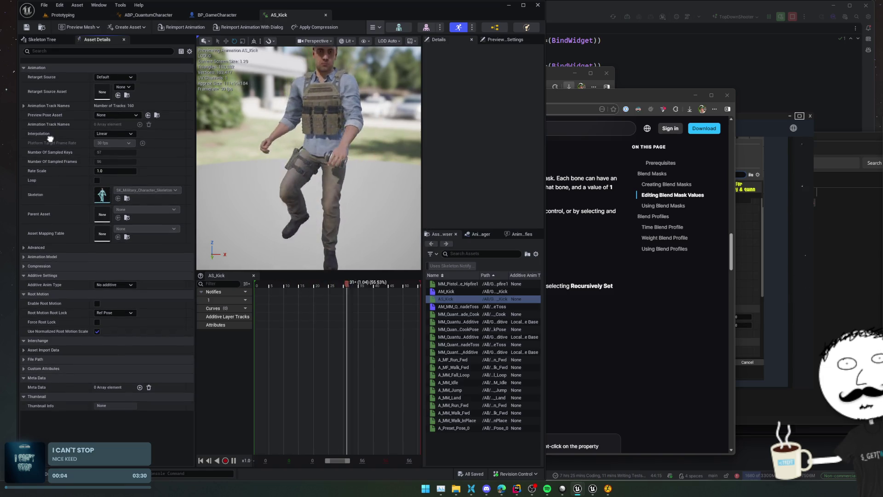
click(60, 15)
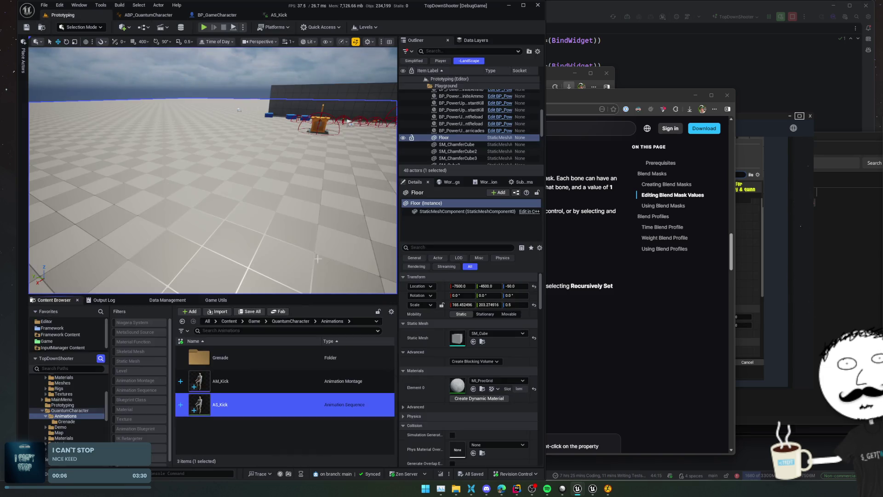
Duplicate AS_Kick as AS_Kick_Additive and open the copy for editing.
key(ctrl+d)
key(BackSpace)
text(_)
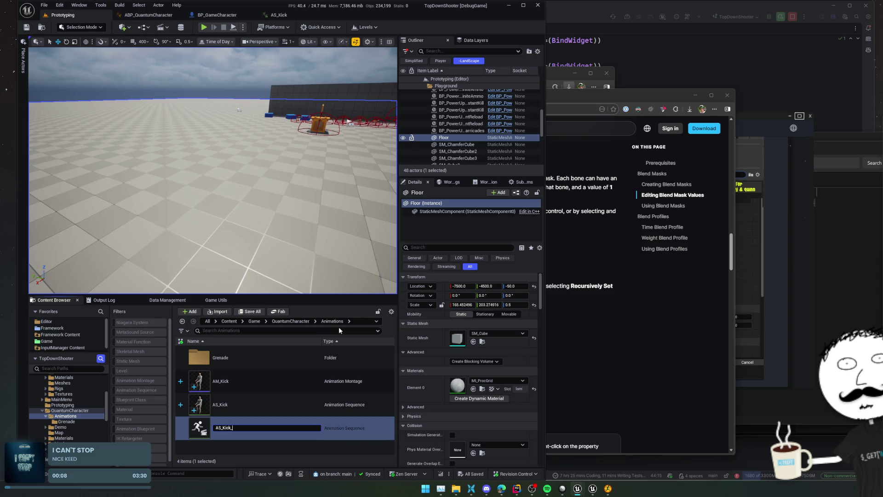
text(Additive)
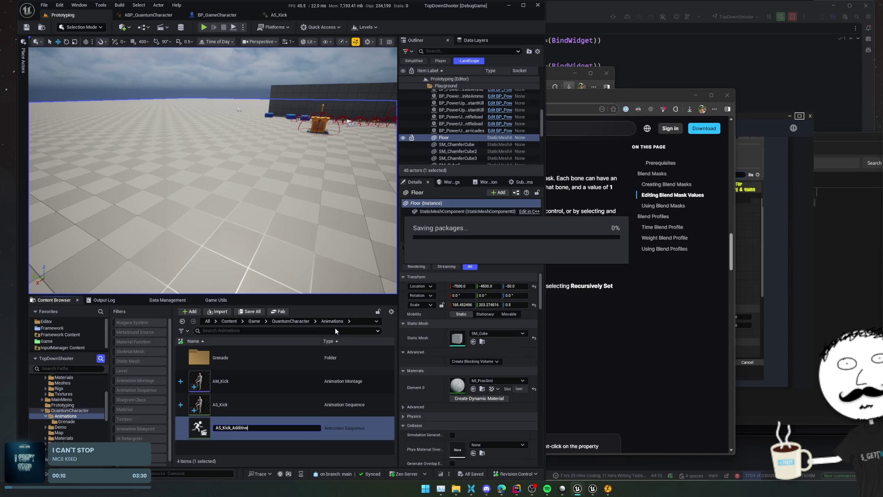
key(Return)
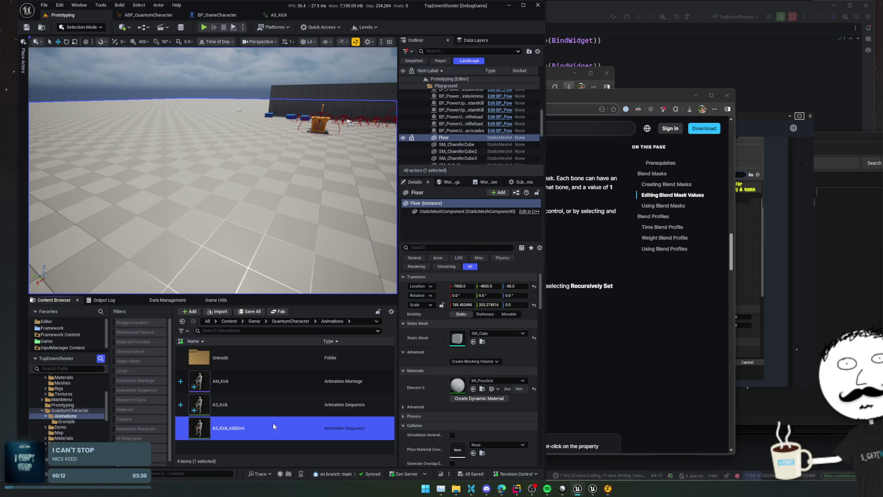
double_click(278, 423)
Review the retarget source and track names, keeping Linear interpolation.
click(131, 72)
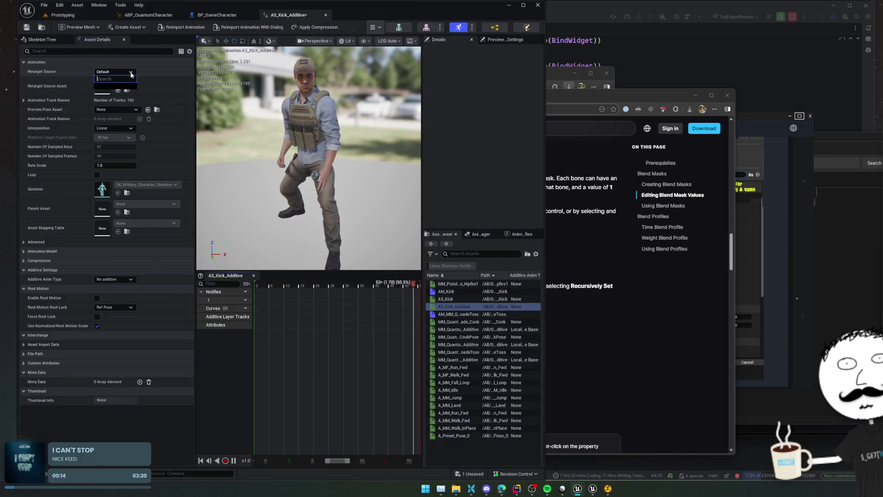
click(23, 100)
click(24, 100)
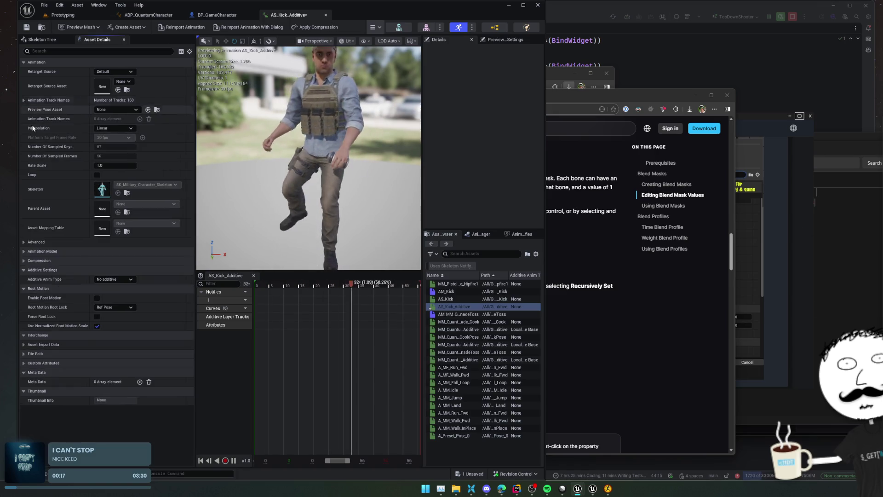
click(23, 100)
click(24, 100)
scroll(50, 154, down, 1)
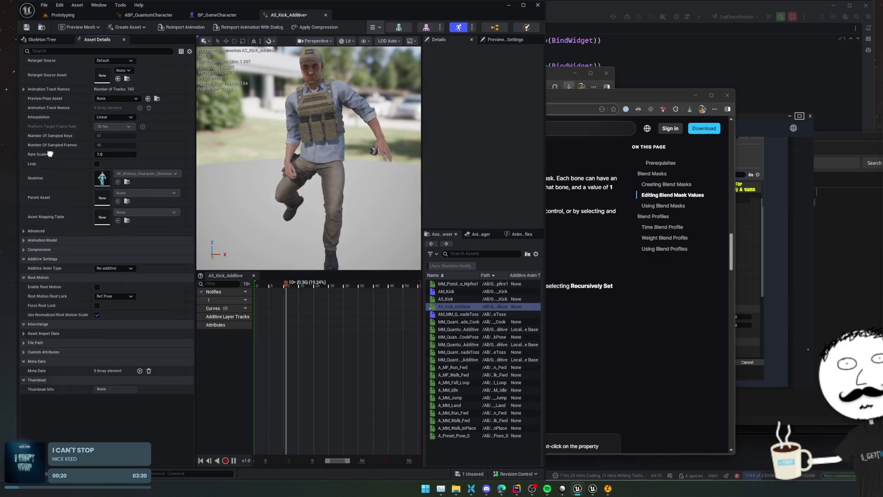
scroll(55, 159, up, 1)
click(108, 128)
click(104, 134)
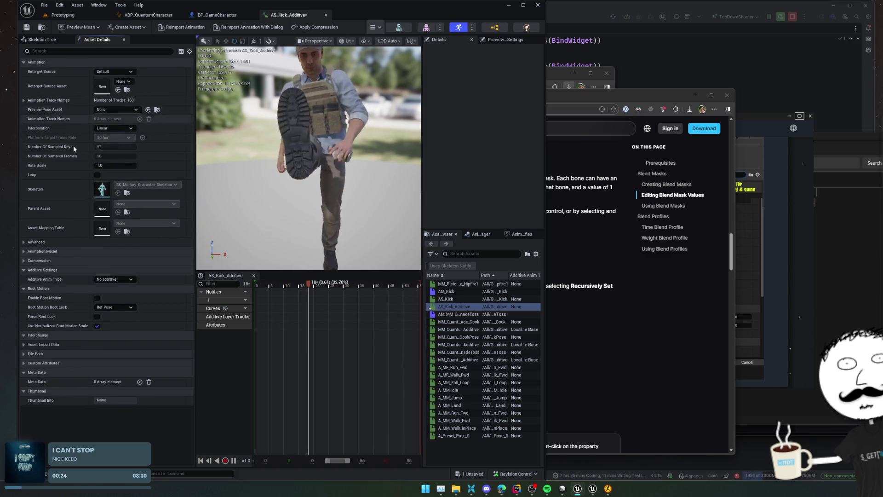
Make it a Mesh Space additive based on a selected frame of A_MF_Run_Fwd, and save.
click(124, 279)
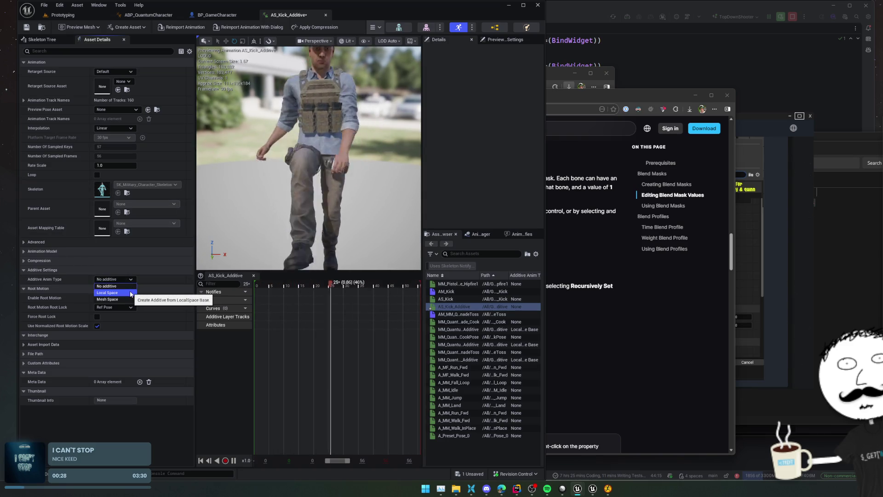
click(127, 299)
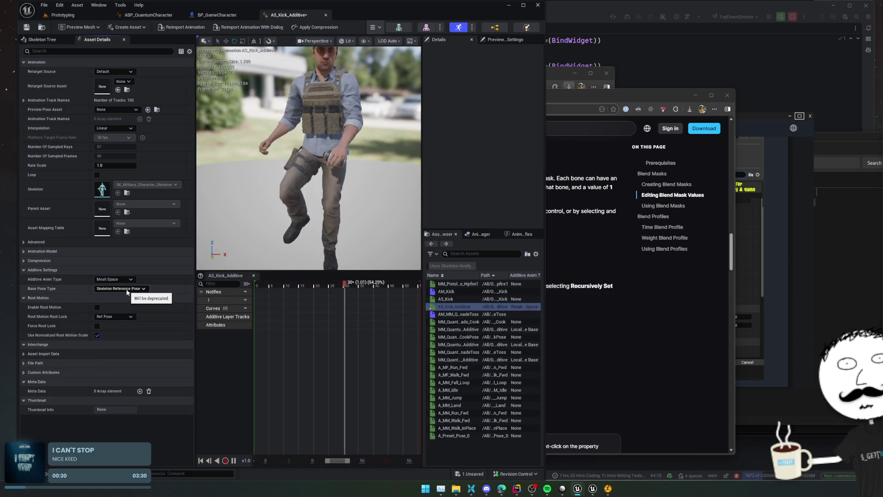
click(128, 291)
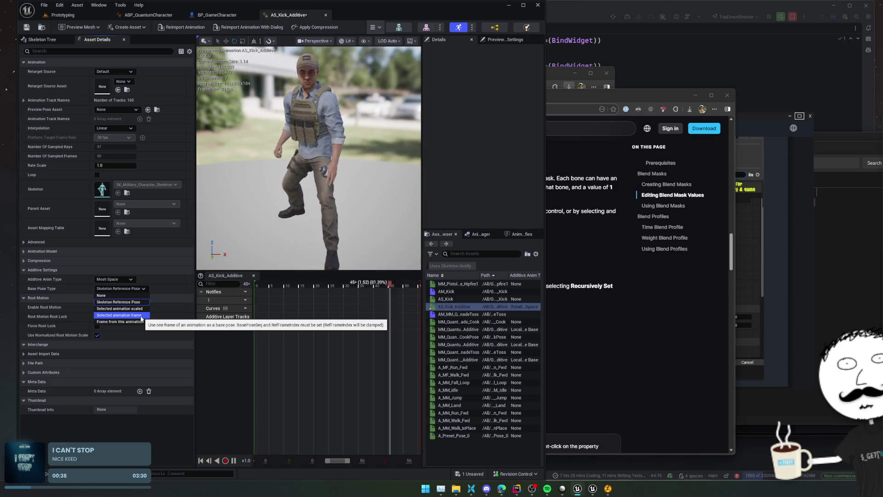
click(141, 315)
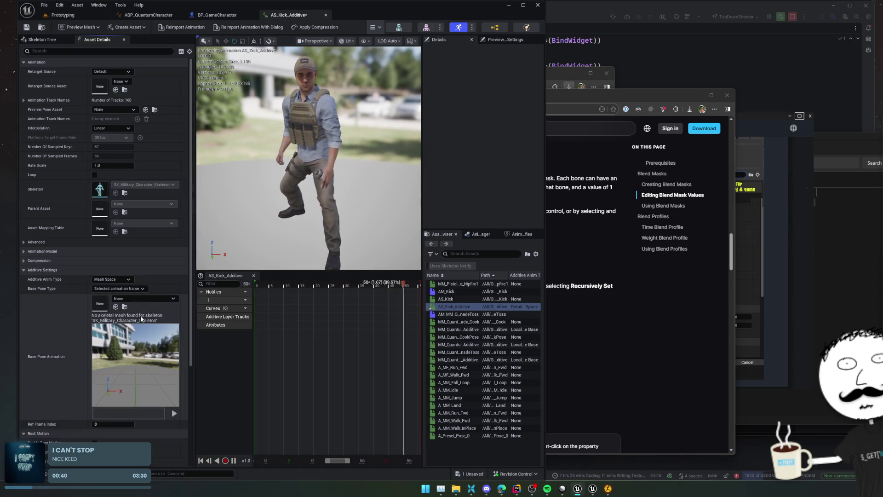
click(140, 299)
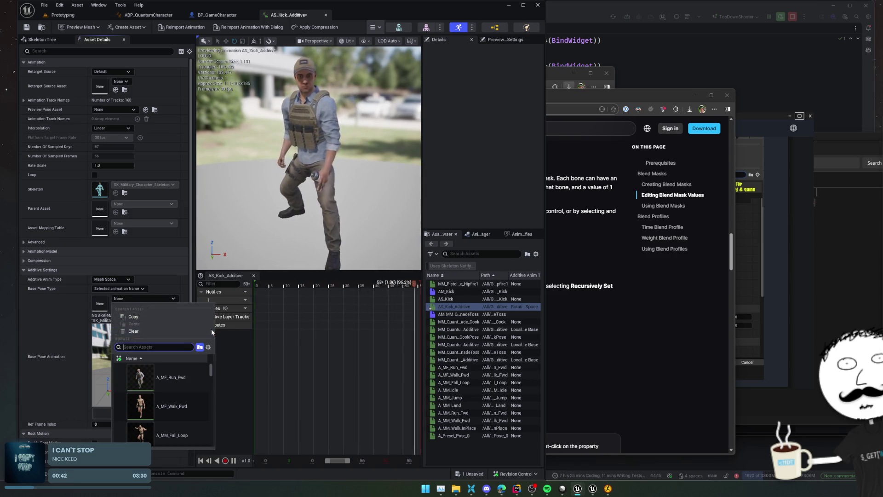
click(187, 375)
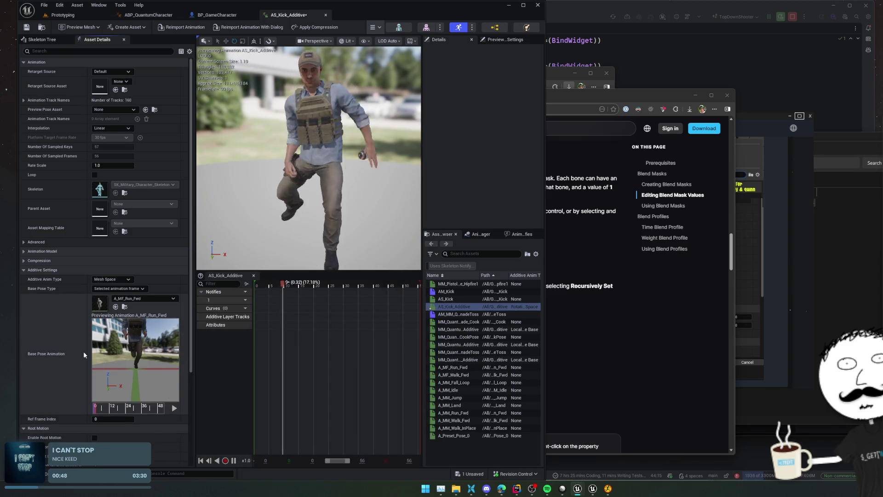
scroll(77, 322, down, 5)
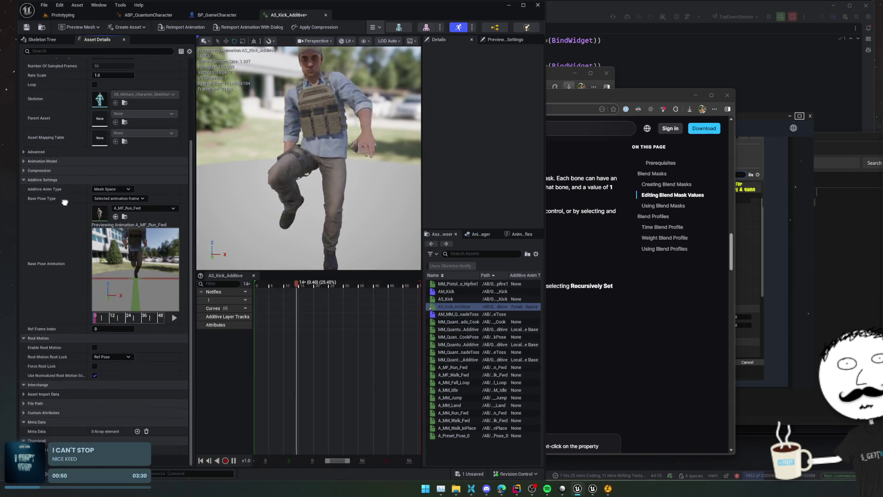
scroll(74, 214, up, 1)
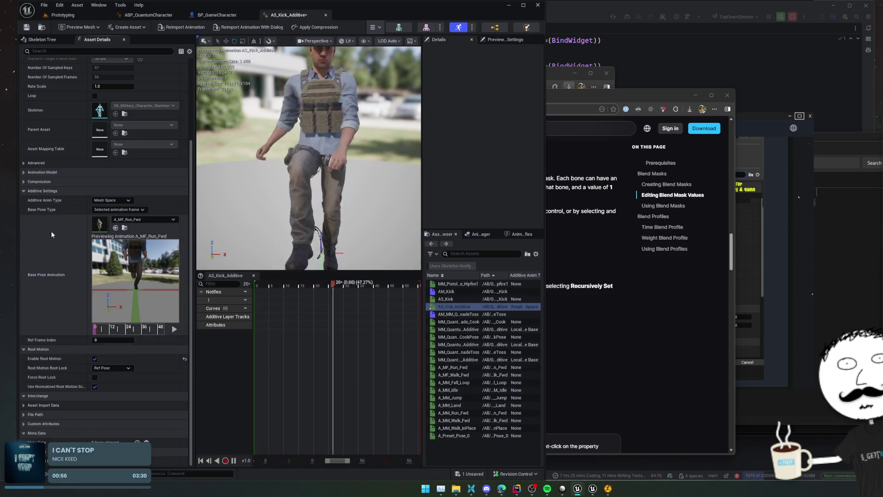
click(28, 28)
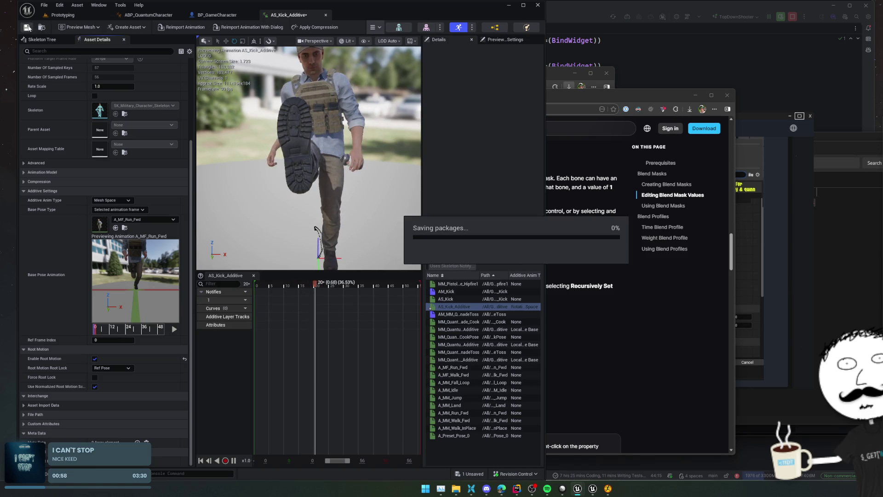
click(221, 16)
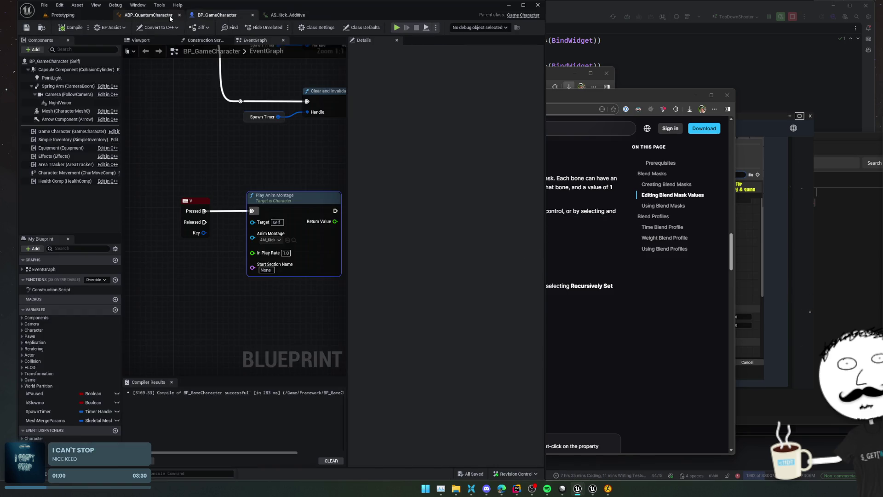
Inspect the Additive Identity Pose and Apply Additive nodes in ABP_QuantumCharacter's anim graph.
click(148, 15)
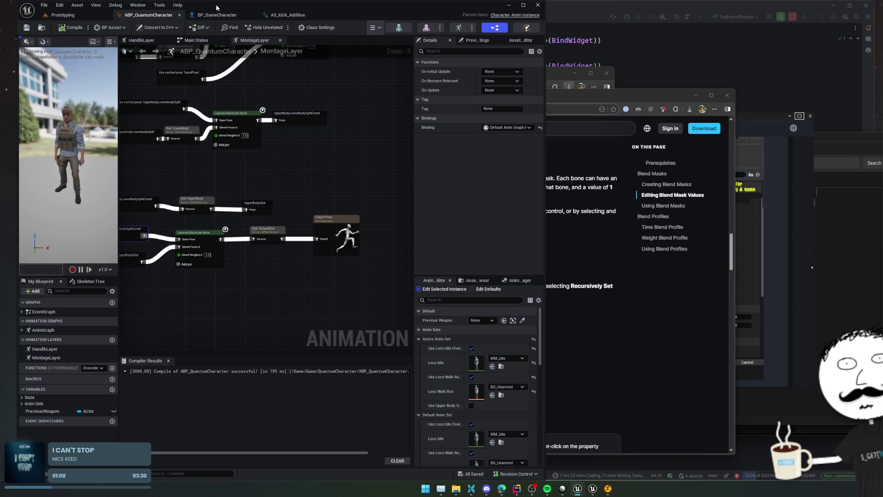
scroll(294, 239, up, 2)
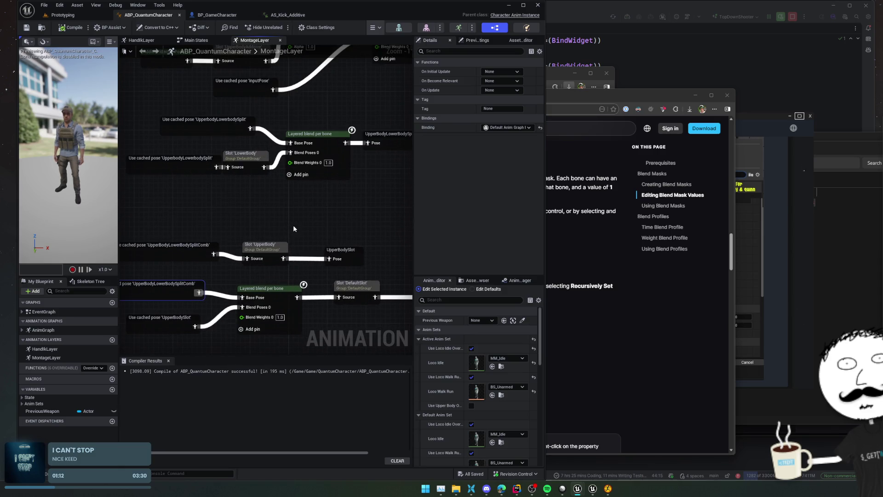
mouse_move(314, 200)
mouse_down()
mouse_move(319, 251)
mouse_move(322, 175)
mouse_up()
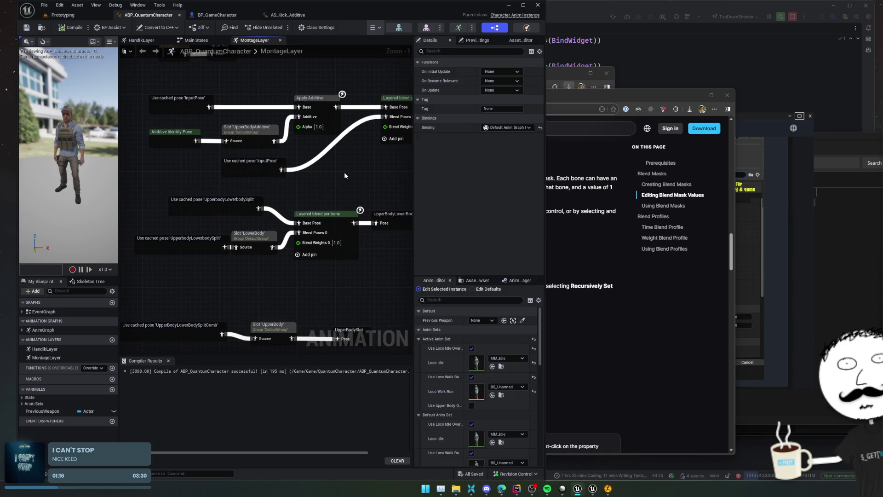
drag(335, 181, 333, 180)
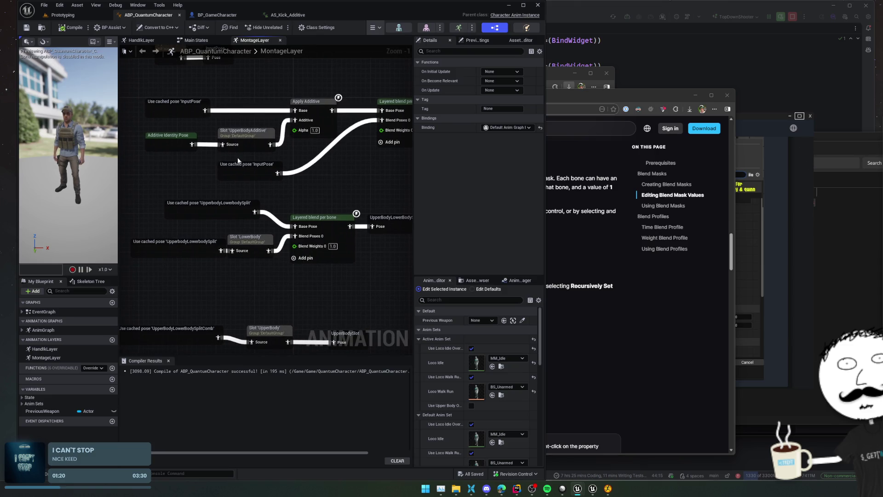
click(164, 138)
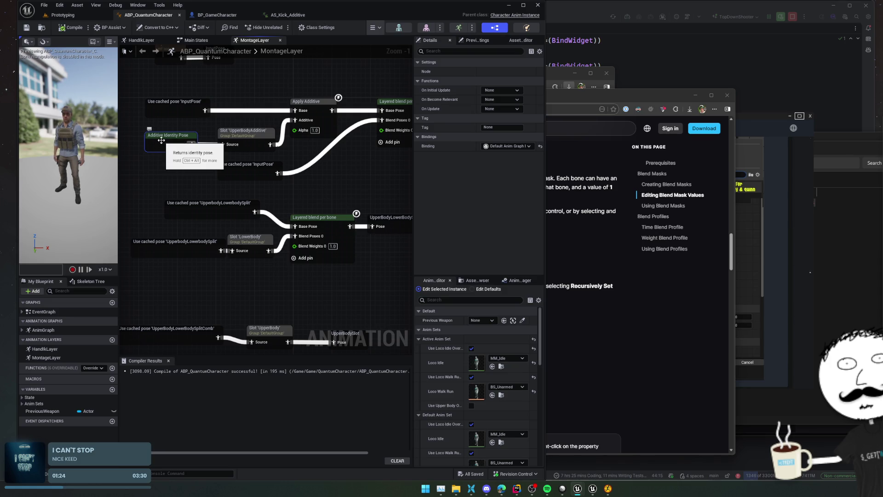
mouse_move(312, 159)
mouse_down()
mouse_move(321, 205)
mouse_move(302, 200)
mouse_move(283, 175)
mouse_up()
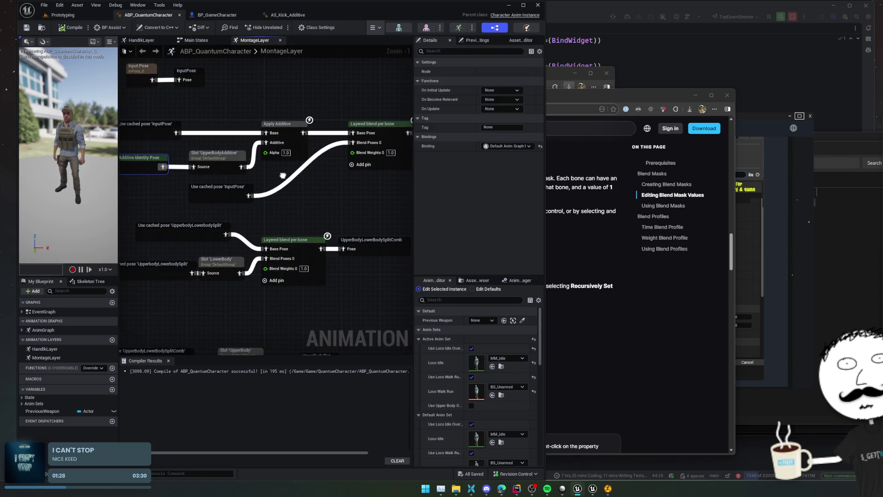
click(279, 129)
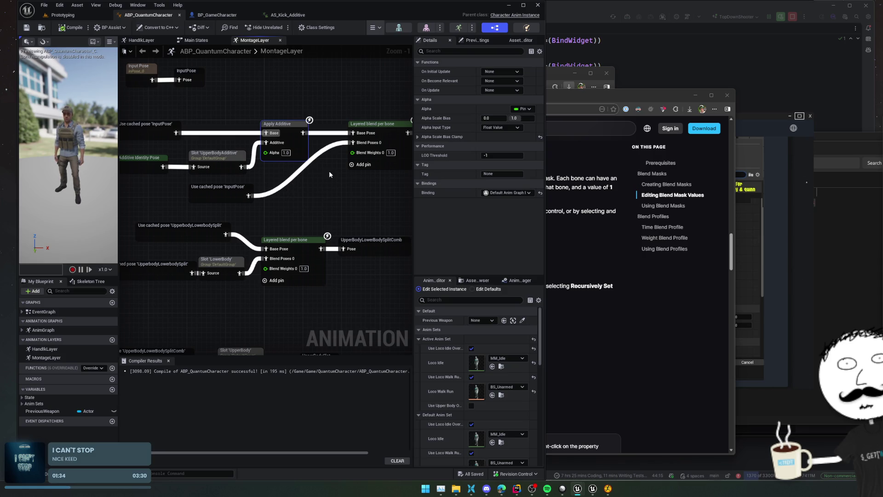
click(288, 15)
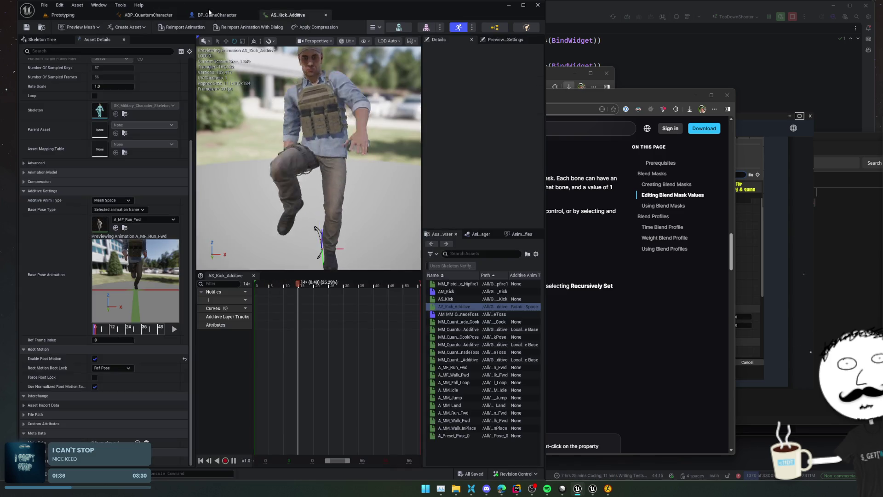
Open AM_Kick and set its Additive Settings Preview Base Pose to A_MF_Run_Fwd.
click(62, 15)
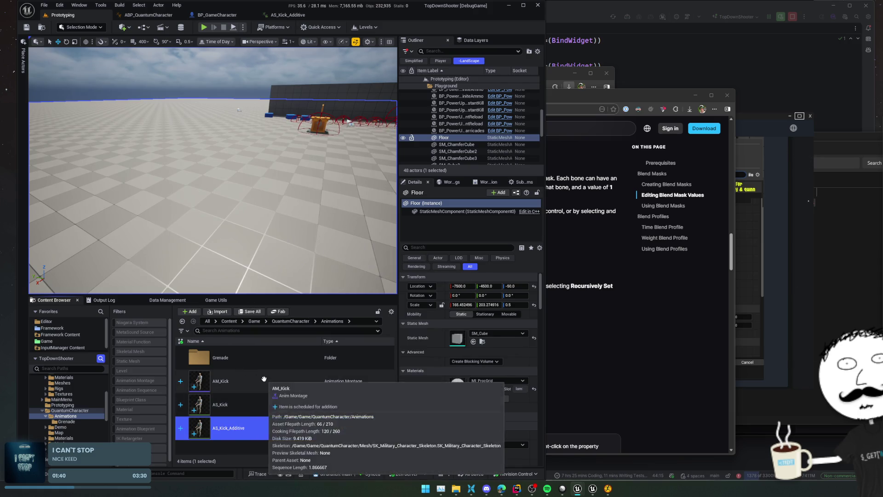
click(264, 379)
double_click(263, 377)
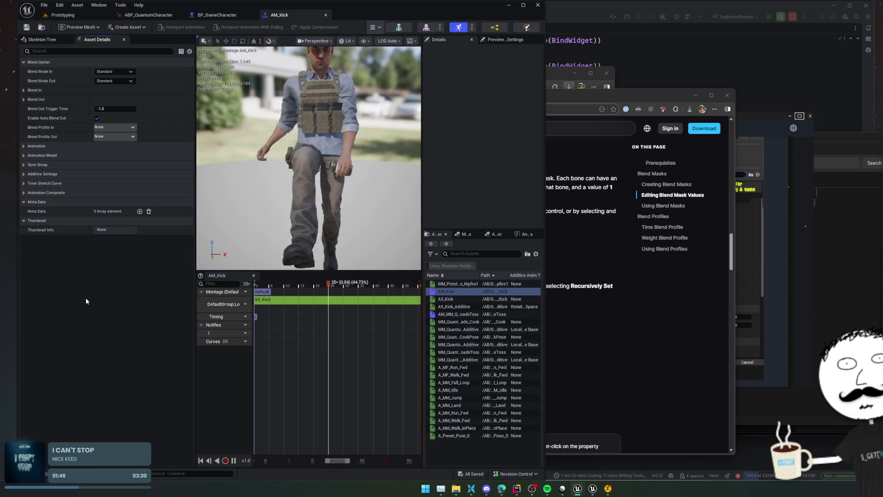
click(41, 147)
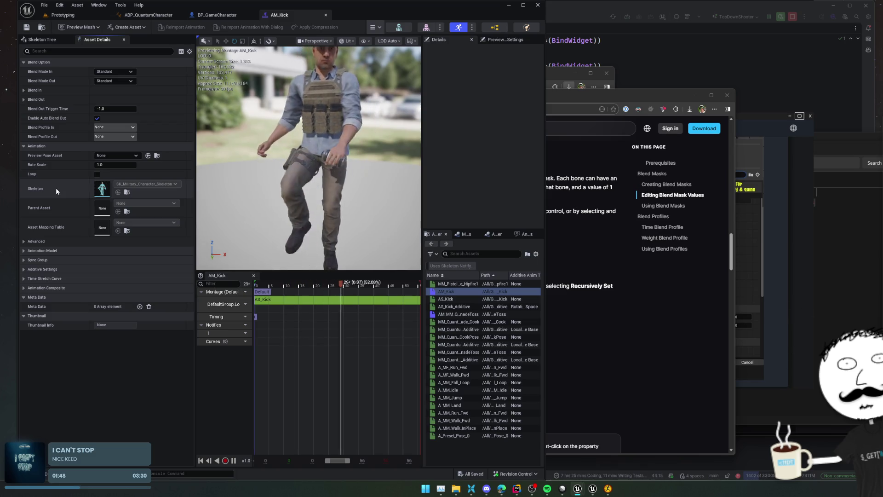
click(72, 251)
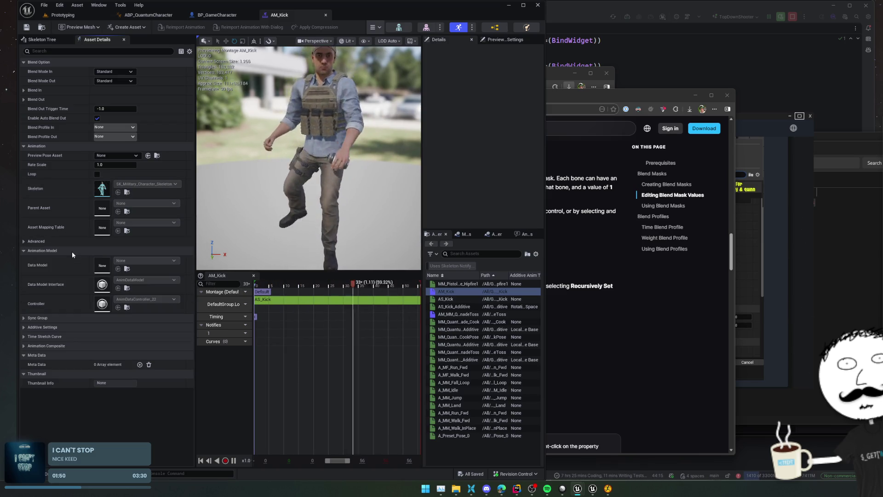
click(72, 251)
click(70, 268)
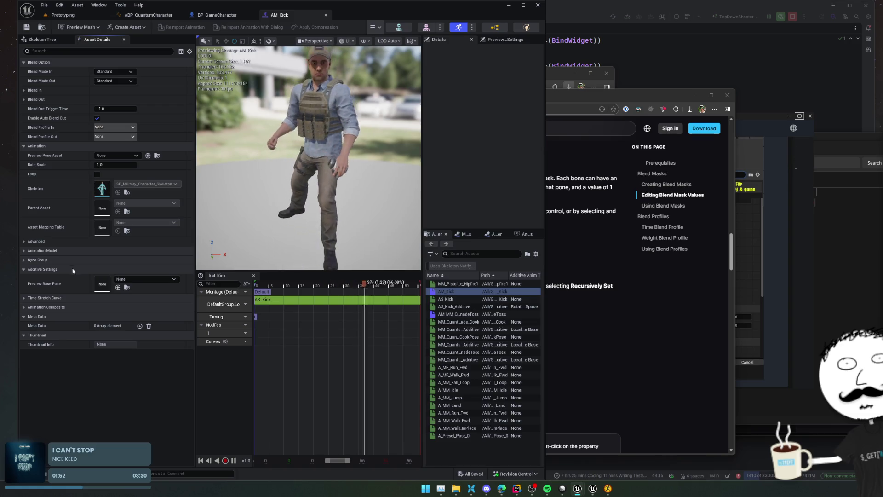
click(138, 276)
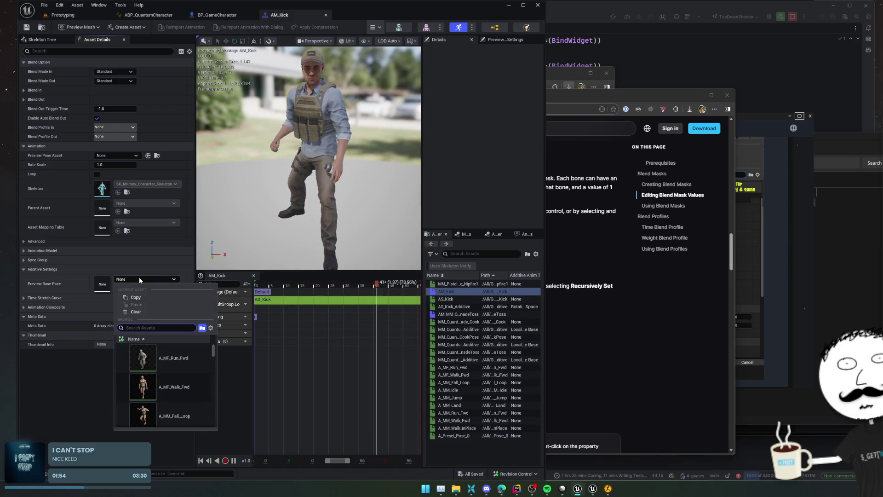
click(180, 356)
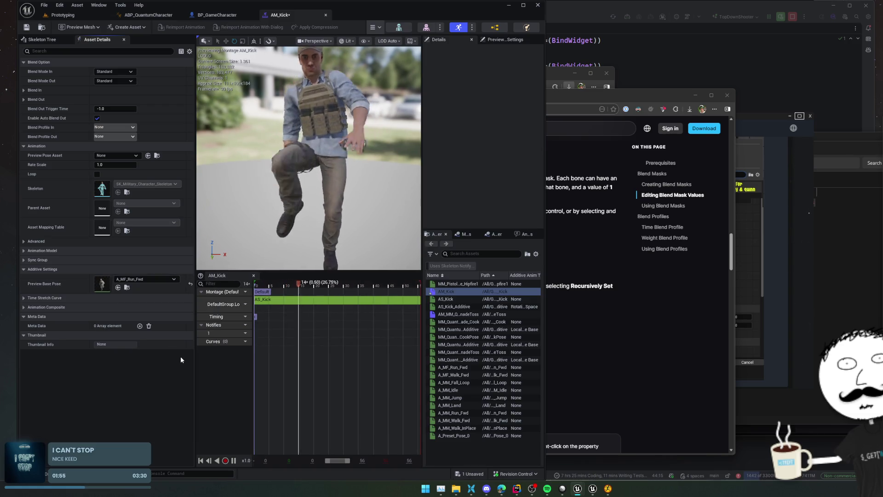
Review the montage's remaining settings, save AM_Kick, and duplicate it in Animations.
click(126, 300)
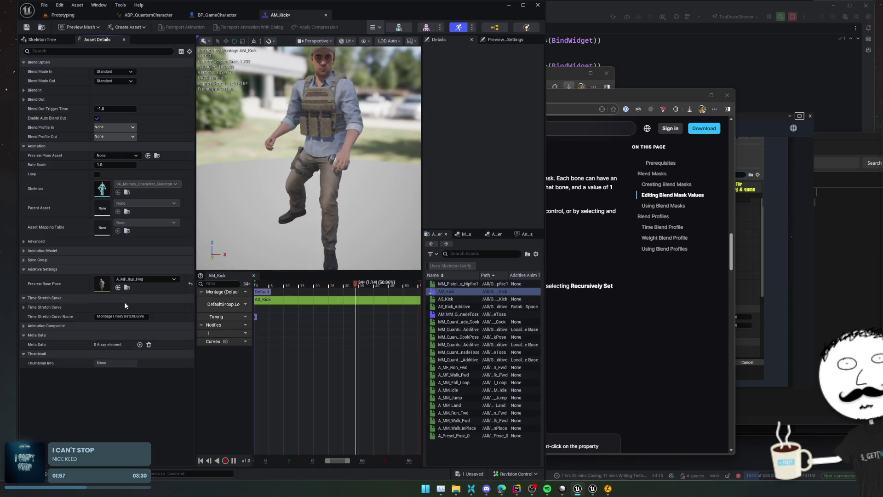
click(87, 324)
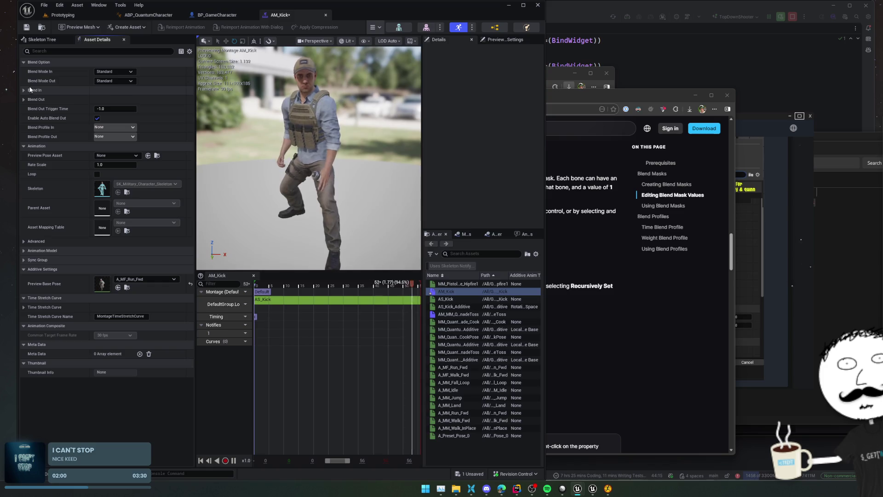
click(54, 252)
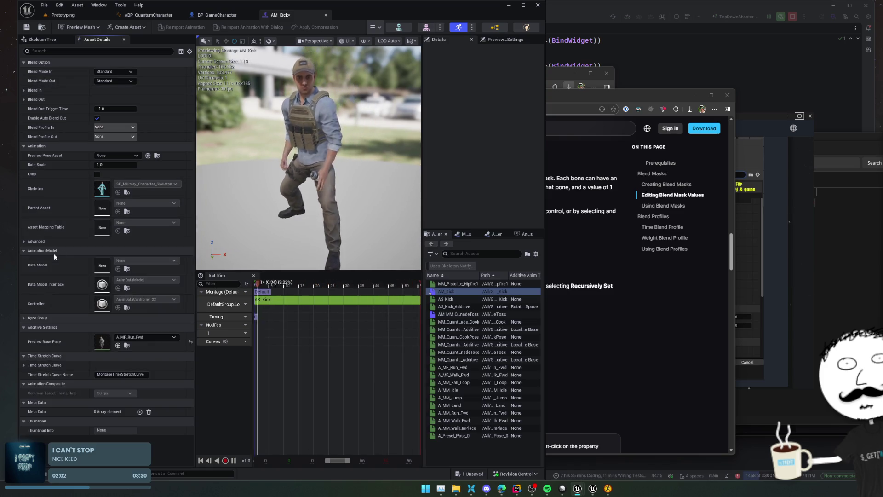
click(56, 318)
scroll(64, 143, up, 1)
scroll(65, 167, down, 1)
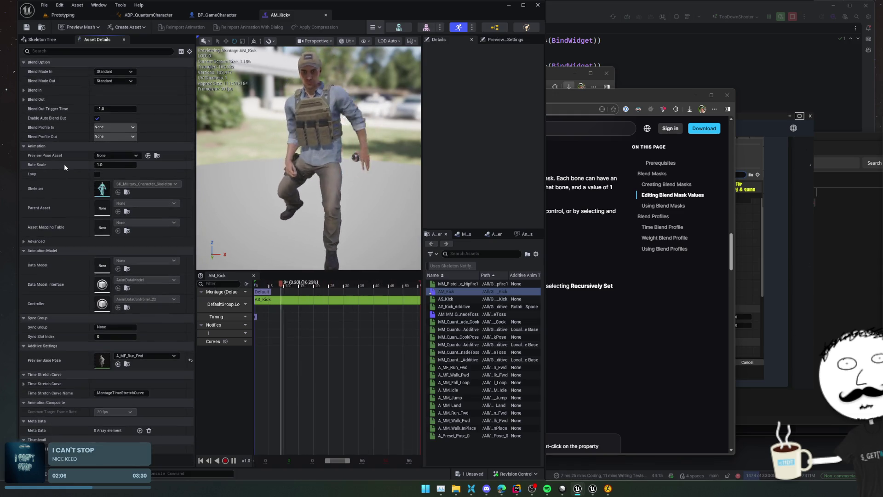
key(ctrl+s)
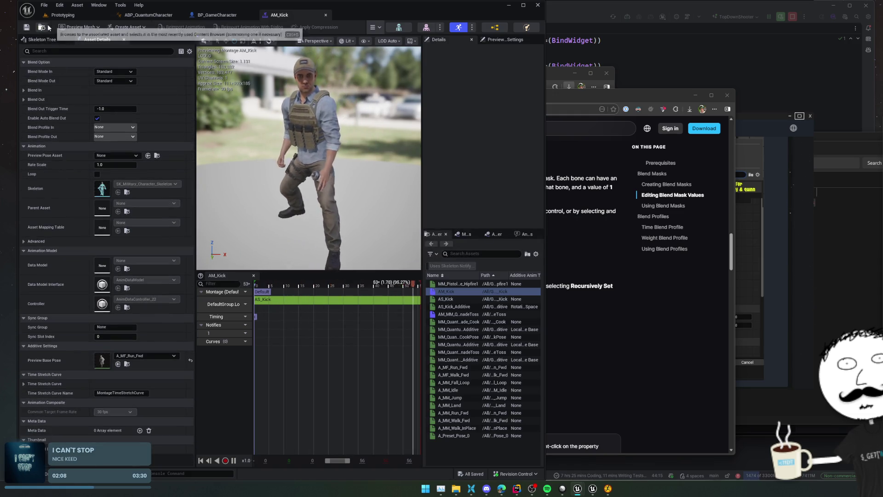
click(49, 28)
key(ctrl+d)
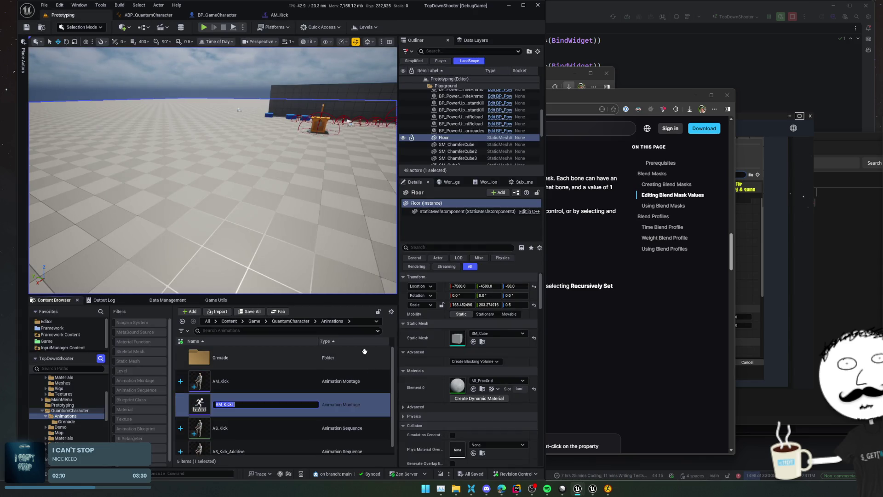
Name the duplicated montage AM_Kick_Additive and briefly open it.
text(e)
key(Return)
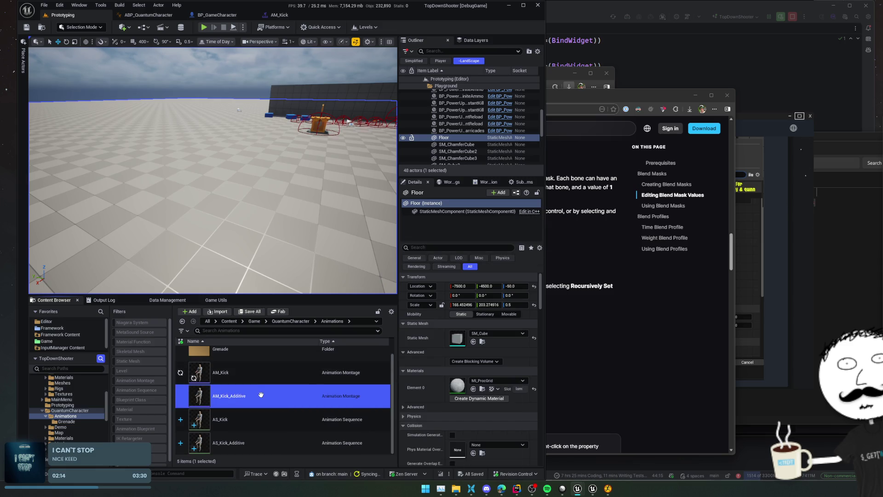
double_click(261, 395)
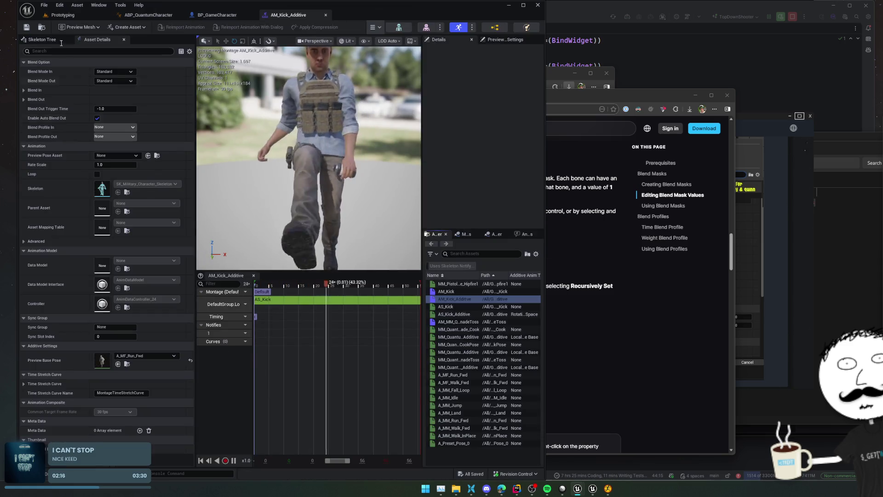
click(41, 26)
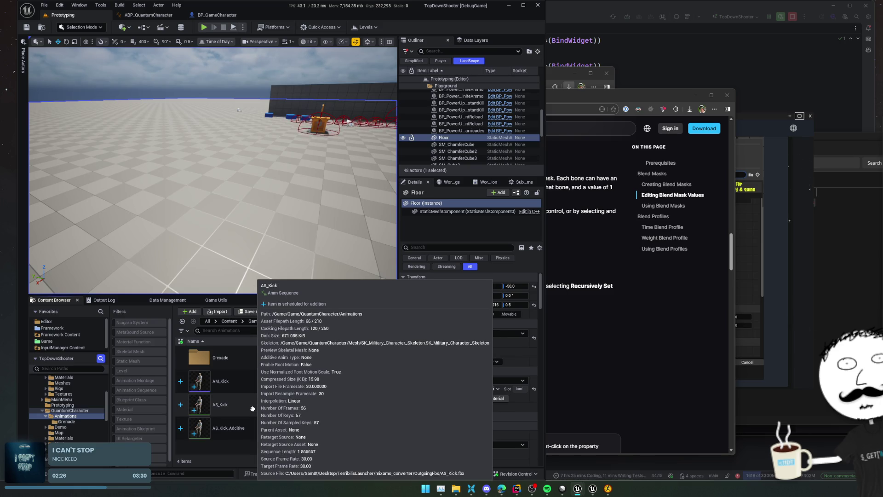
Create an AnimMontage from AS_Kick_Additive named AM_Kick_Additive, save it, and open it.
right_click(227, 420)
mouse_move(283, 173)
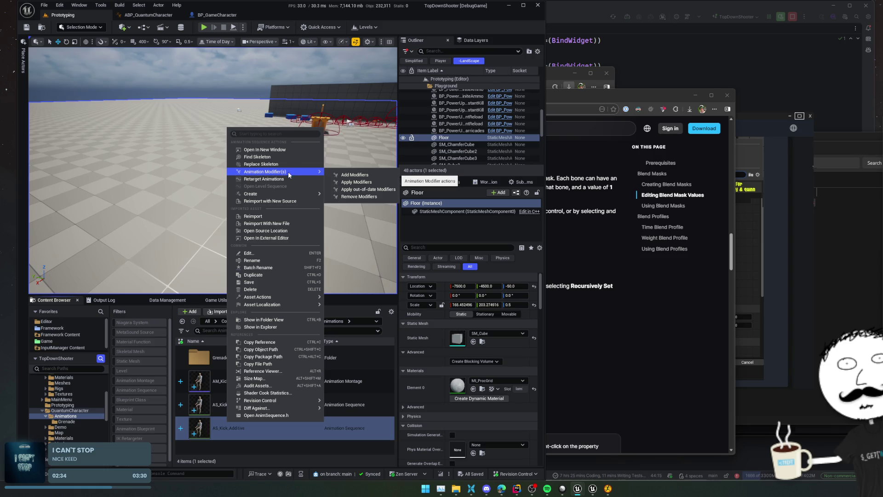
mouse_move(293, 194)
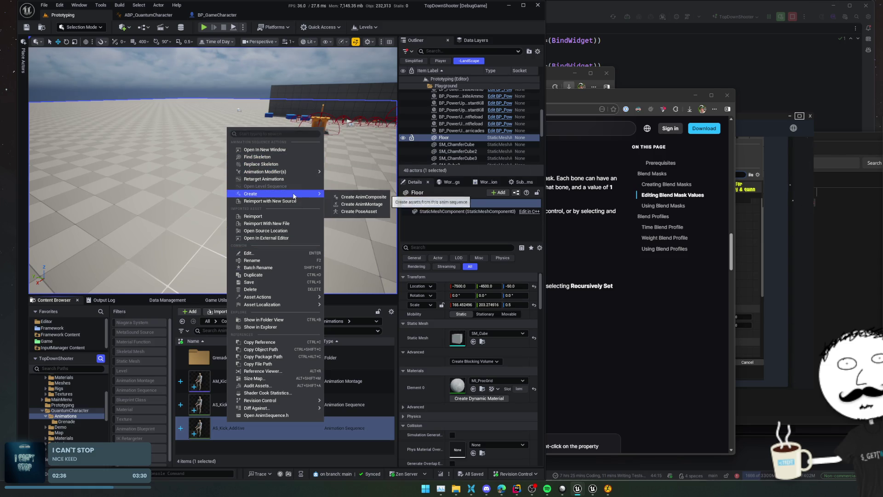
click(342, 203)
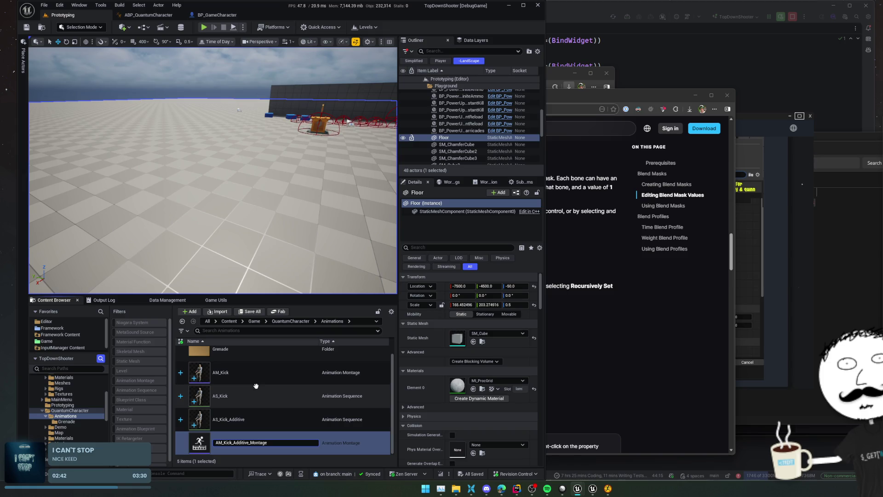
key(BackSpace)
key(Return)
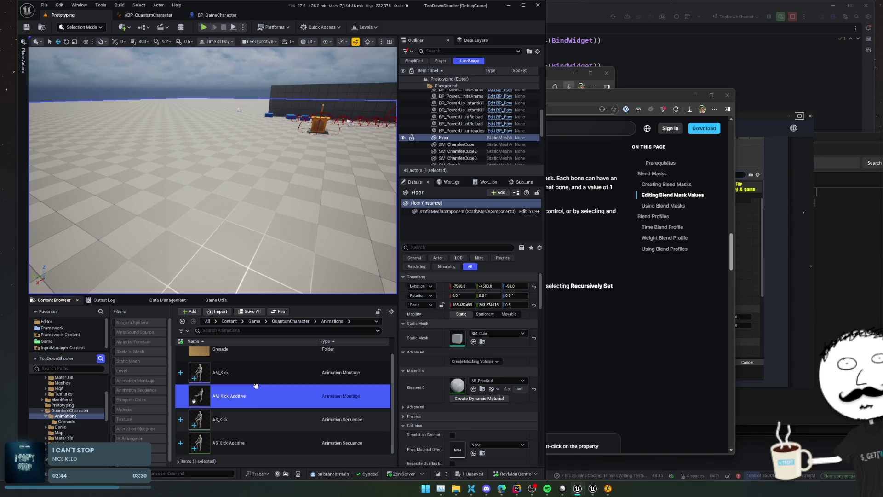
key(ctrl+s)
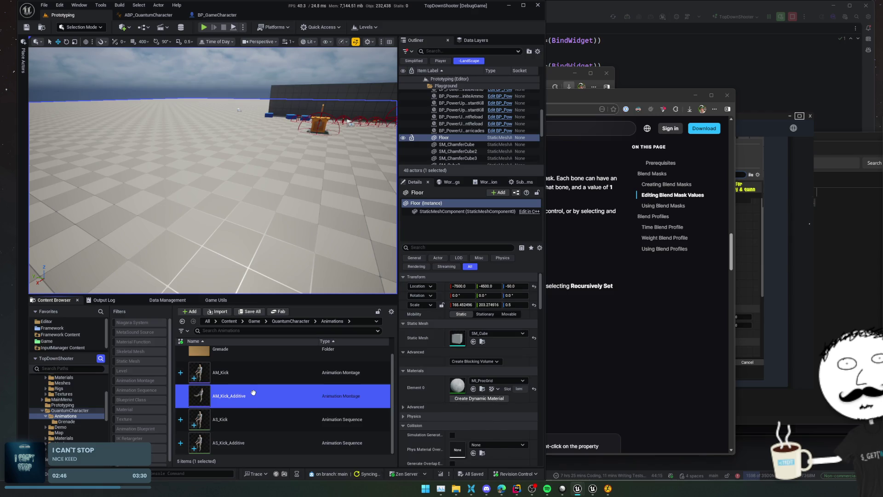
double_click(253, 393)
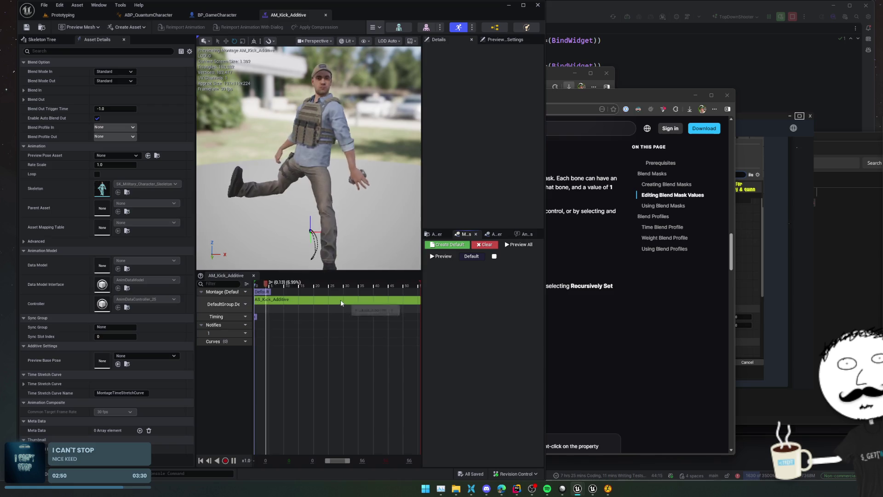
Uncheck Enable Root Motion on AS_Kick_Additive and save the sequence.
scroll(40, 193, up, 1)
scroll(40, 194, down, 1)
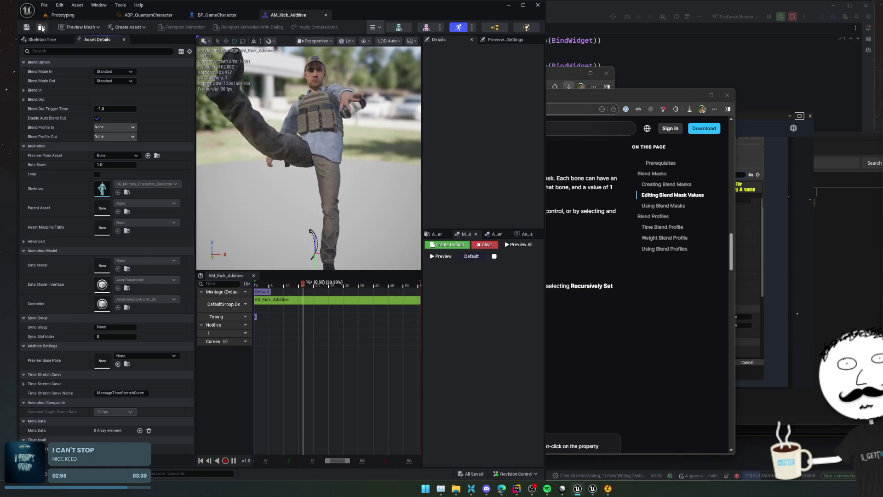
click(63, 15)
click(260, 416)
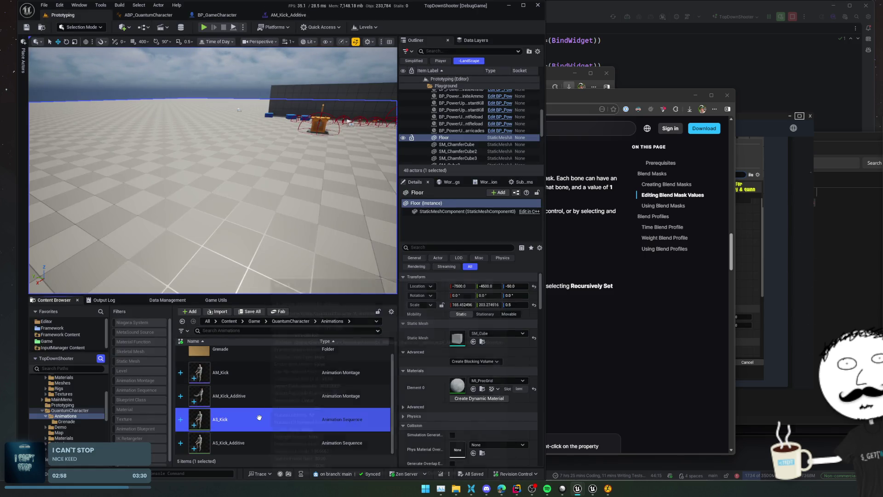
click(231, 438)
double_click(231, 438)
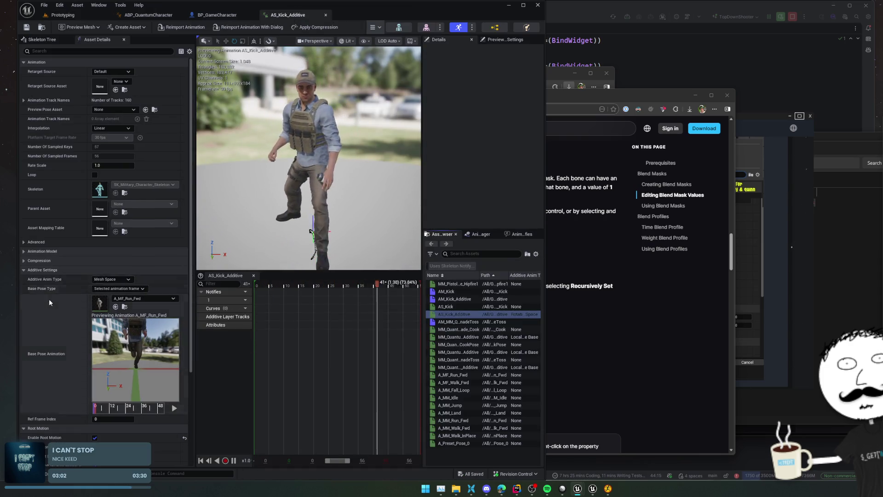
scroll(69, 332, down, 3)
click(95, 359)
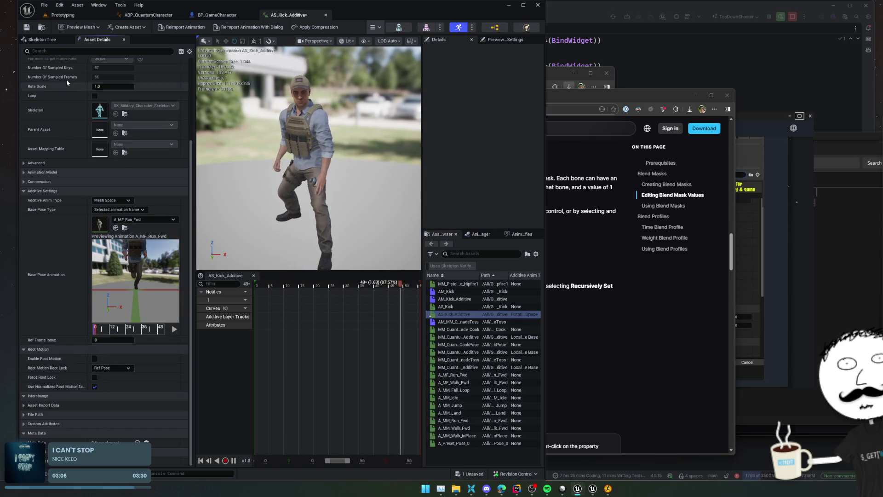
click(26, 27)
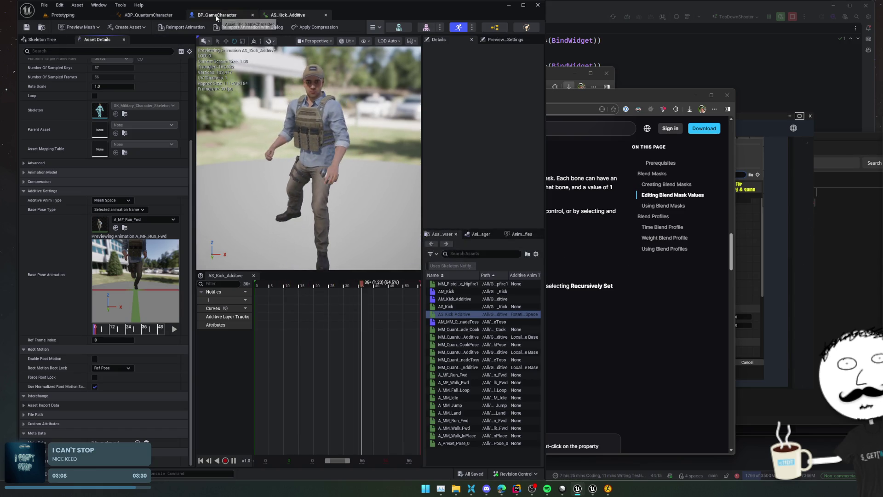
click(88, 15)
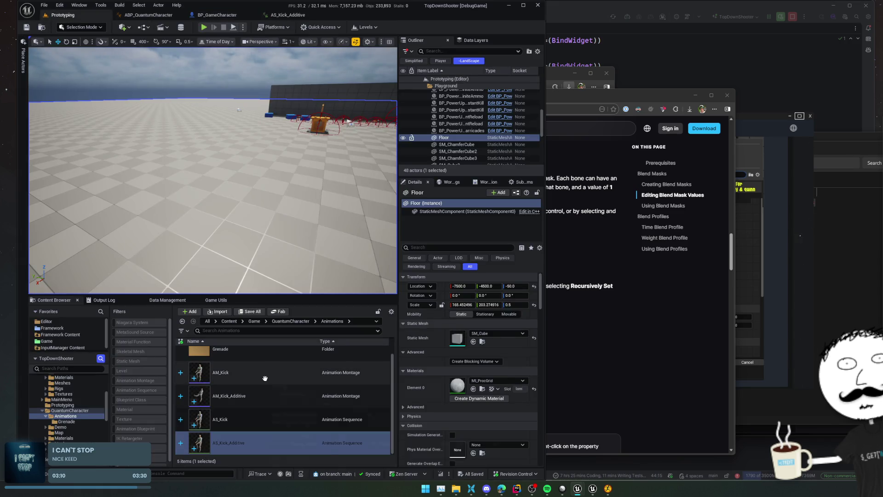
Assign AM_Kick_Additive's montage track to the DefaultGroup.LowerBody slot and save.
right_click(259, 395)
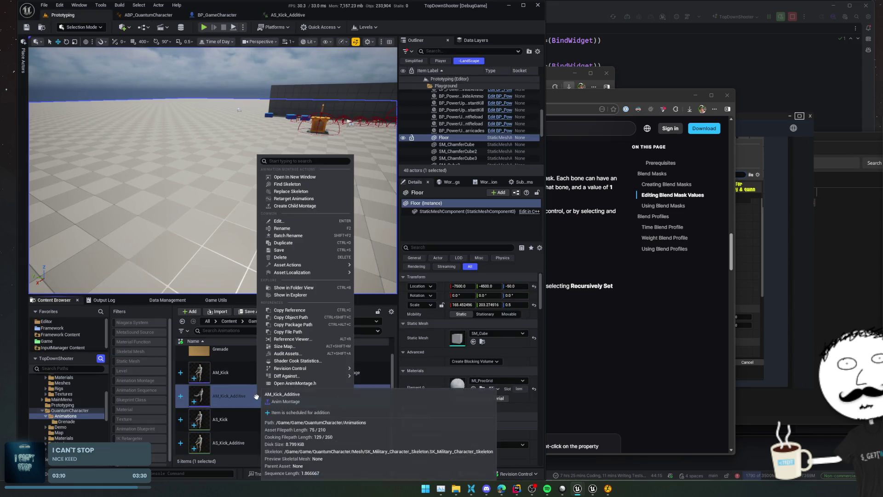
click(309, 177)
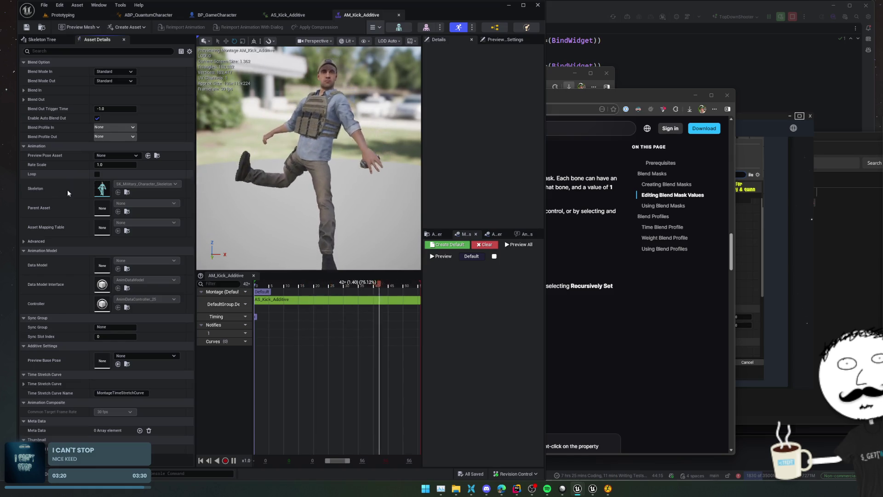
scroll(47, 174, down, 1)
scroll(47, 174, up, 1)
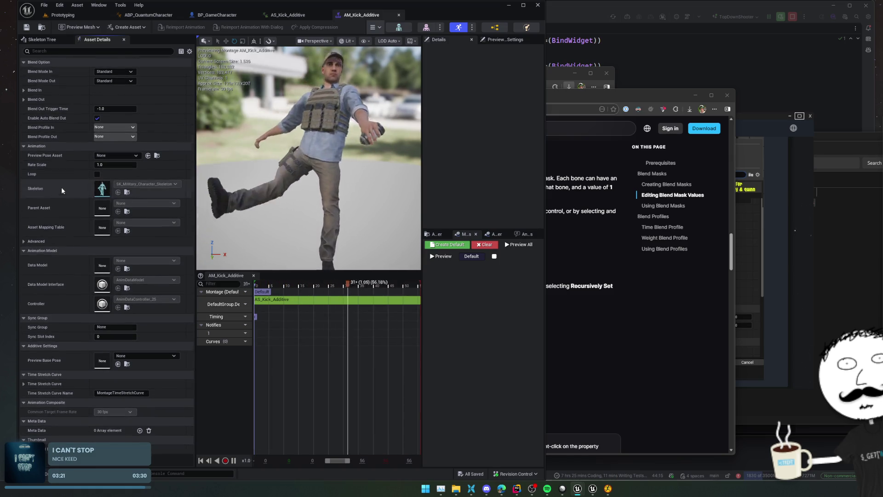
click(245, 304)
mouse_move(262, 322)
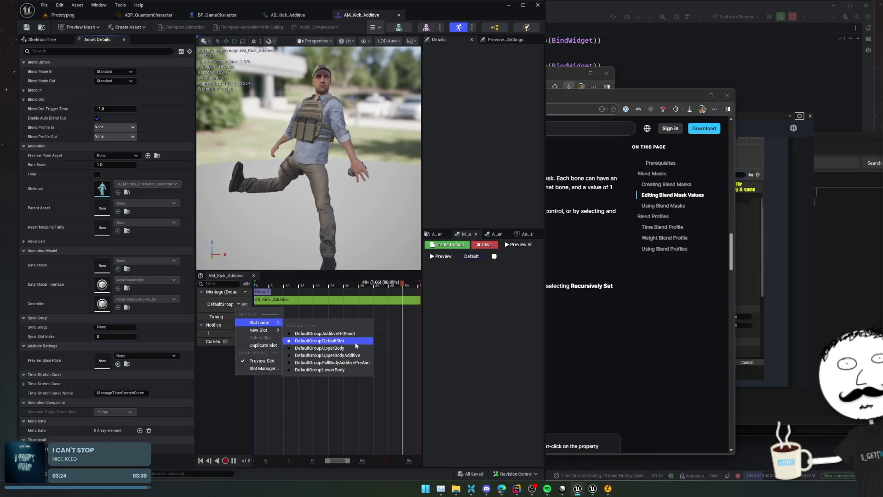
click(342, 370)
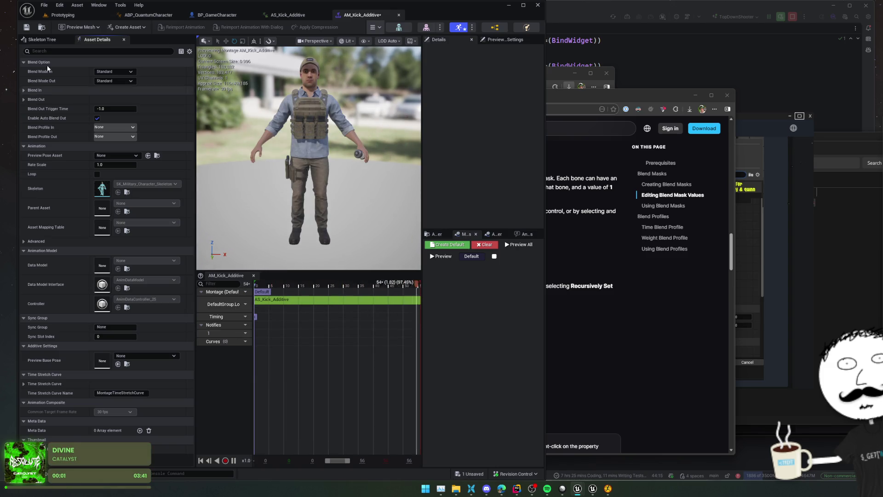
click(27, 28)
Return to the Prototyping level and reopen the AM_Kick_Additive montage.
click(63, 14)
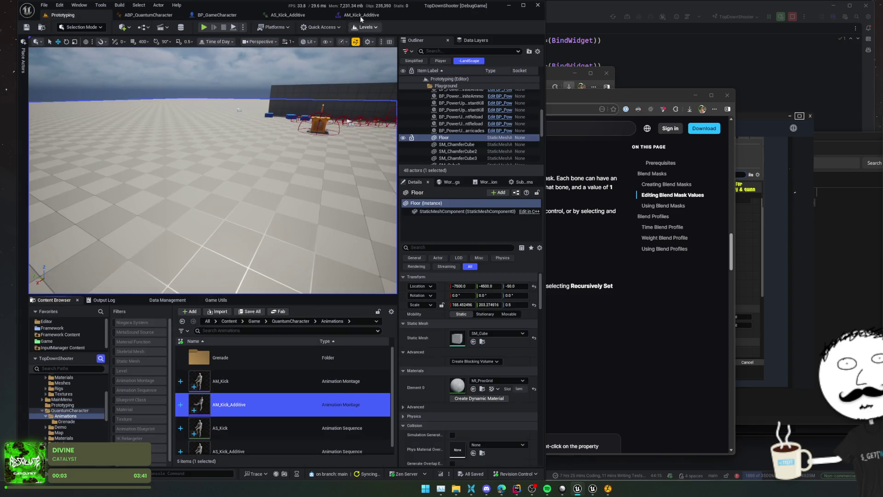
right_click(277, 398)
click(324, 182)
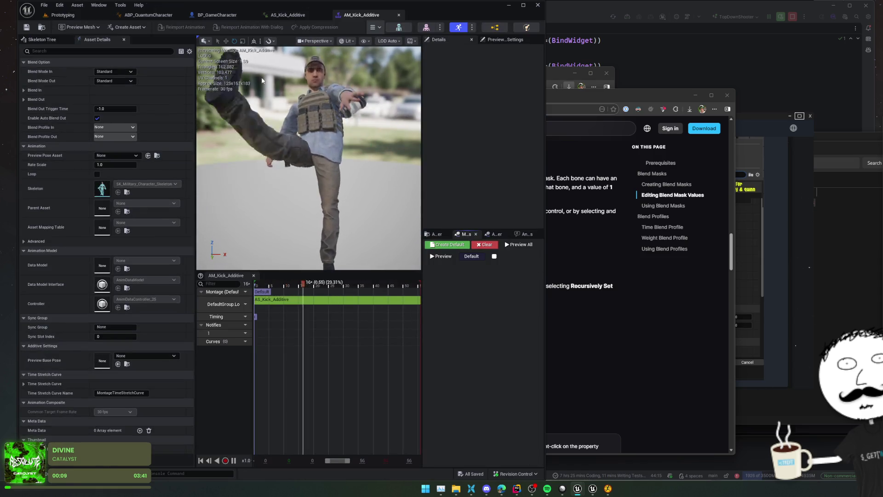
Set AS_Kick_Additive's Additive Anim Type to Local Space and save.
click(297, 16)
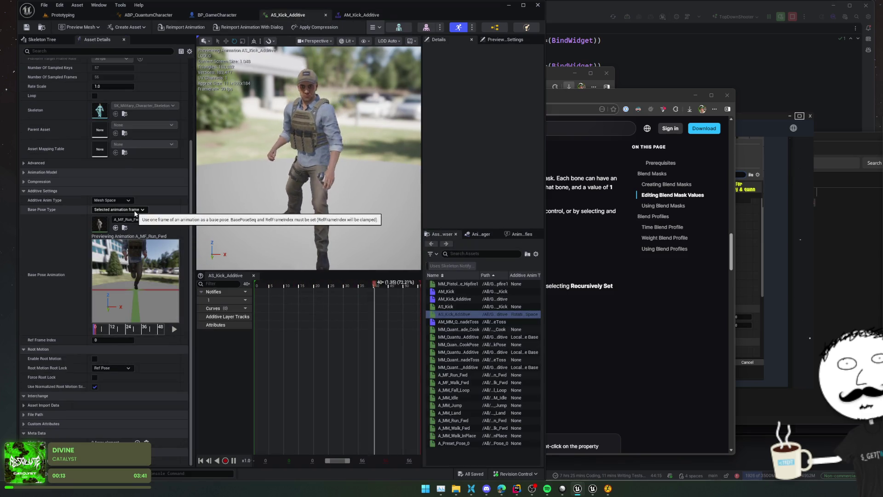
click(131, 200)
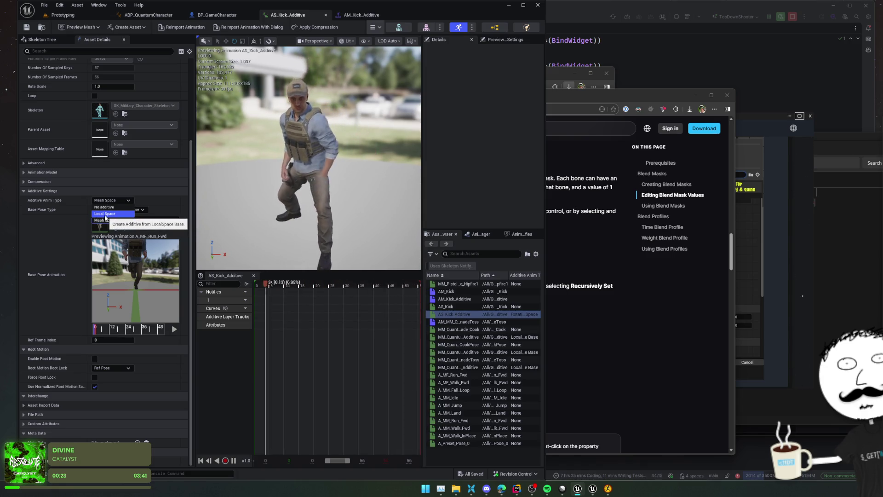
click(106, 214)
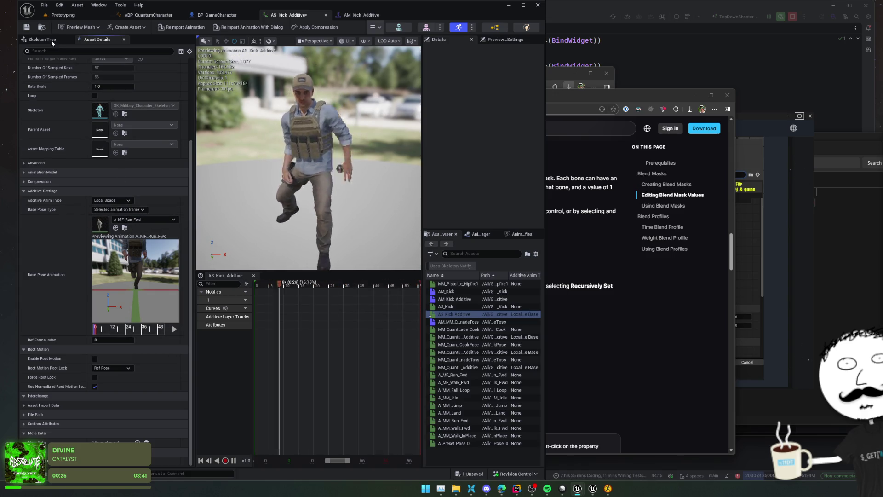
click(26, 27)
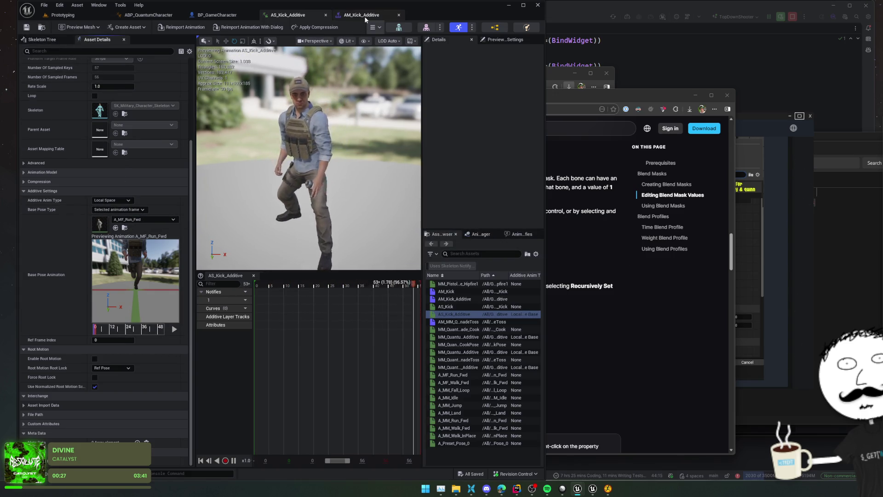
click(365, 16)
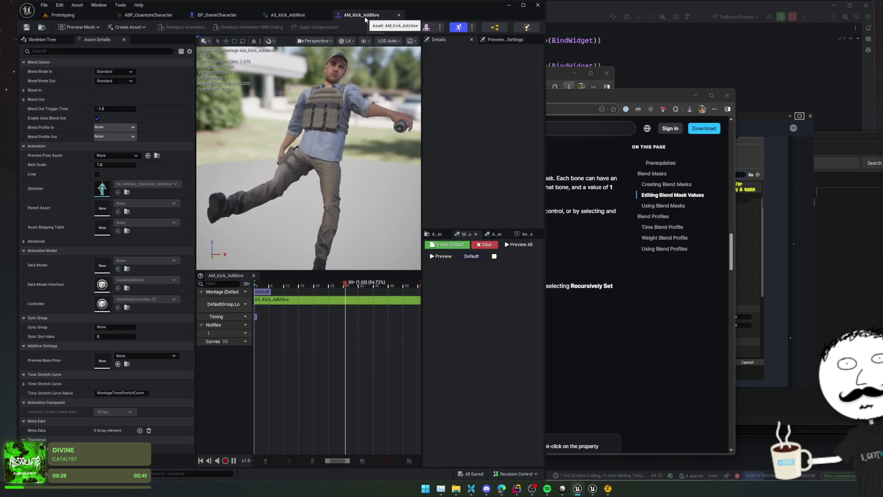
Browse base pose options unchanged, then switch the additive type to Mesh Space and save.
click(307, 17)
click(130, 220)
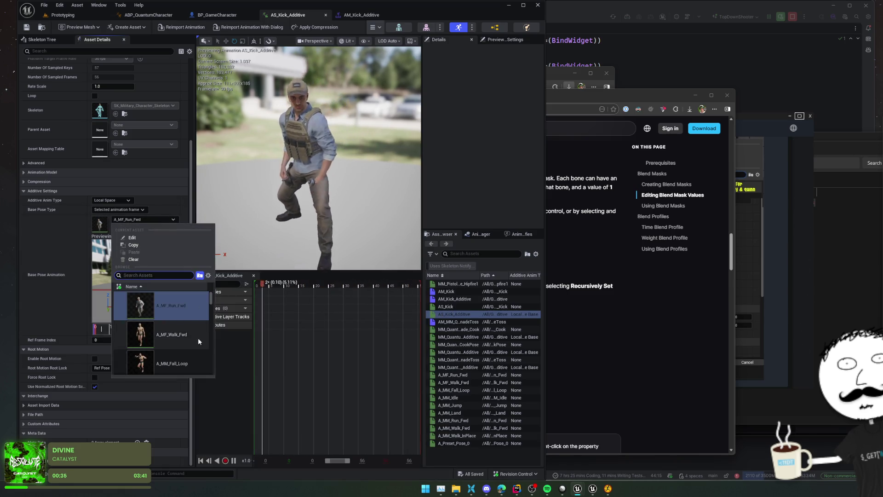
scroll(199, 341, down, 2)
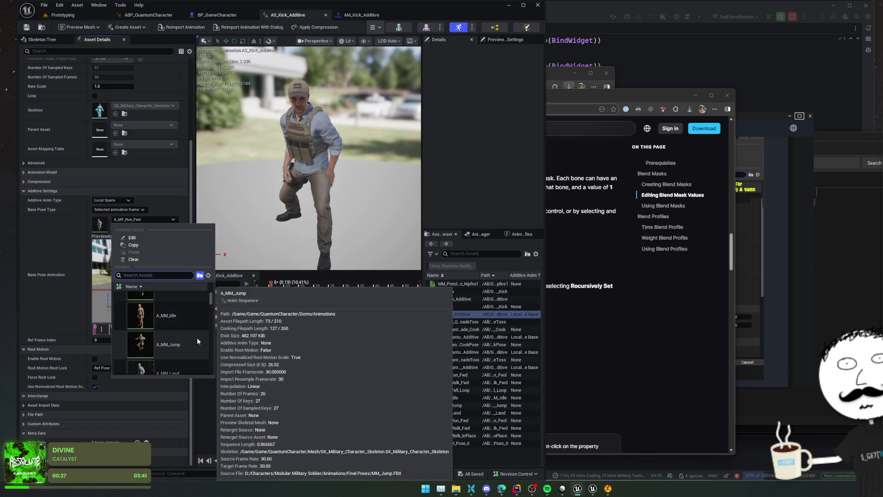
scroll(197, 338, down, 1)
scroll(197, 337, down, 1)
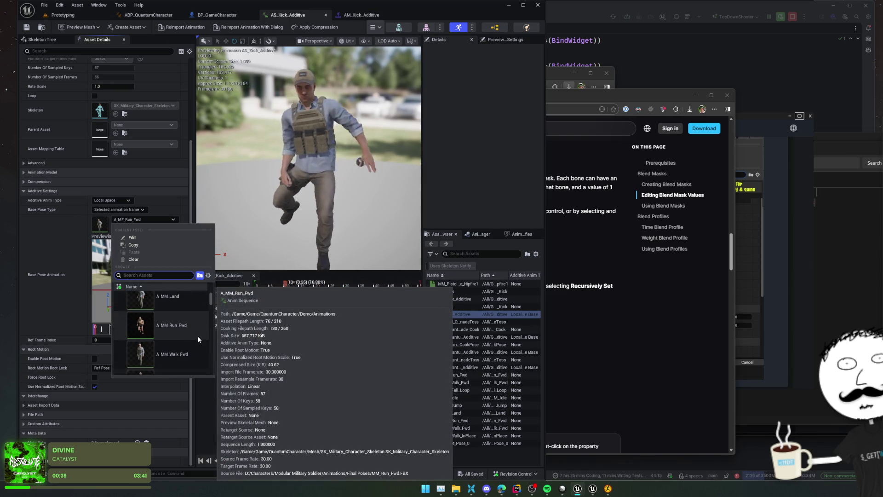
key(Escape)
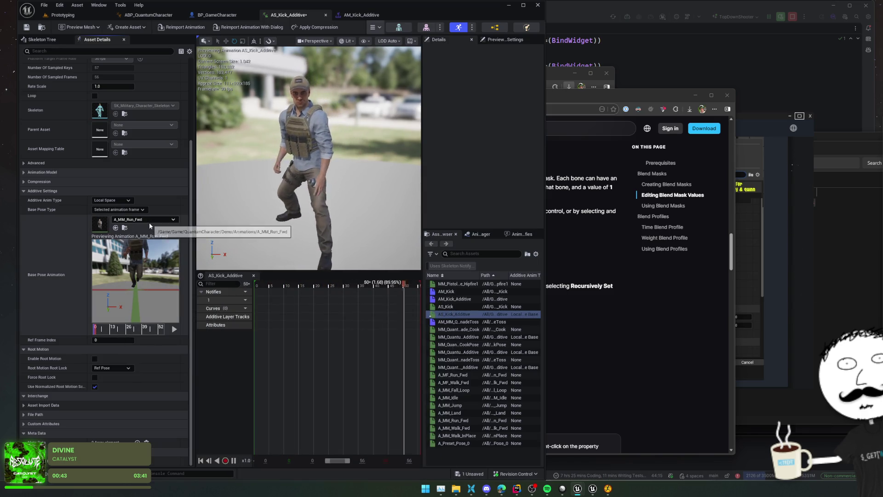
click(121, 210)
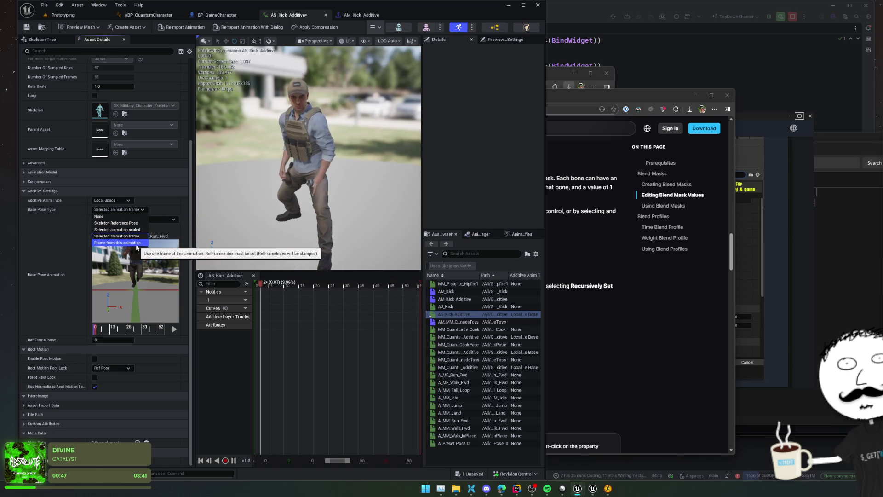
click(60, 238)
click(112, 200)
click(113, 221)
click(28, 28)
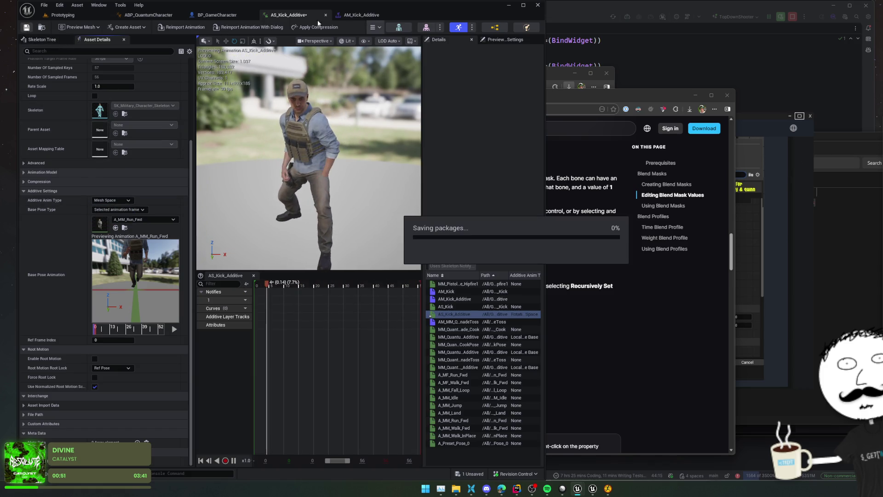
Set the Base Pose Type to Skeleton Reference Pose and save AS_Kick_Additive.
click(370, 15)
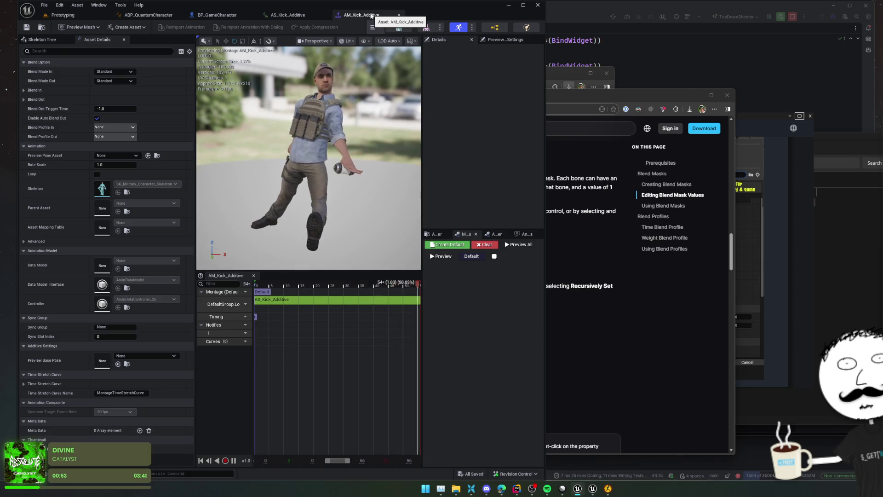
click(313, 15)
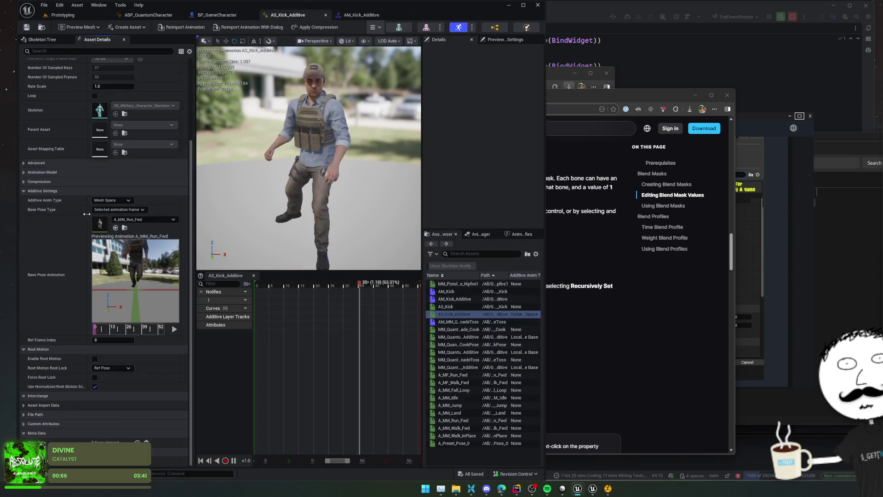
click(147, 220)
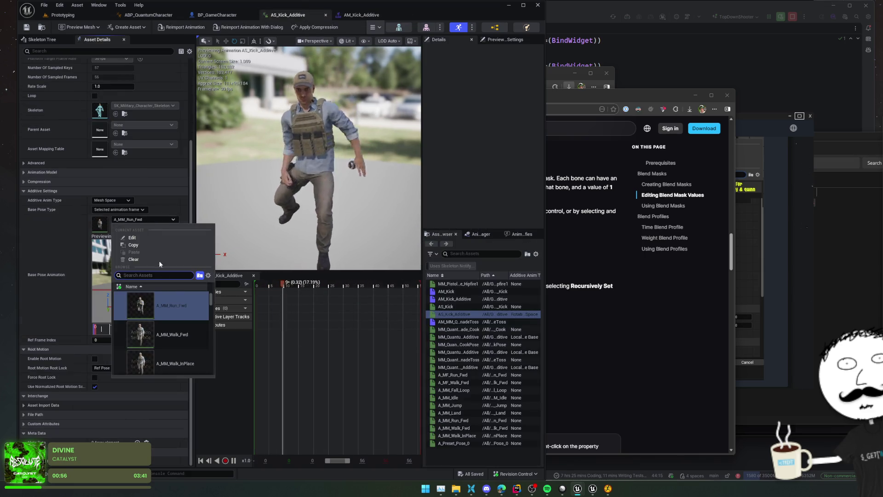
click(100, 210)
click(104, 220)
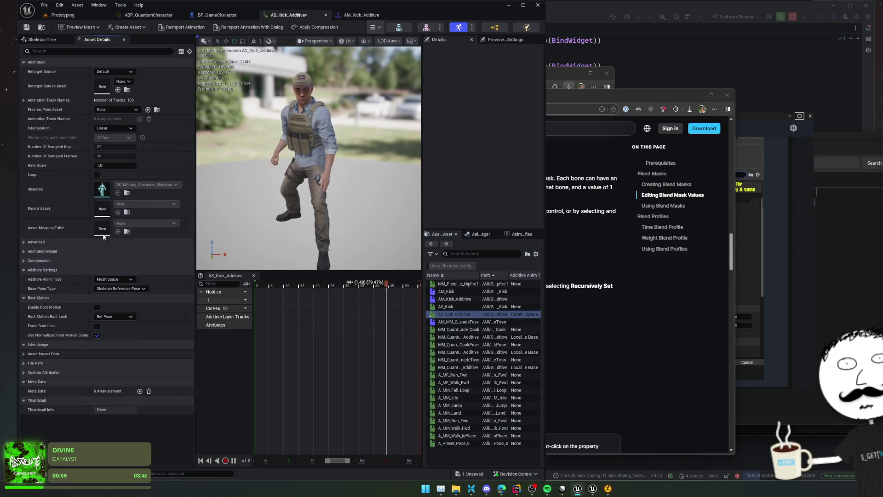
click(29, 28)
click(354, 15)
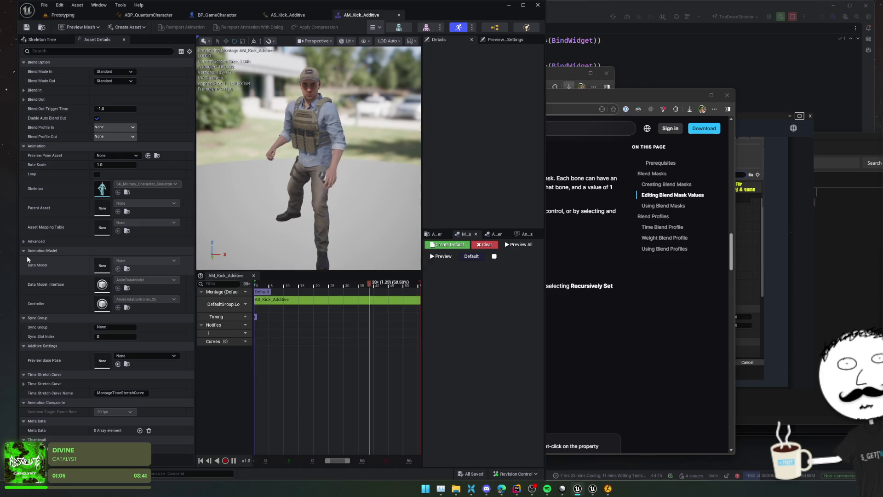
Preview AM_Kick_Additive over A_MF_Run_Fwd, A_MF_Walk_Fwd and A_MM_Run_Fwd base poses.
click(143, 356)
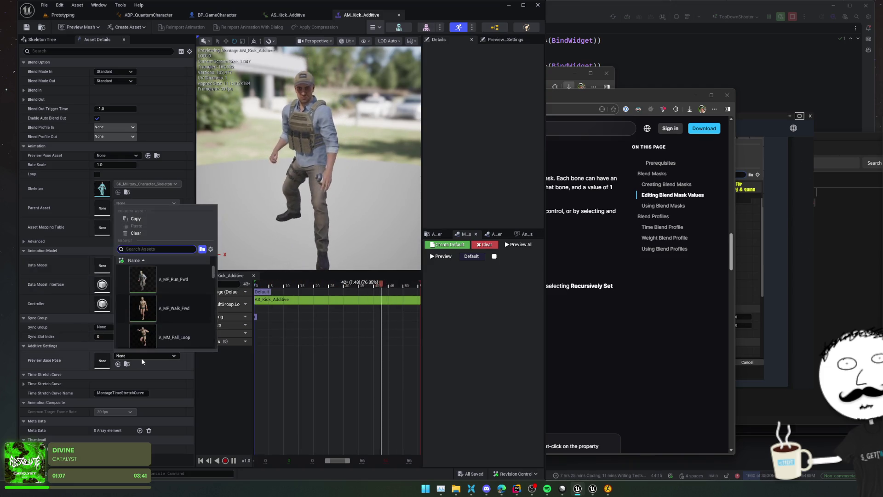
click(171, 279)
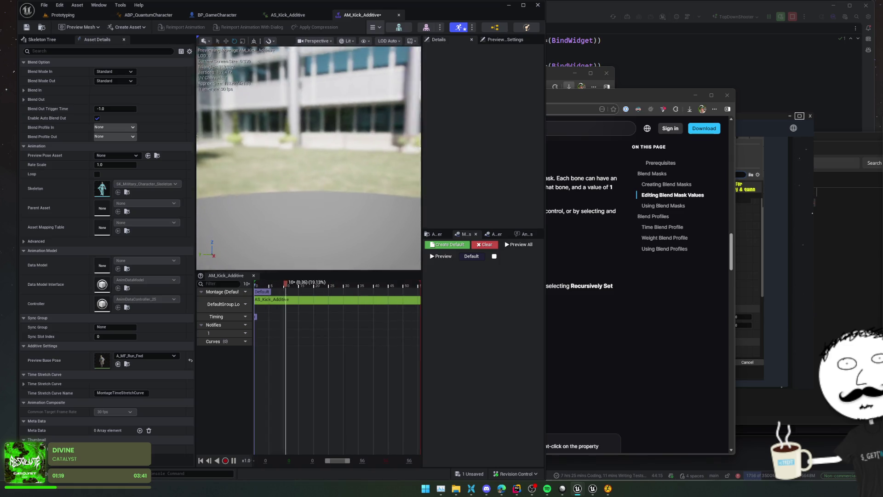
click(151, 355)
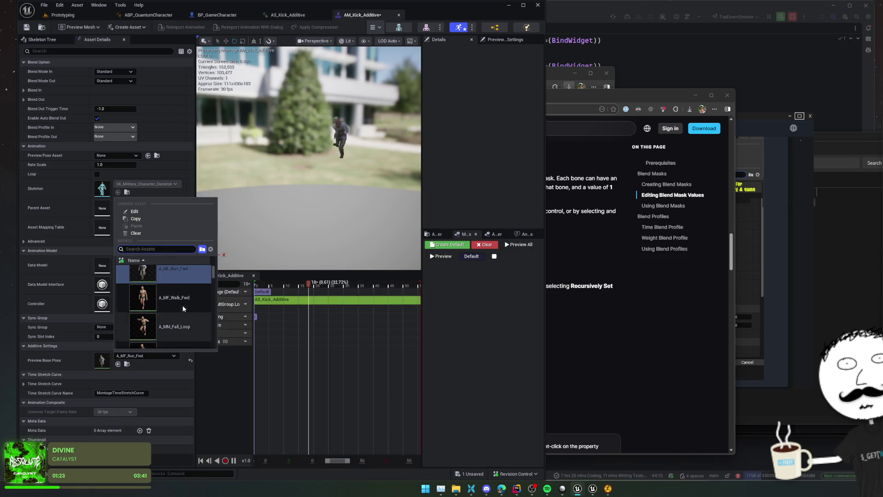
click(182, 307)
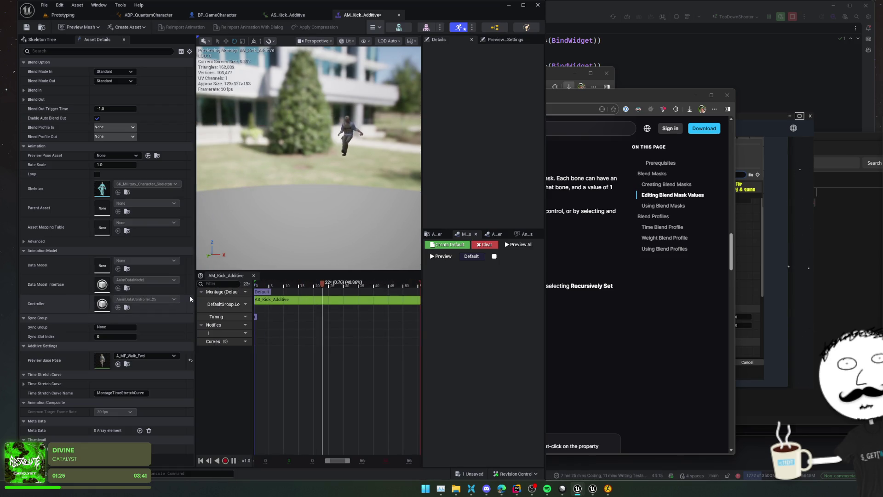
click(151, 355)
scroll(183, 324, down, 5)
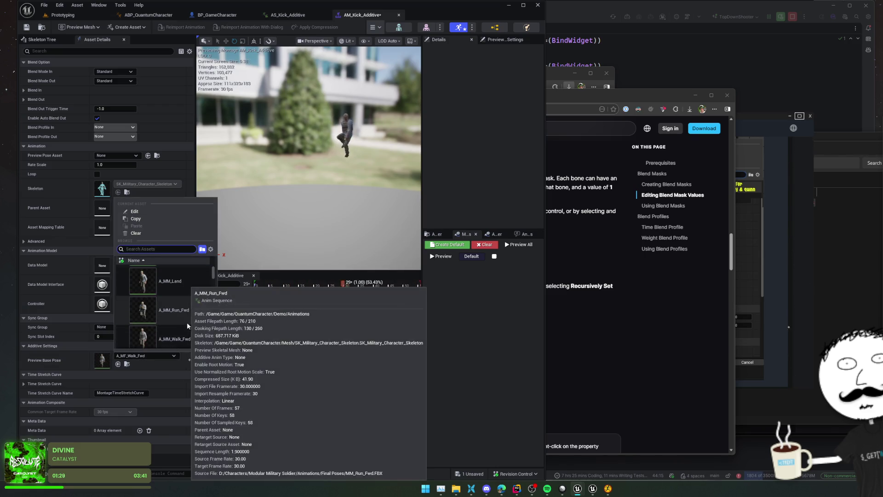
click(186, 322)
Clear the Preview Base Pose to None and save AM_Kick_Additive.
click(162, 348)
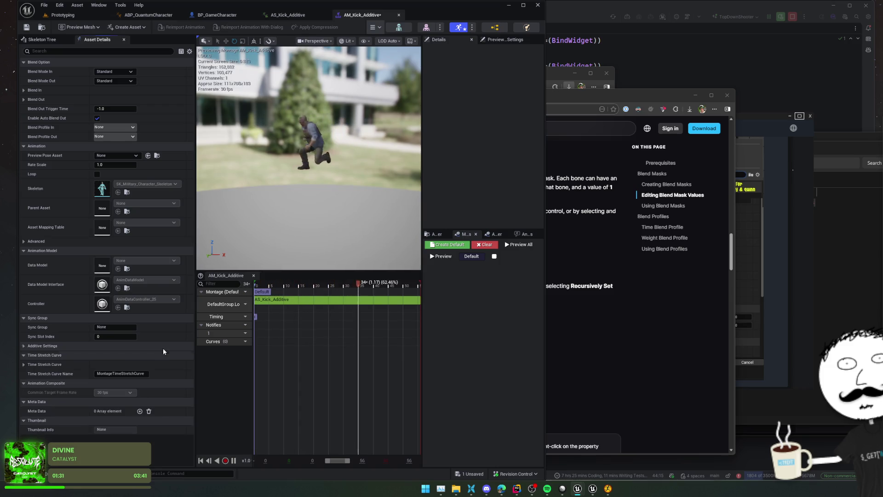
click(158, 347)
click(155, 356)
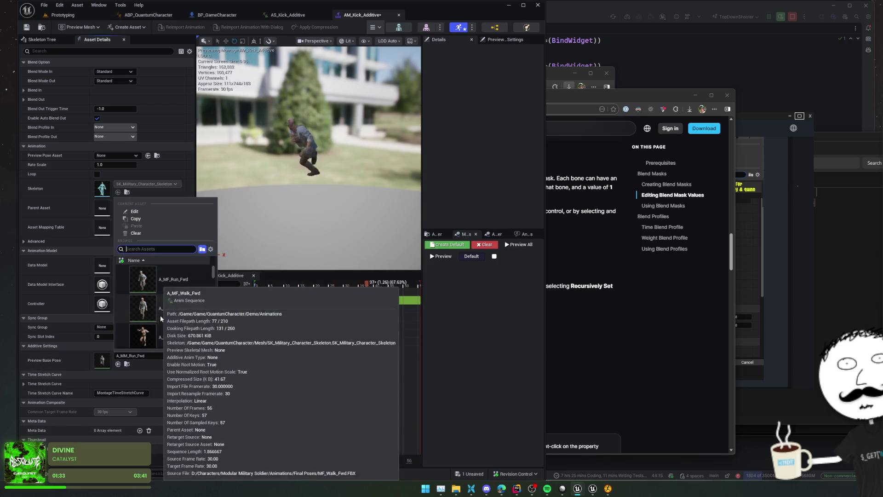
click(136, 233)
click(26, 28)
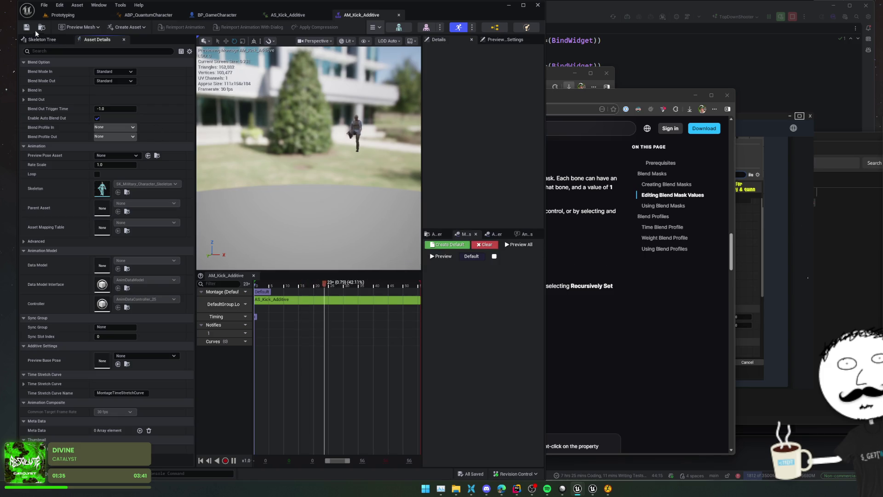
click(215, 15)
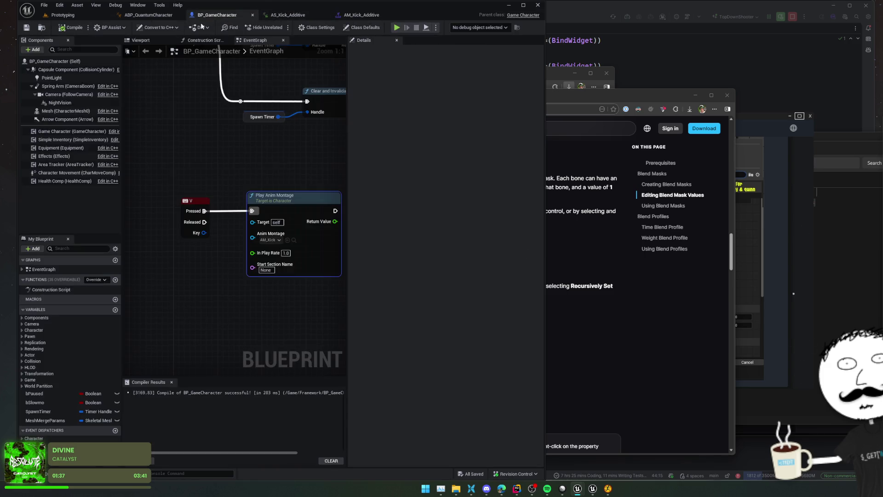
Make the play node use AM_Kick_Additive, then save and compile the character blueprint.
click(273, 240)
click(310, 303)
key(ctrl+s)
click(27, 27)
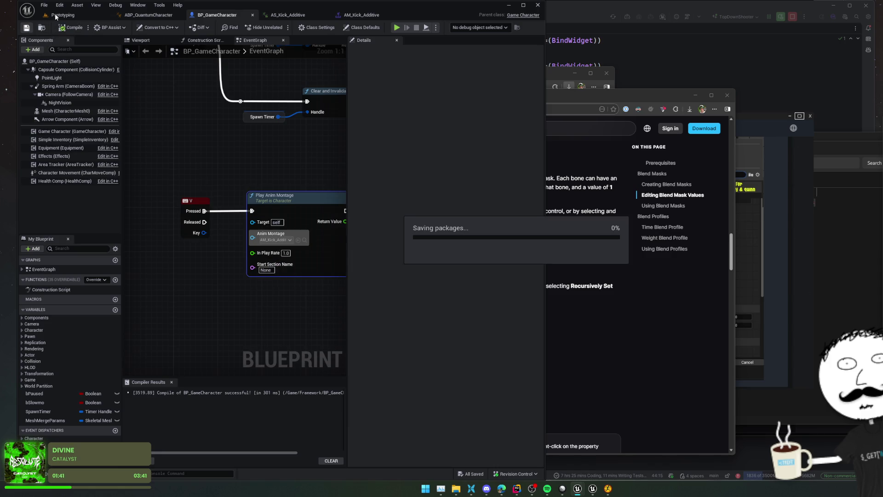
Play the Prototyping level, test the kick (F) and reload (R), and cycle the camera to TopDown.
click(62, 15)
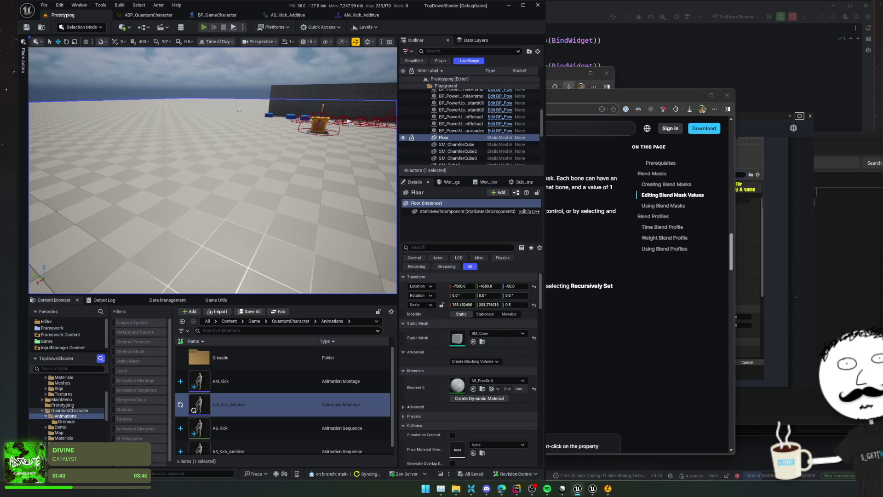
key(alt+p)
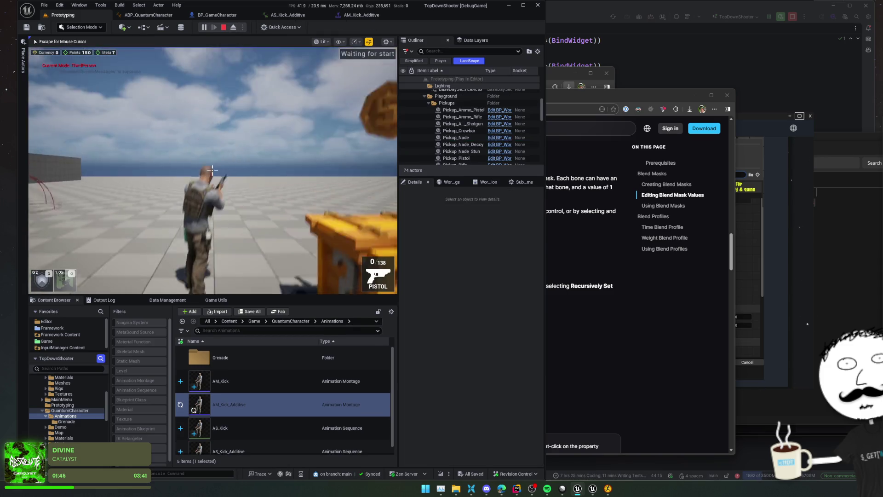
key(f)
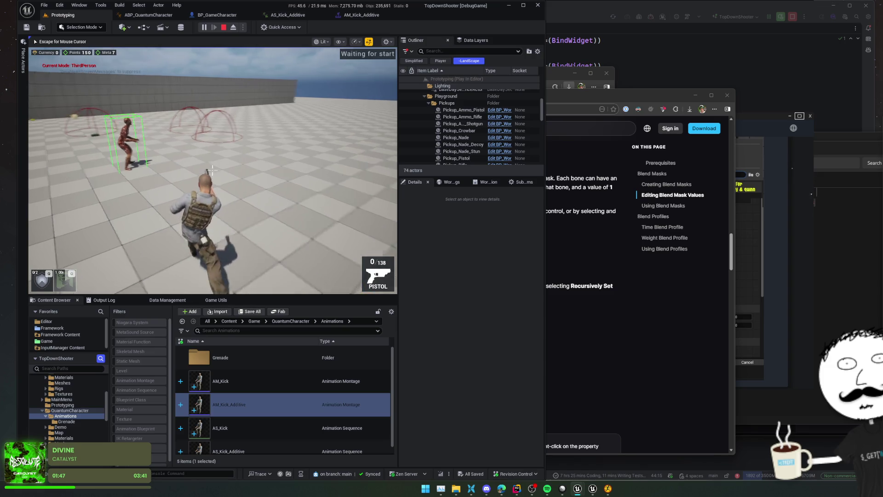
key(r)
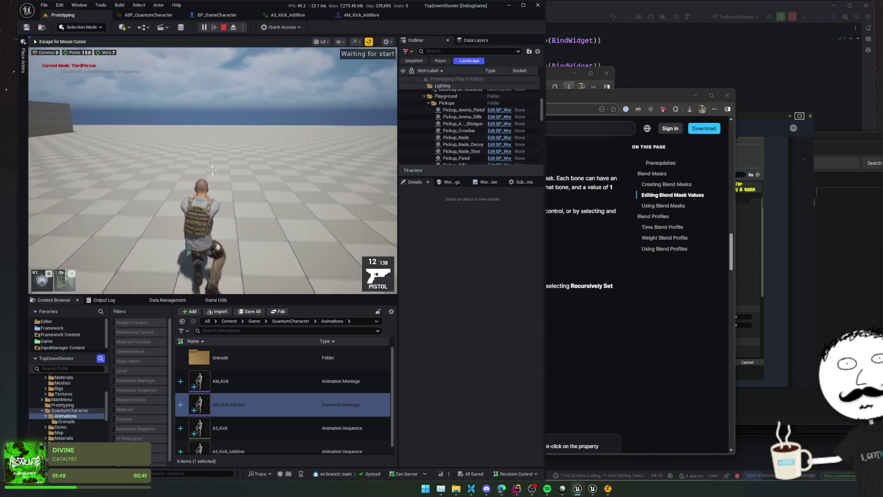
key(v)
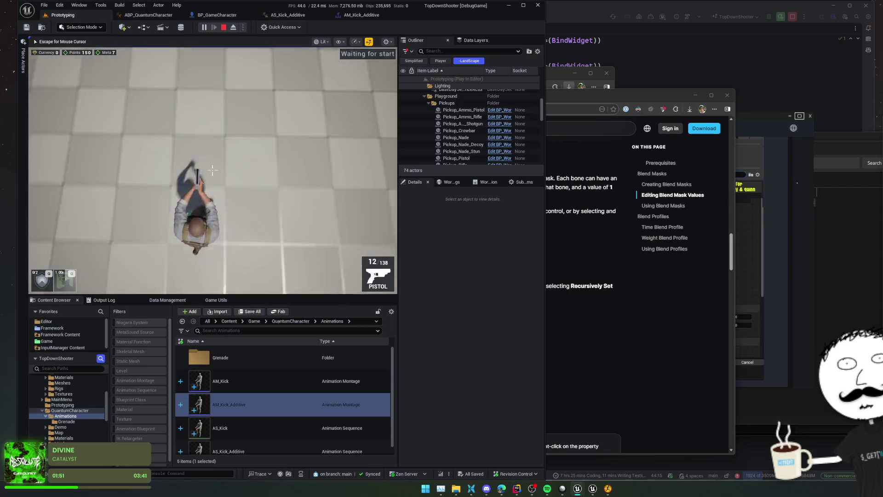
key(v)
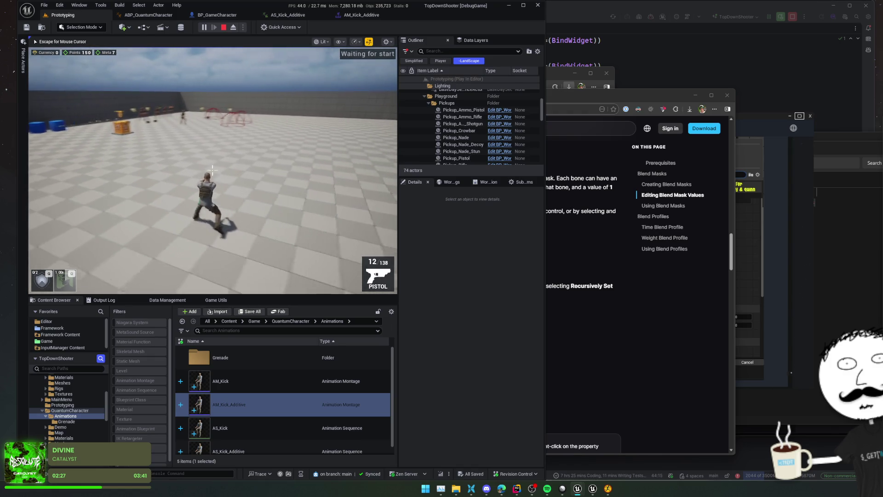
key(v)
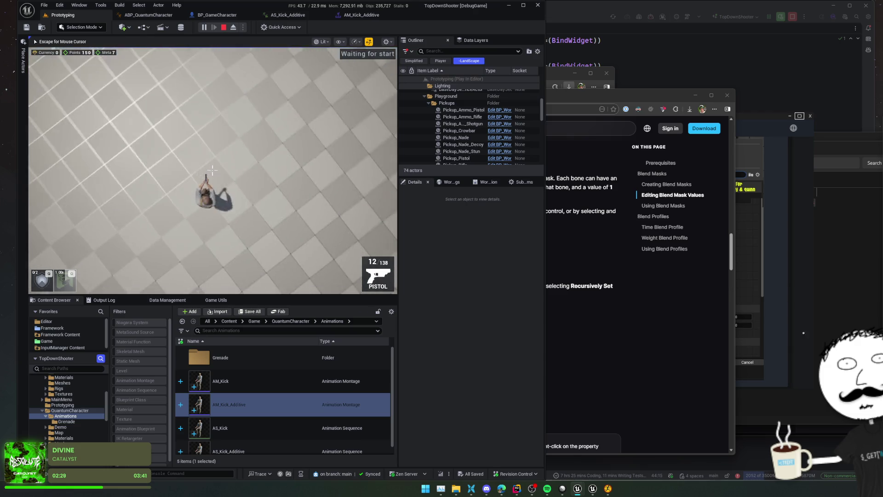
key(v)
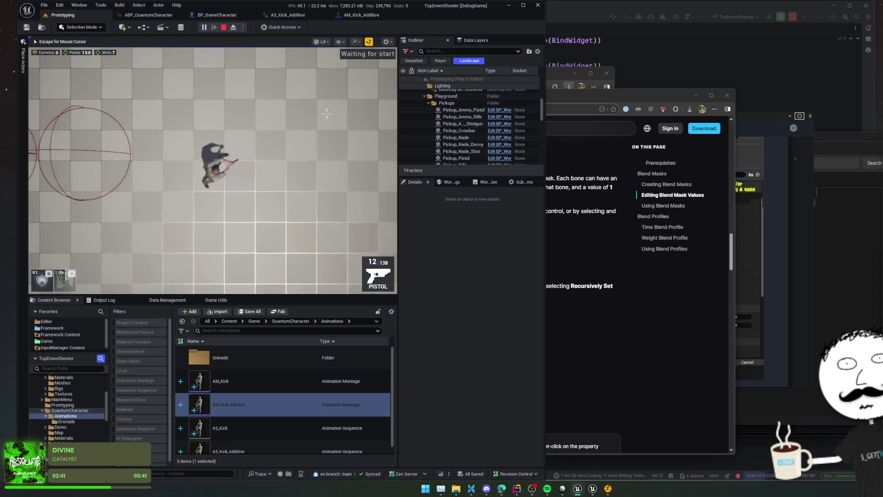
click(298, 18)
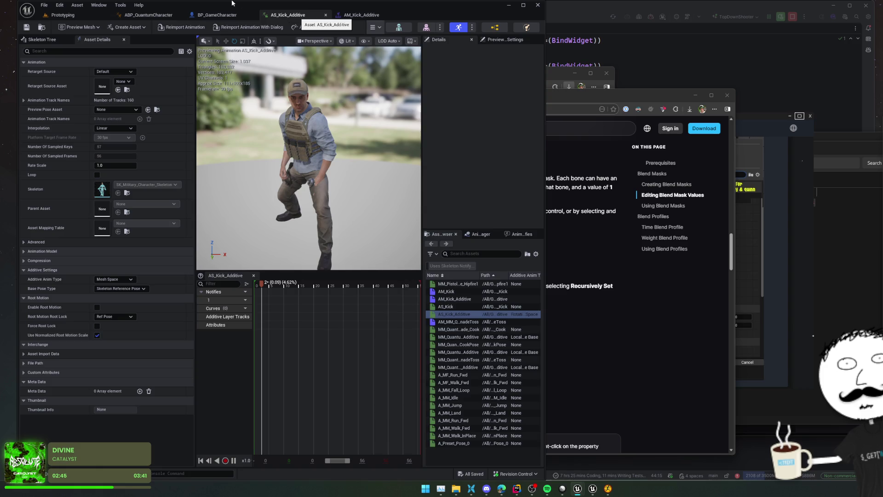
Switch to the AM_Kick_Additive montage and browse notify track 1's notify menu.
click(326, 15)
click(284, 17)
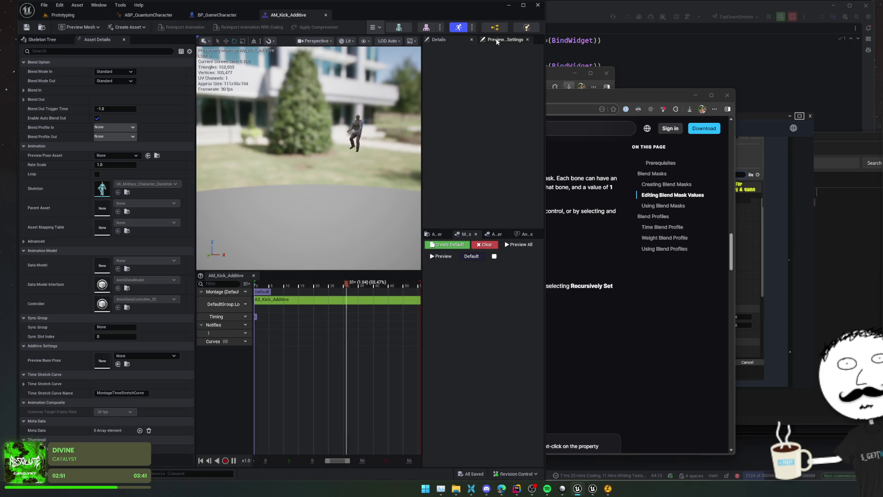
click(494, 234)
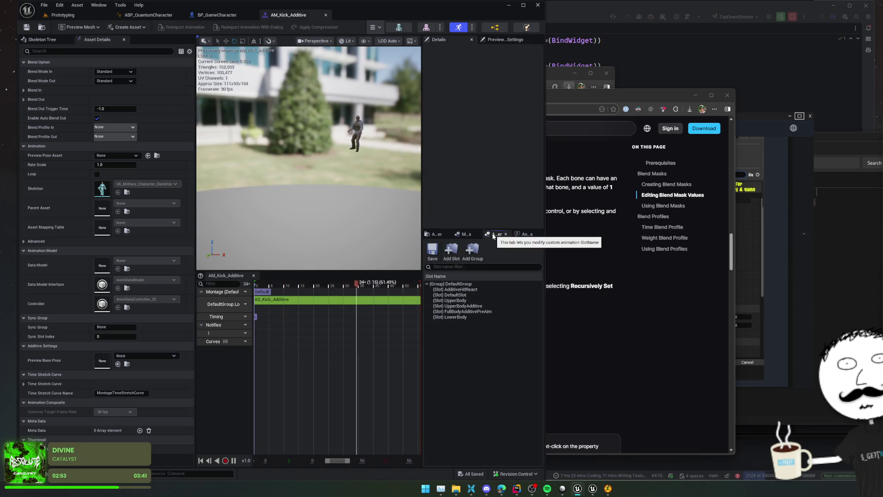
mouse_move(246, 337)
right_click(273, 333)
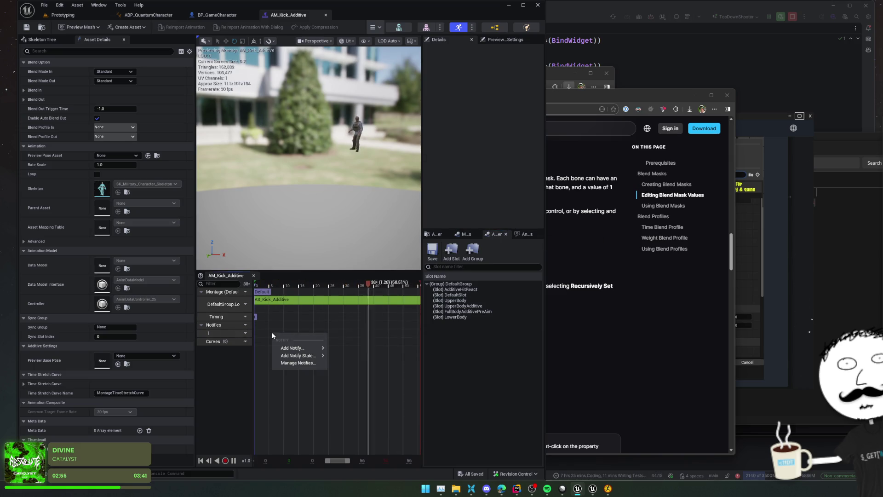
mouse_move(299, 349)
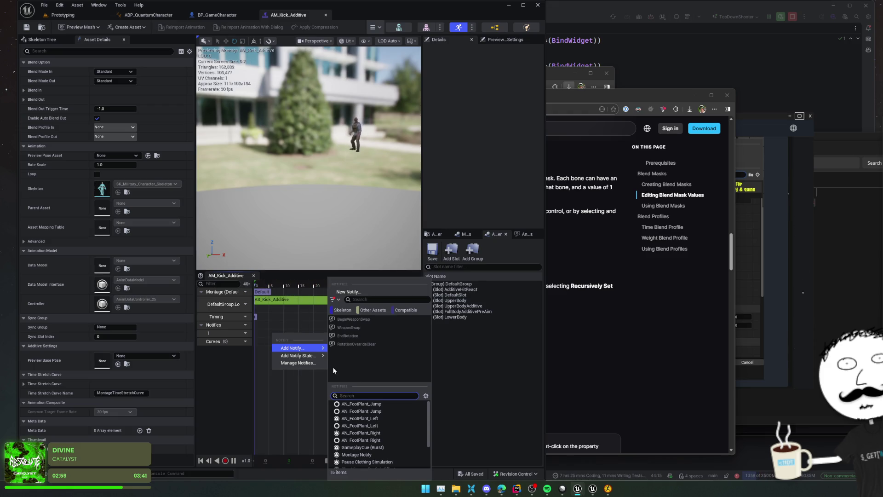
scroll(381, 409, down, 2)
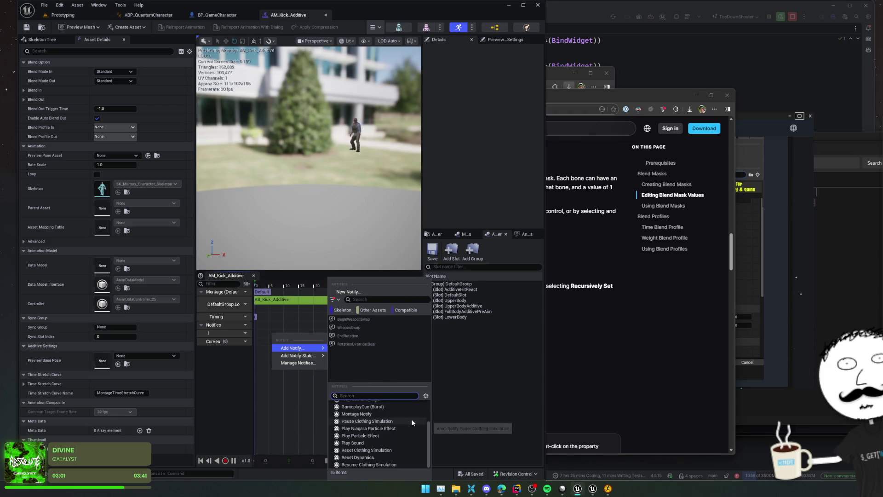
scroll(412, 420, up, 1)
scroll(411, 420, up, 3)
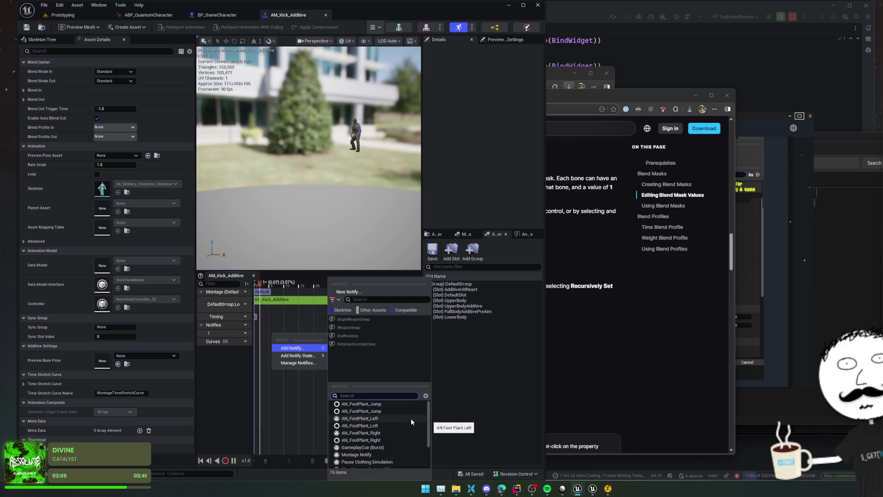
scroll(410, 418, down, 3)
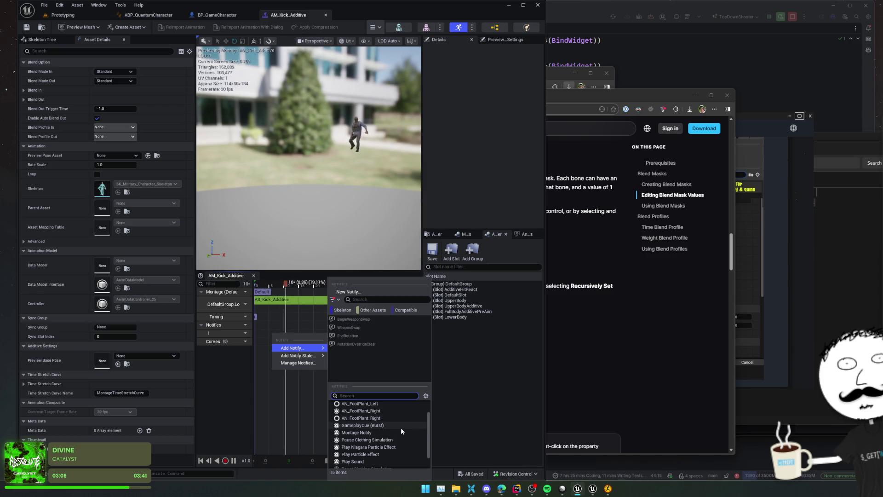
scroll(401, 427, down, 1)
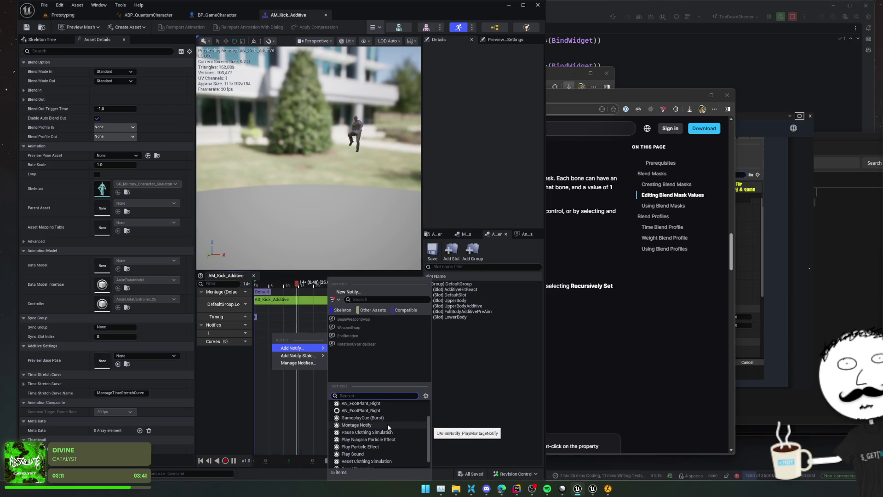
Add and delete a test Montage Notify on track 1, then add notify track 2.
click(388, 423)
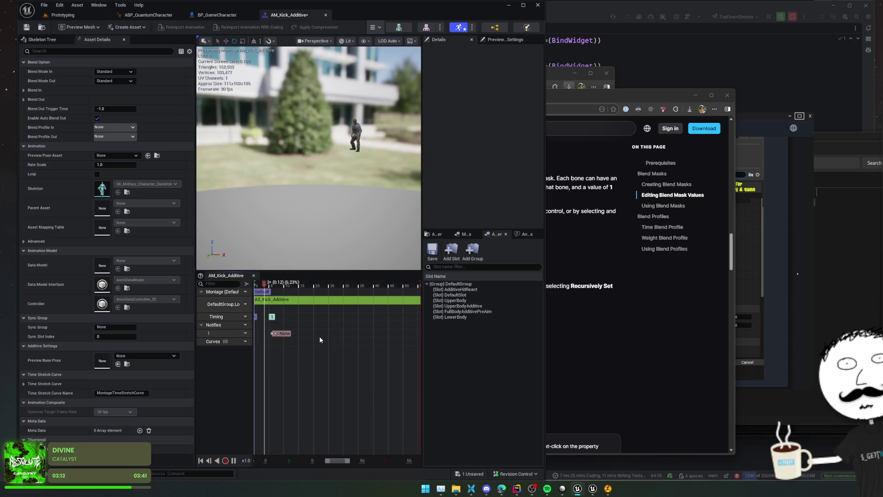
click(281, 333)
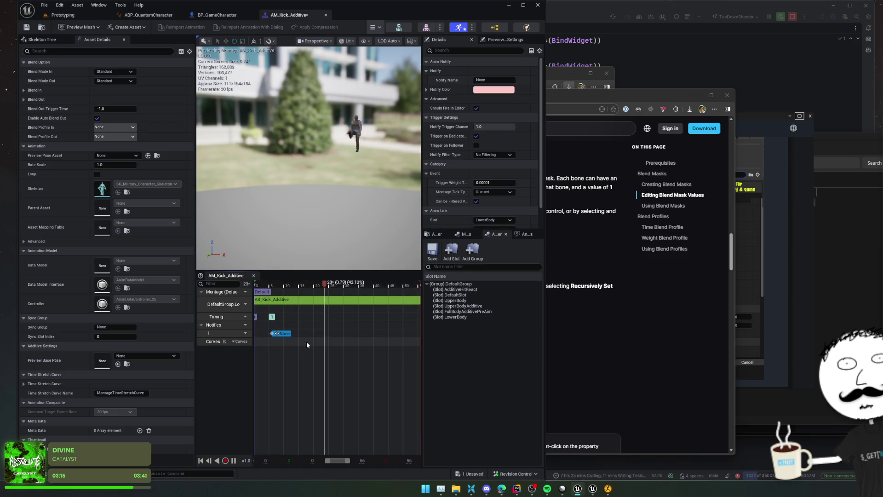
scroll(469, 194, down, 2)
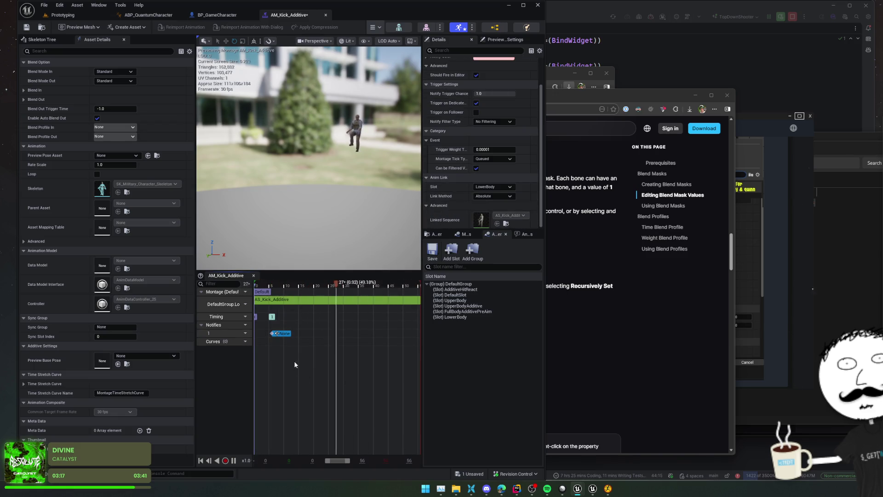
key(Delete)
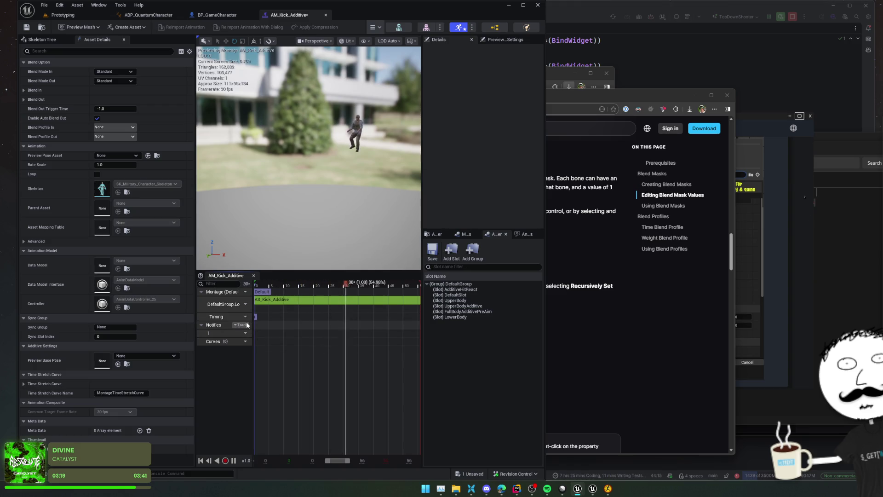
click(247, 325)
click(269, 337)
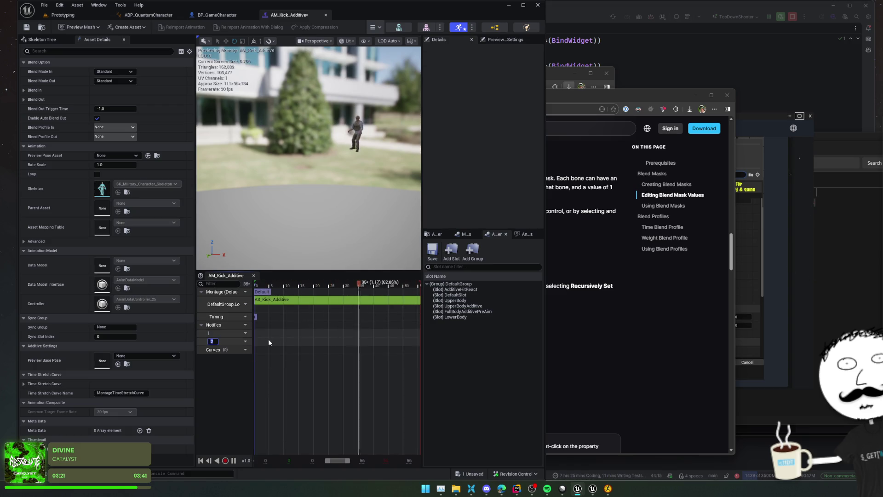
Create and delete a NewNotify in the skeleton's notify manager, then browse the timeline's Add Notify list.
right_click(268, 343)
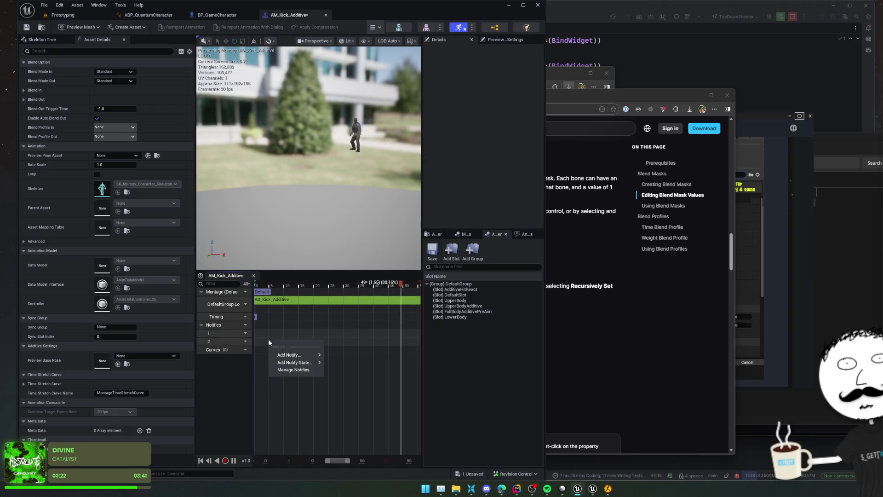
click(296, 370)
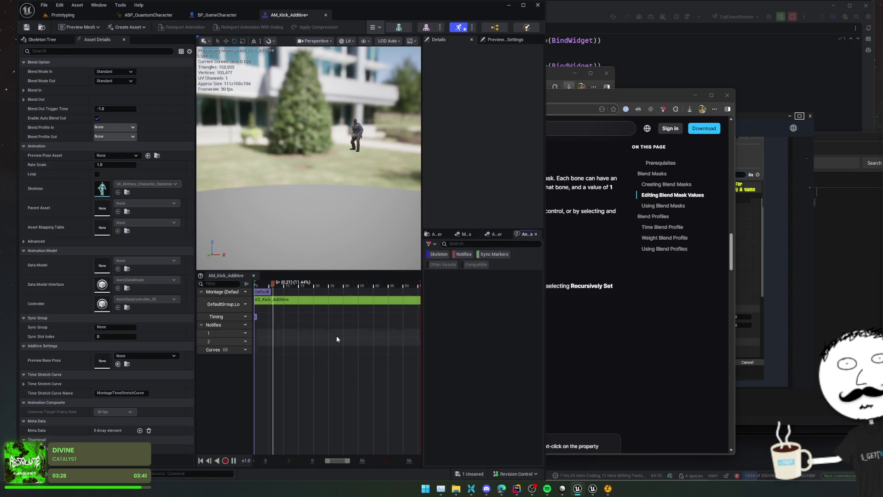
right_click(486, 285)
click(502, 297)
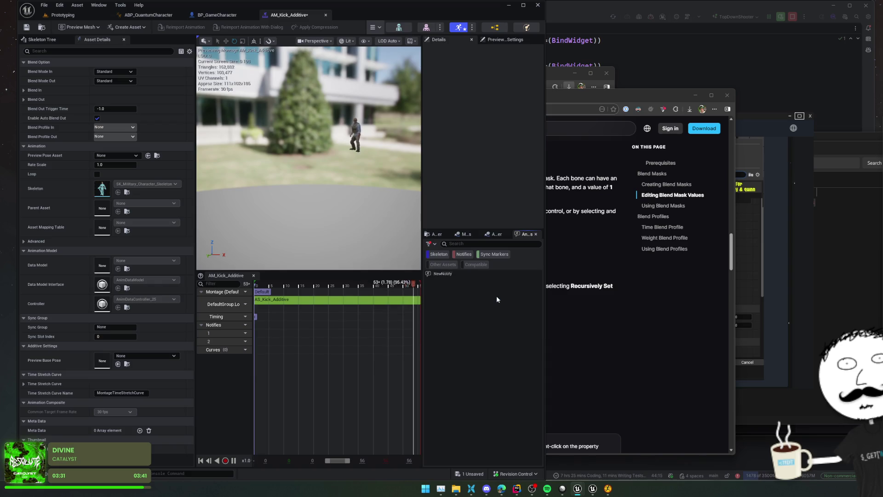
click(440, 275)
right_click(461, 274)
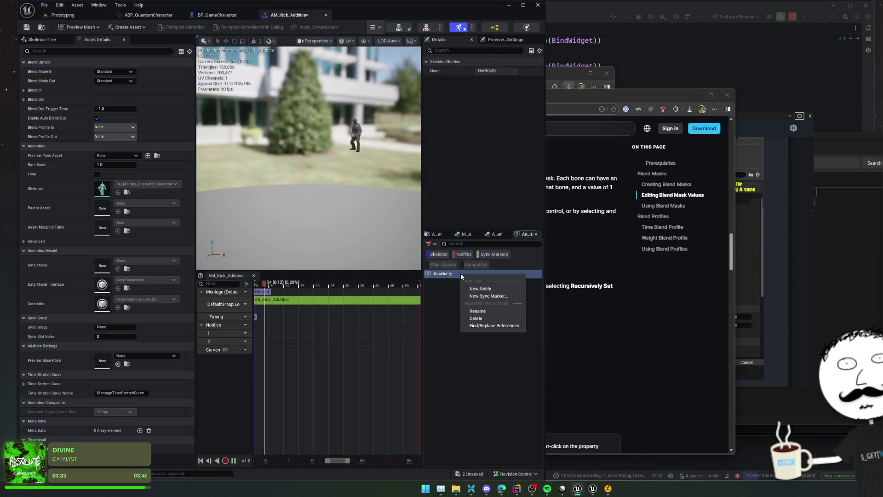
click(483, 317)
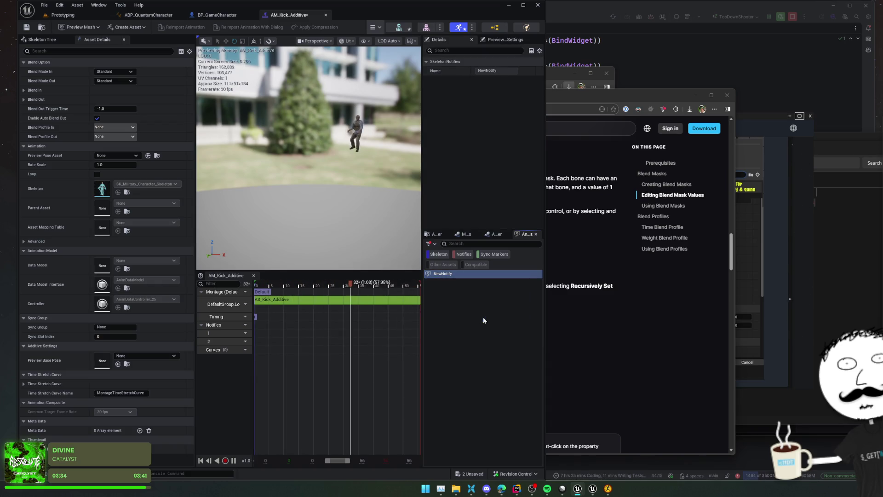
right_click(280, 339)
mouse_move(317, 361)
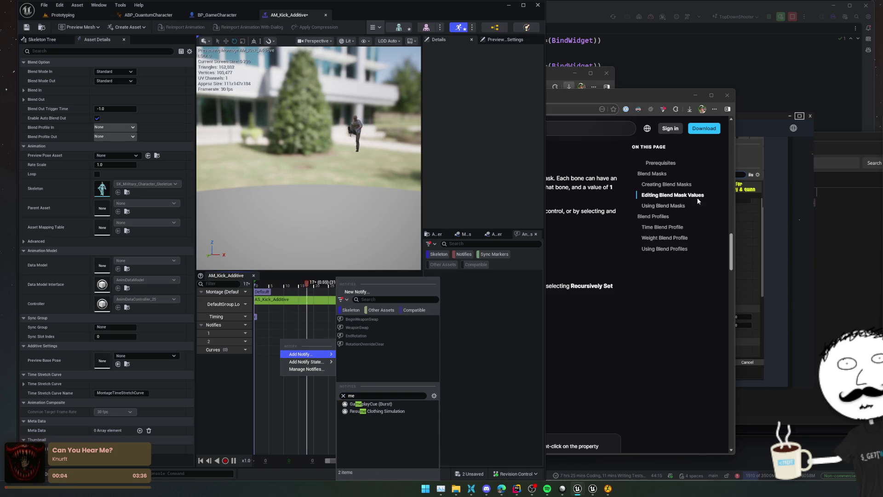
Search the Rider project for 'Melee'.
click(651, 63)
key(ctrl+t)
text(Melee)
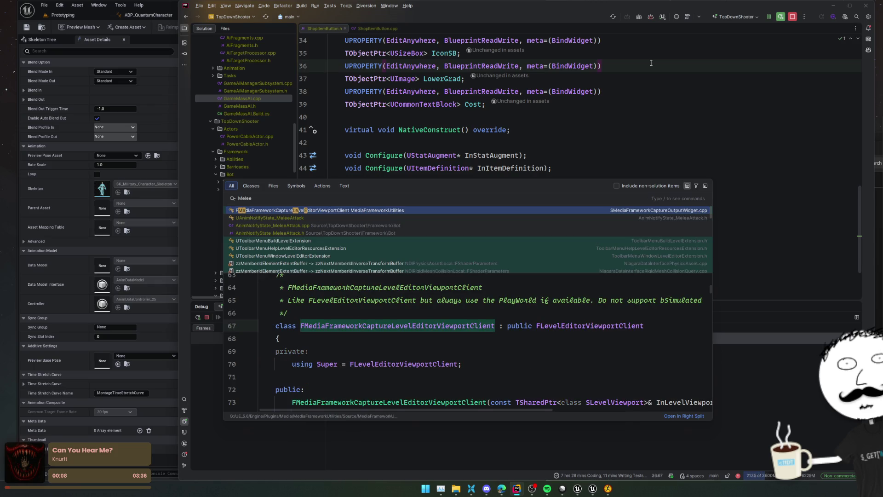
Open AnimNotifyState_MeleeAttack.h from the results, skim it, and return to the montage editor.
key(Down)
key(Return)
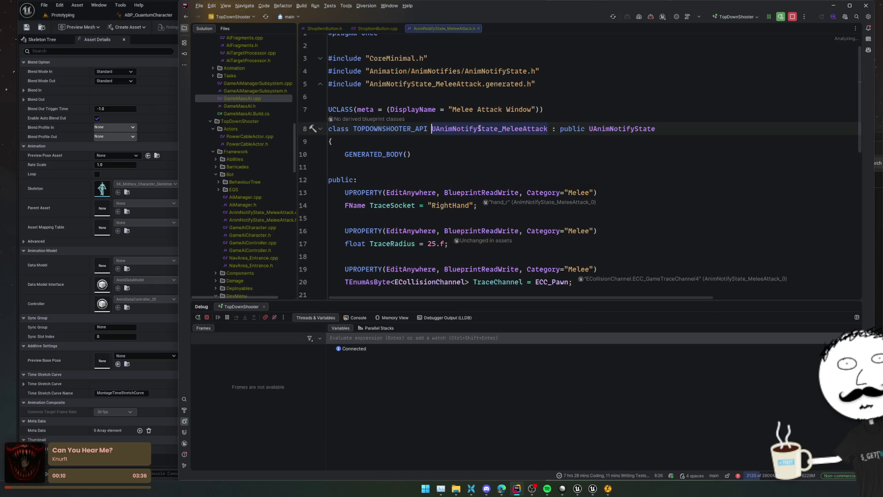
scroll(456, 167, down, 8)
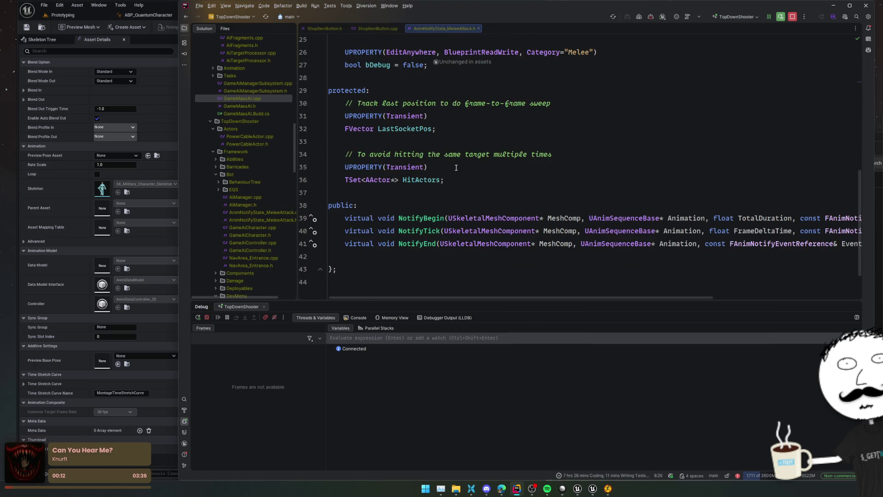
scroll(500, 192, up, 8)
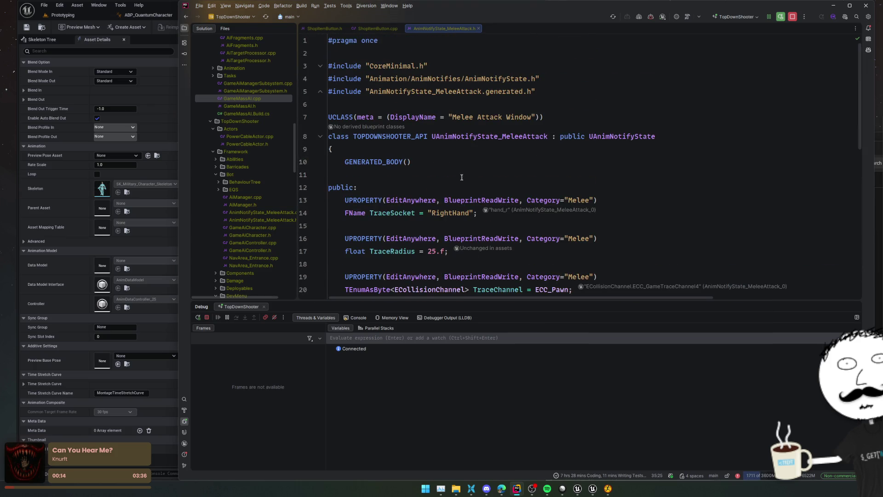
key(alt+Tab)
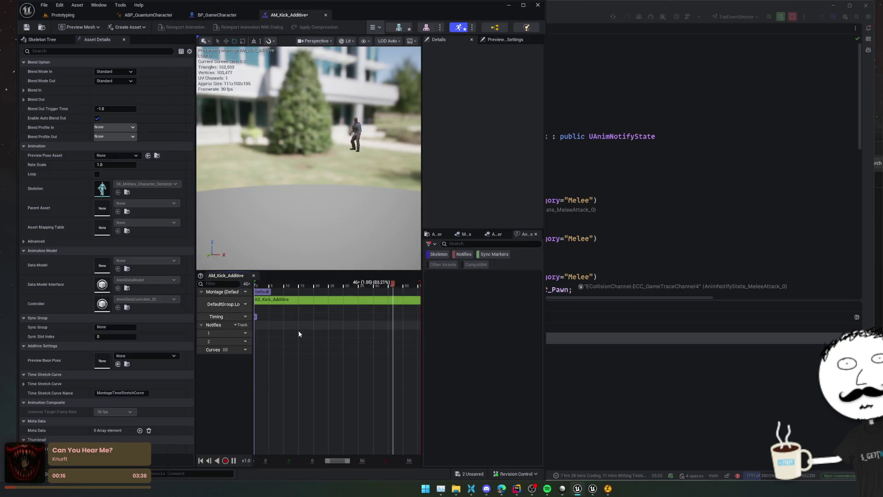
Add a Melee Attack Window notify state to track 1 and scrub the kick to find the impact frames.
right_click(295, 333)
mouse_move(318, 350)
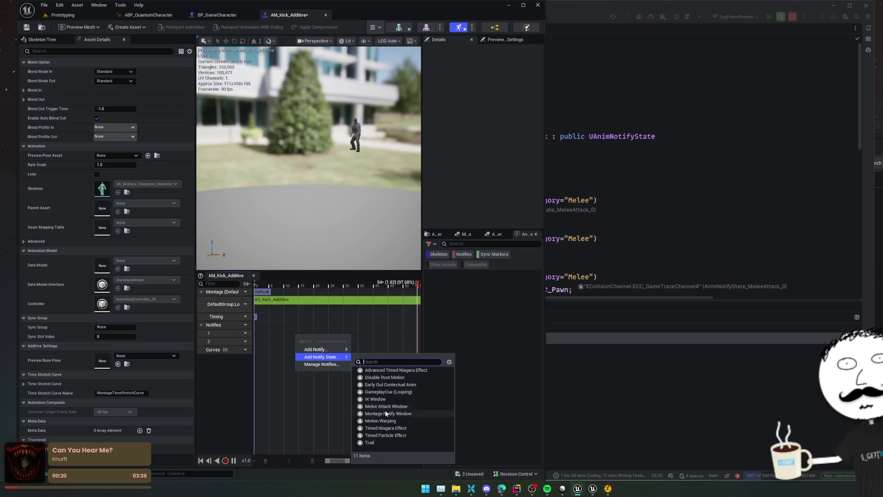
click(406, 407)
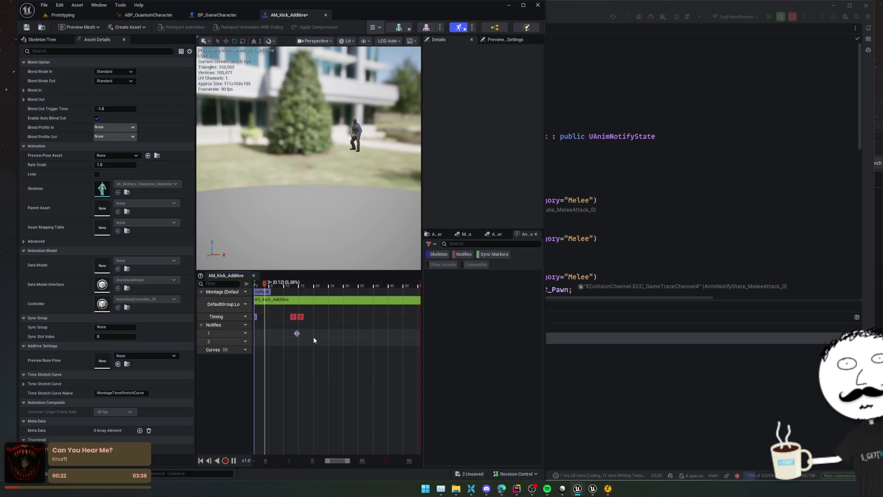
key(f)
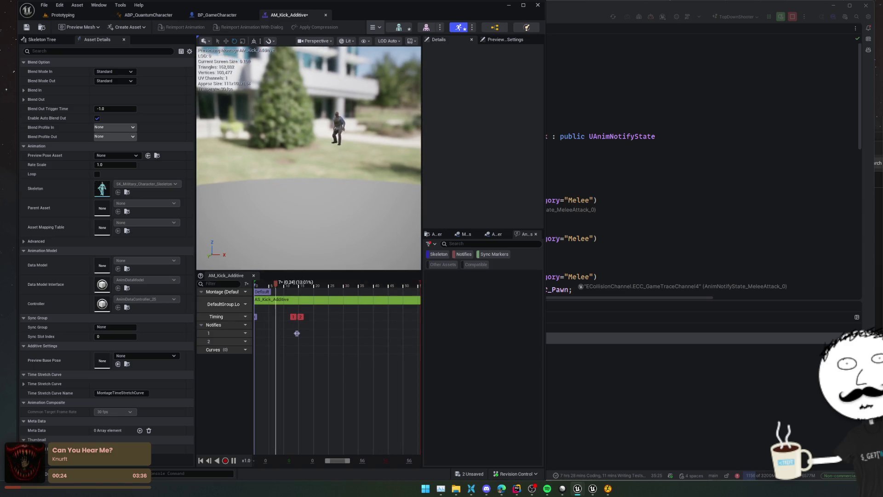
key(space)
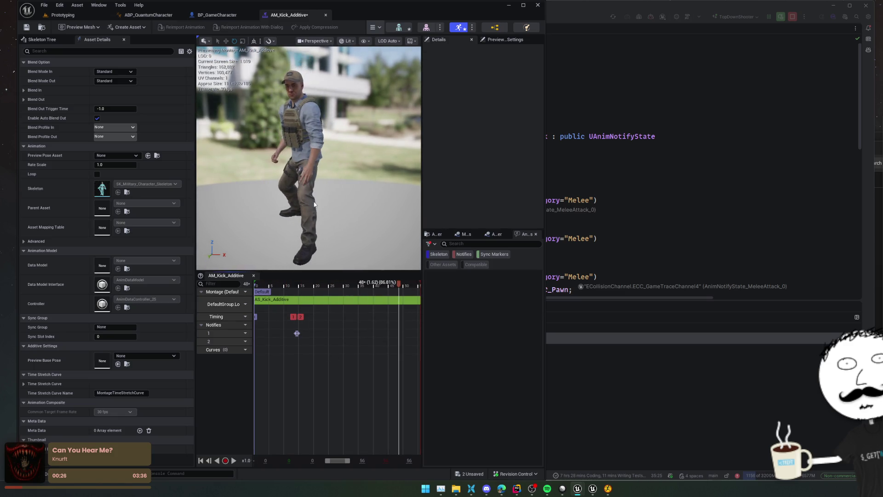
click(332, 286)
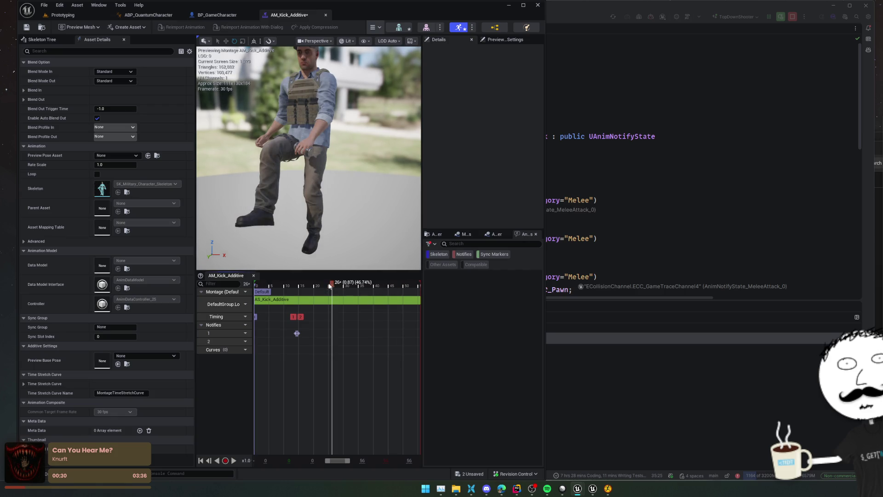
mouse_move(315, 288)
mouse_down()
mouse_move(292, 286)
mouse_move(303, 290)
mouse_up()
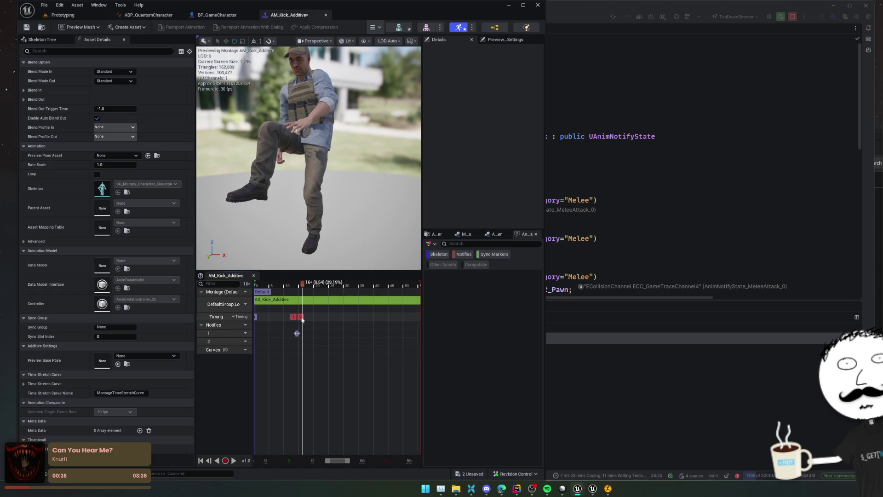
key(Right)
key(Right)
key(Right)
scroll(291, 322, up, 5)
Position the MeleeAttack notify to span roughly frames 17 to 23.
drag(329, 334, 374, 339)
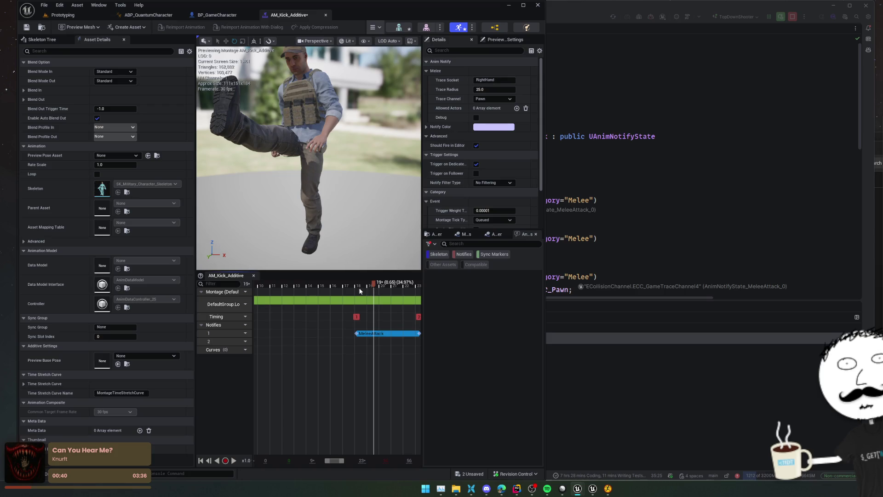
click(363, 286)
drag(355, 288, 343, 285)
drag(373, 340, 358, 340)
drag(349, 287, 421, 291)
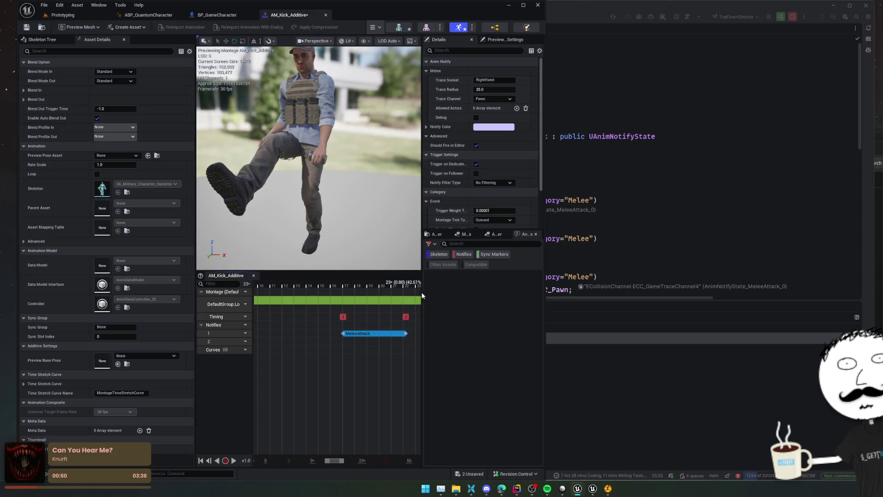
click(347, 363)
drag(359, 333, 380, 334)
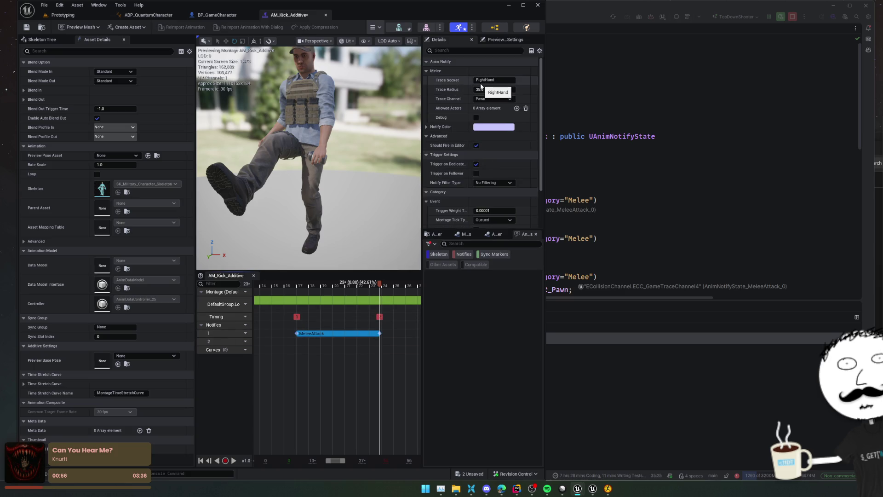
Open the Skeleton Tree and collapse the upperarm_l and spine_01 branches to reveal the leg bones.
click(42, 39)
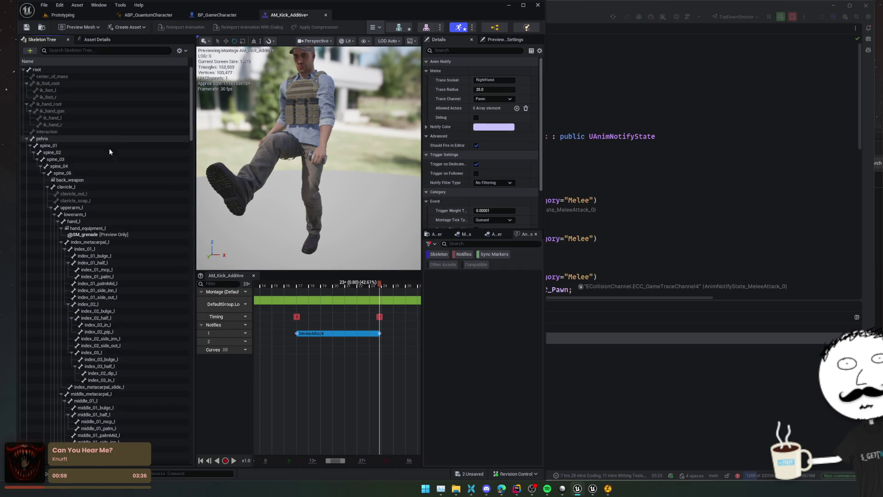
click(52, 208)
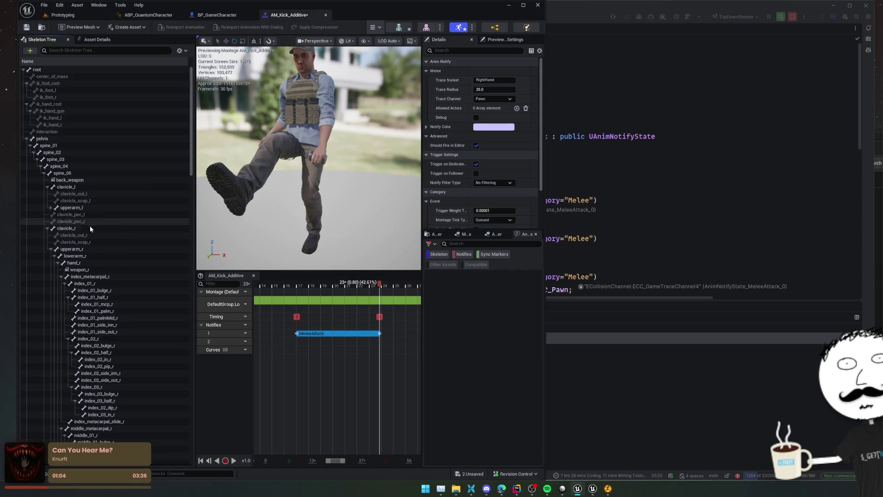
click(26, 139)
click(25, 139)
click(30, 145)
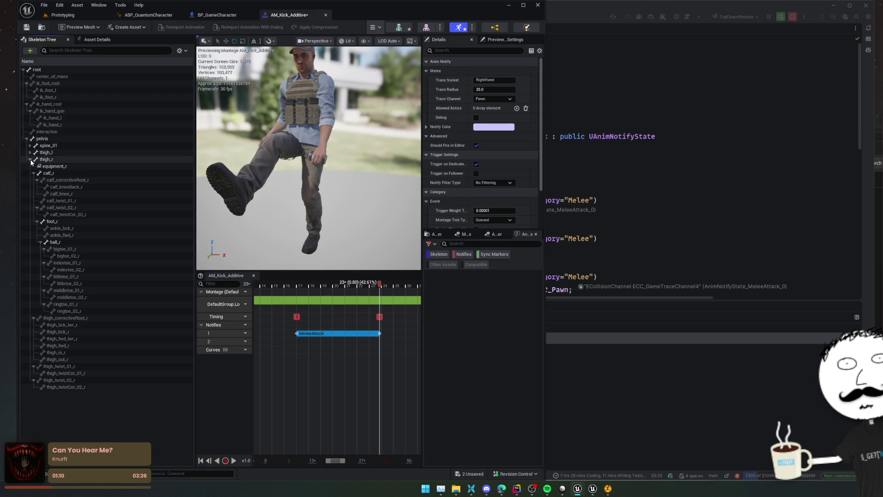
Inspect foot_r, calf_r and ball_r, then select the MeleeAttack notify's Trace Socket field.
click(56, 222)
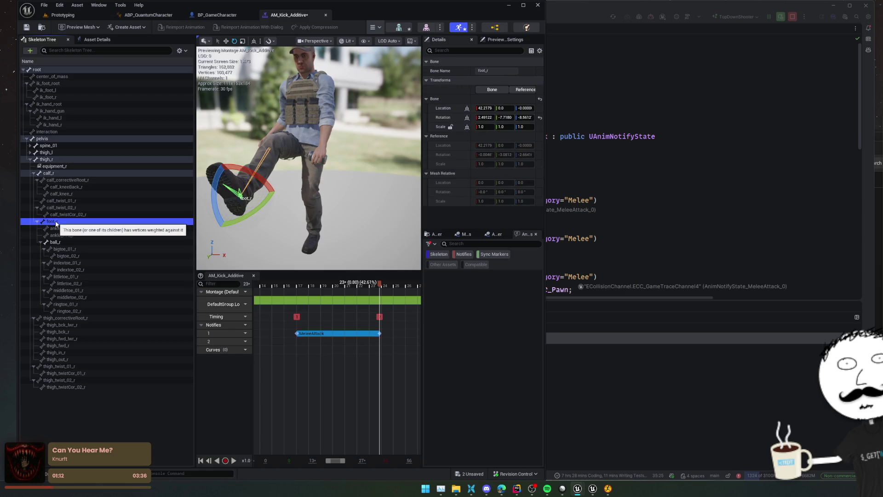
click(52, 174)
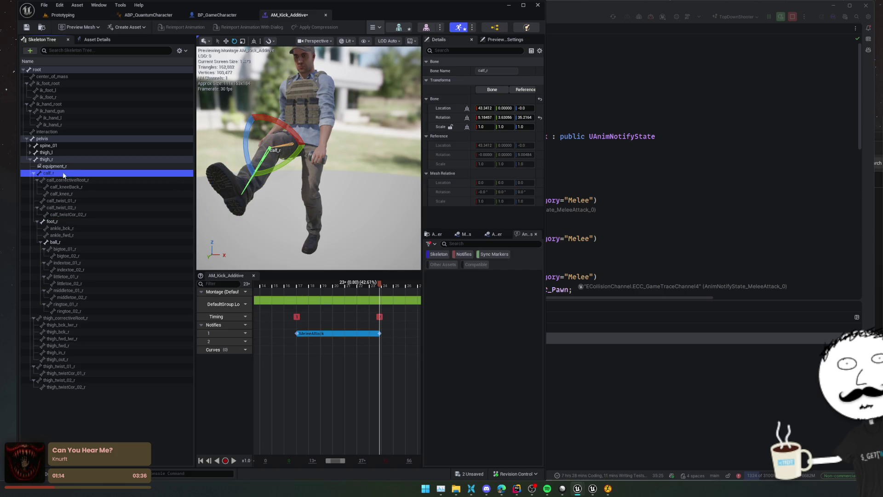
click(55, 222)
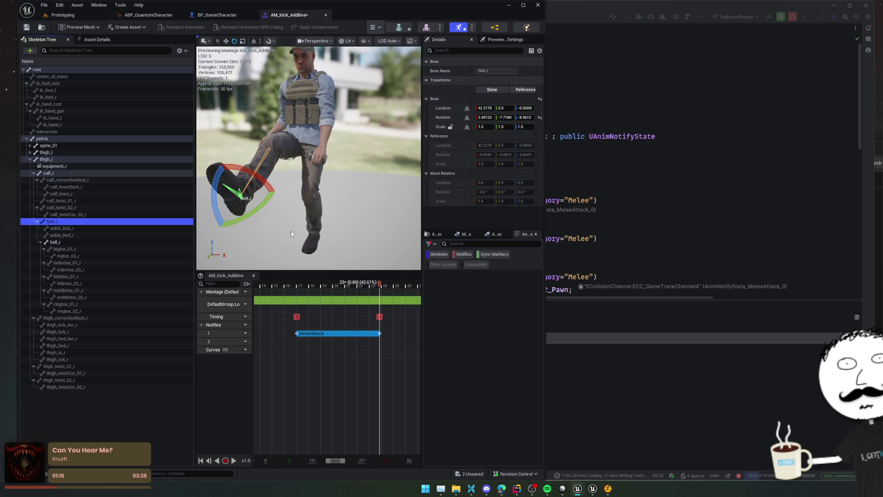
click(75, 243)
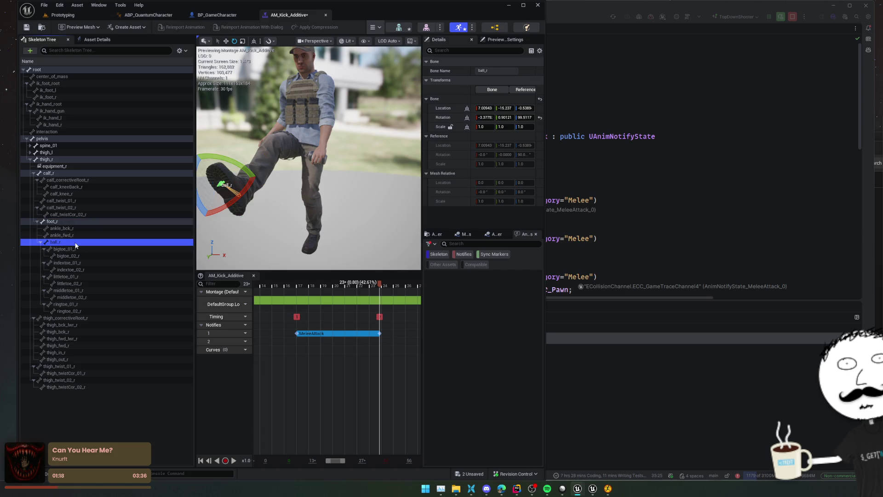
click(321, 332)
click(504, 81)
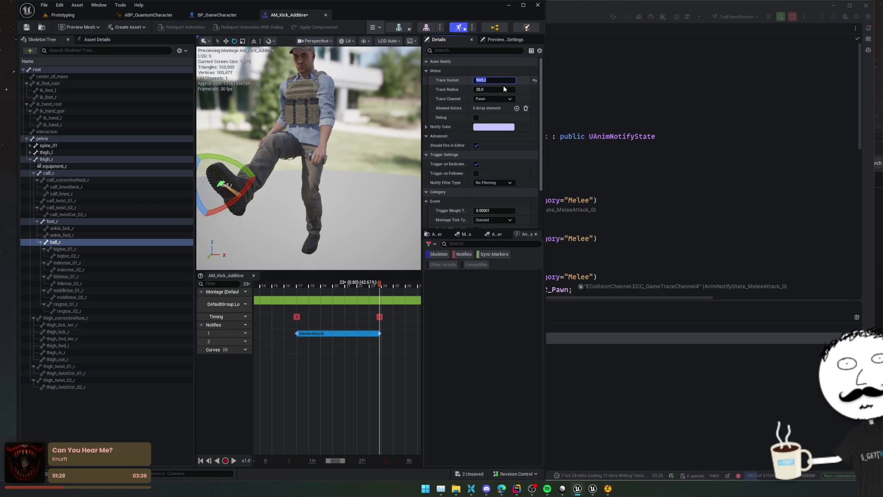
Turn on the notify's Debug drawing, save the montage, and scrub the kick to test the trace.
click(476, 117)
drag(384, 141, 384, 140)
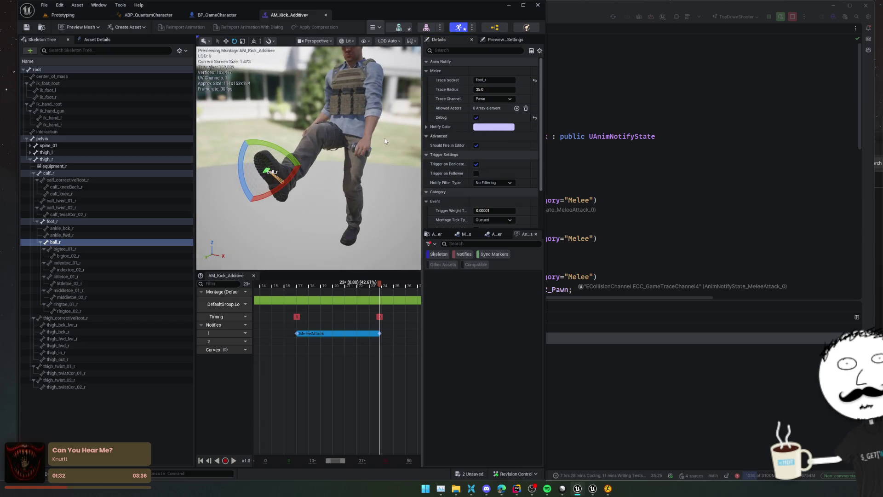
key(ctrl+s)
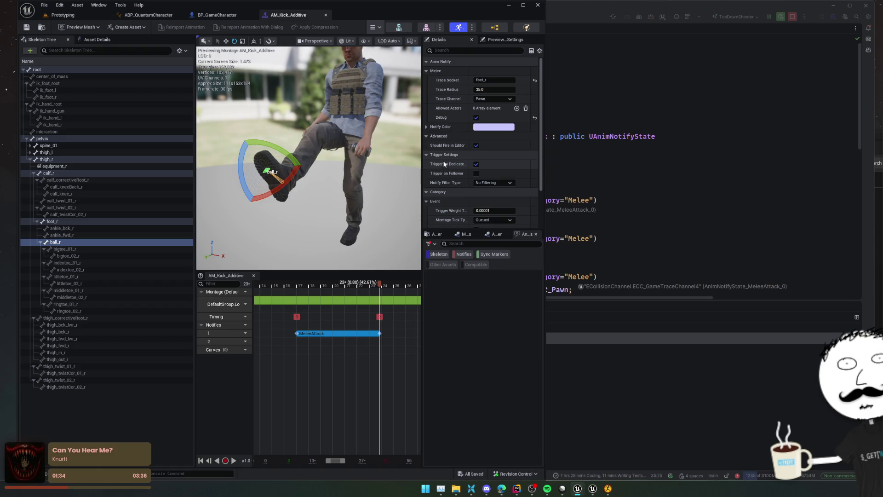
drag(345, 186, 336, 184)
click(346, 187)
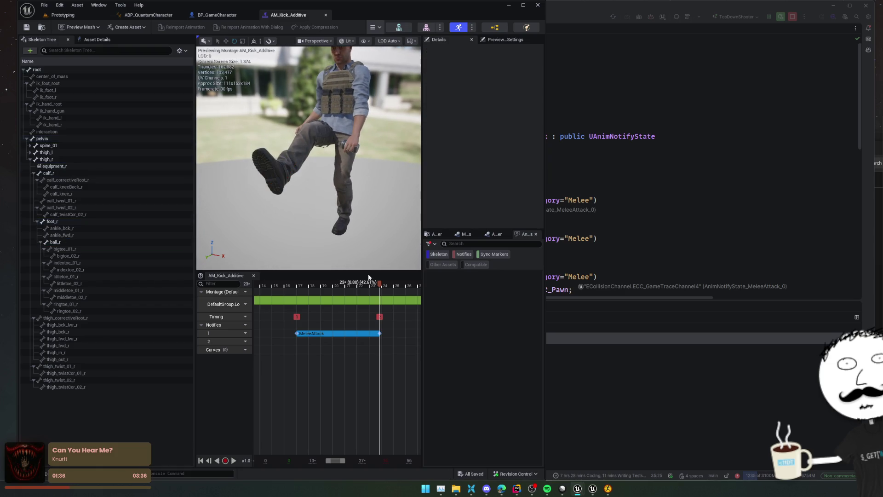
mouse_move(380, 284)
mouse_down()
mouse_move(351, 286)
mouse_move(379, 285)
mouse_move(359, 287)
mouse_up()
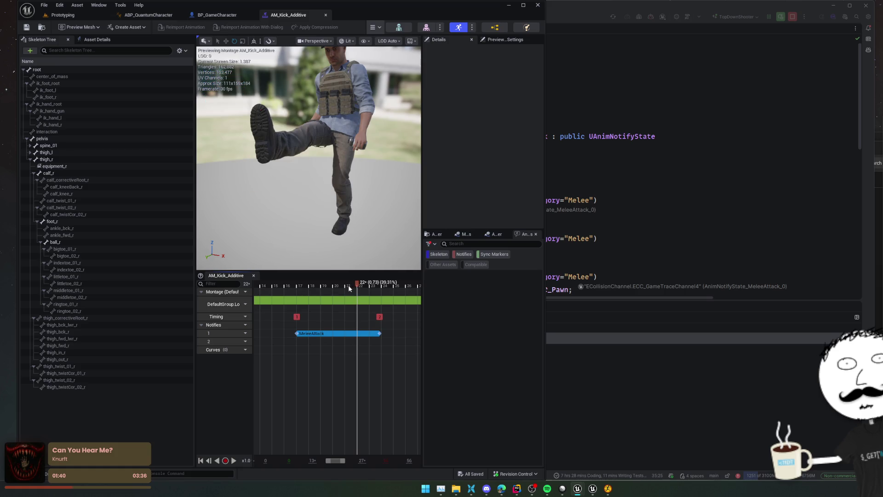
mouse_move(357, 286)
mouse_down()
mouse_move(279, 289)
mouse_move(363, 299)
mouse_up()
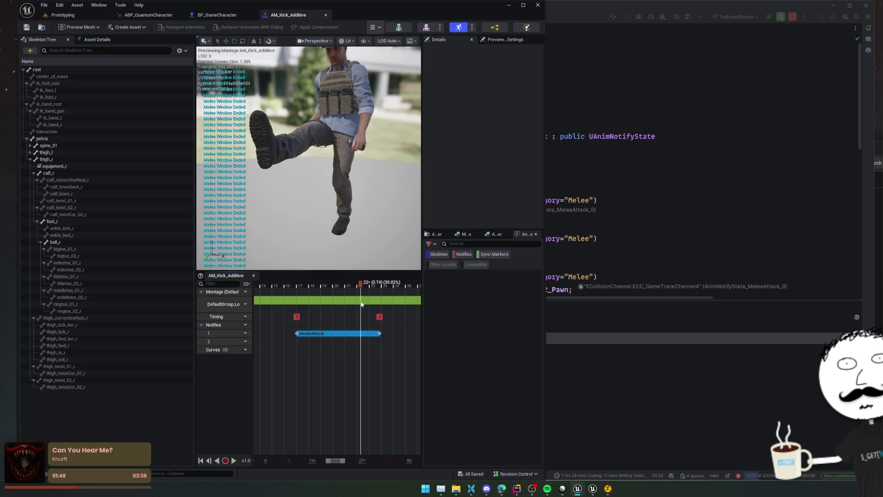
Keep Pawn as the MeleeAttack trace channel, then search assets for 'GameAi'.
click(348, 333)
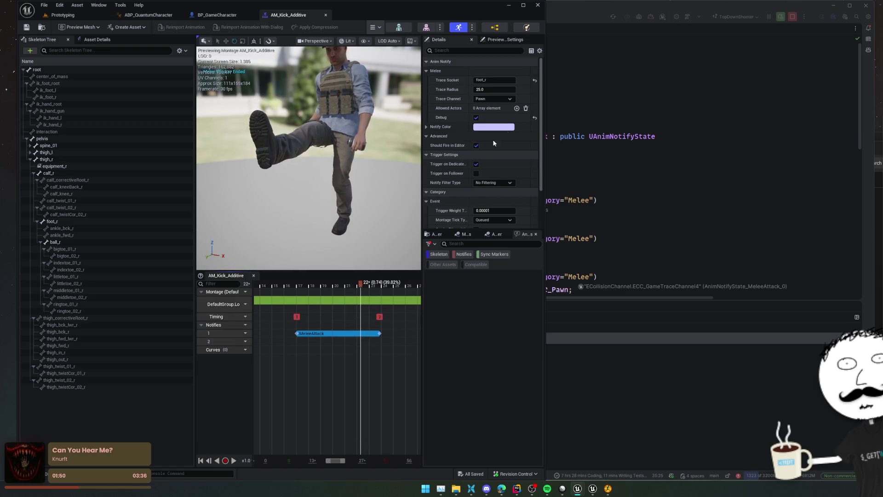
click(492, 100)
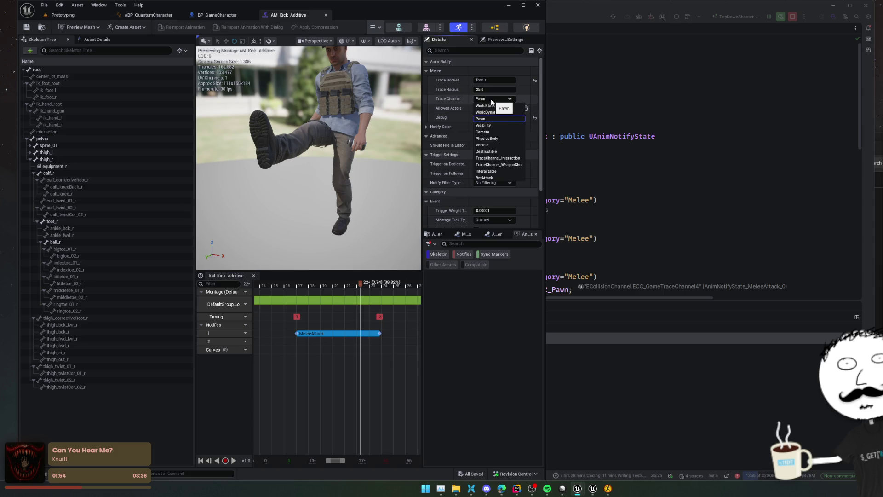
click(489, 335)
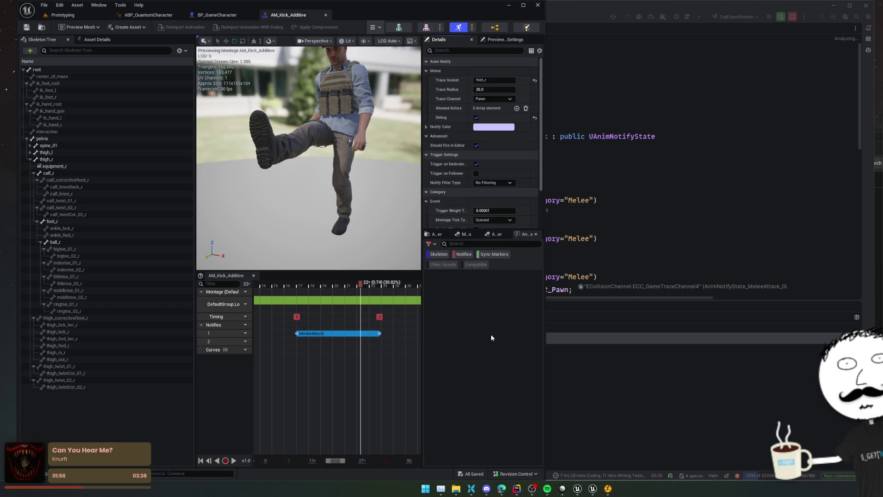
key(ctrl+p)
text(GameAi)
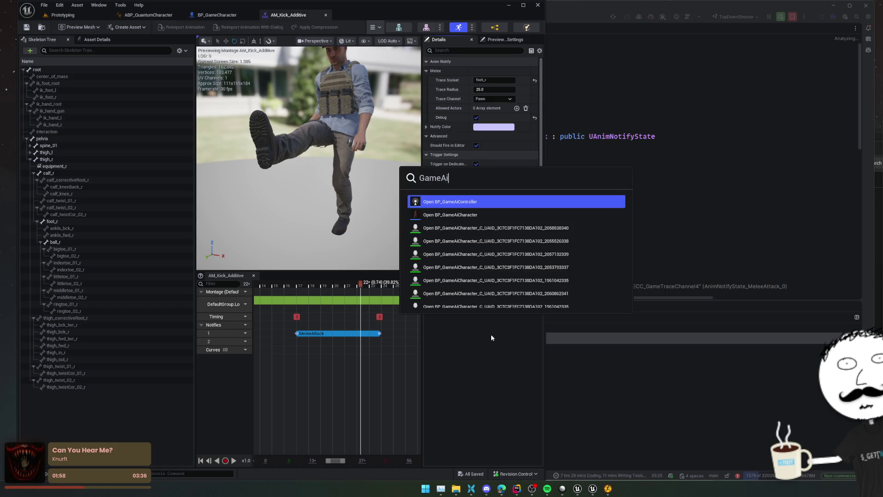
Open BP_GameAiCharacter, select its Mesh component, and scroll down to its collision settings.
key(Down)
key(Return)
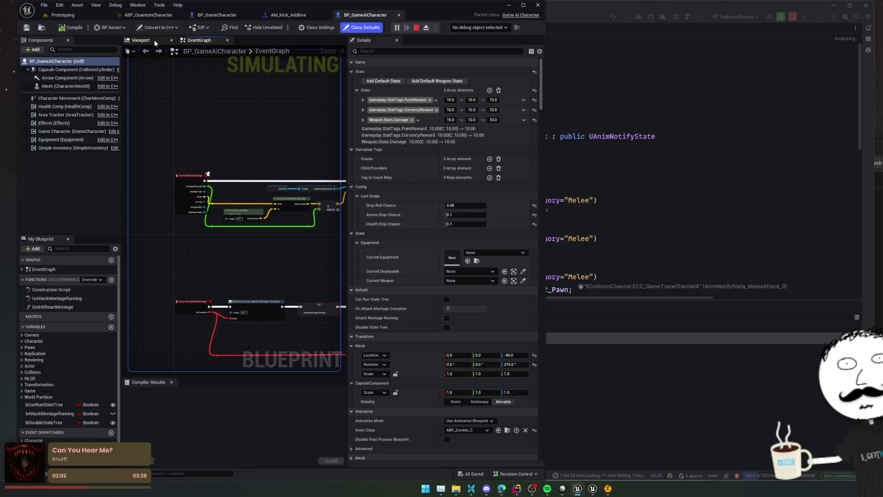
click(154, 43)
click(91, 85)
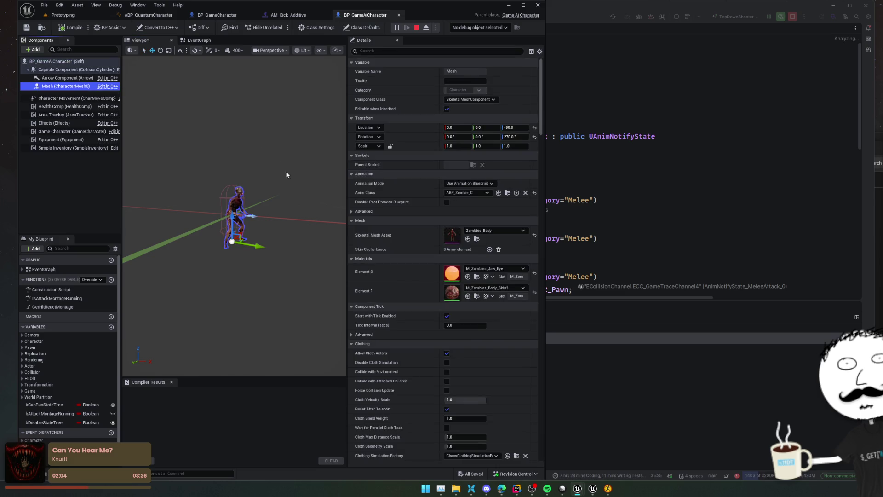
scroll(361, 197, down, 15)
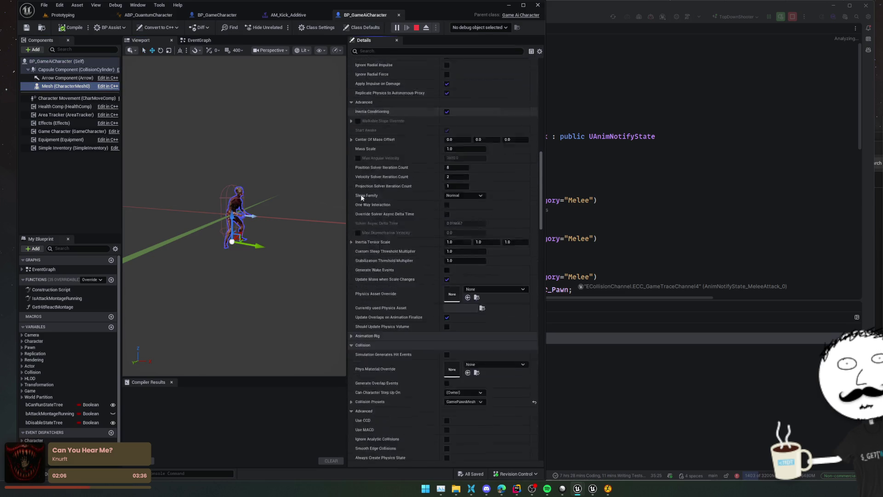
scroll(361, 198, down, 10)
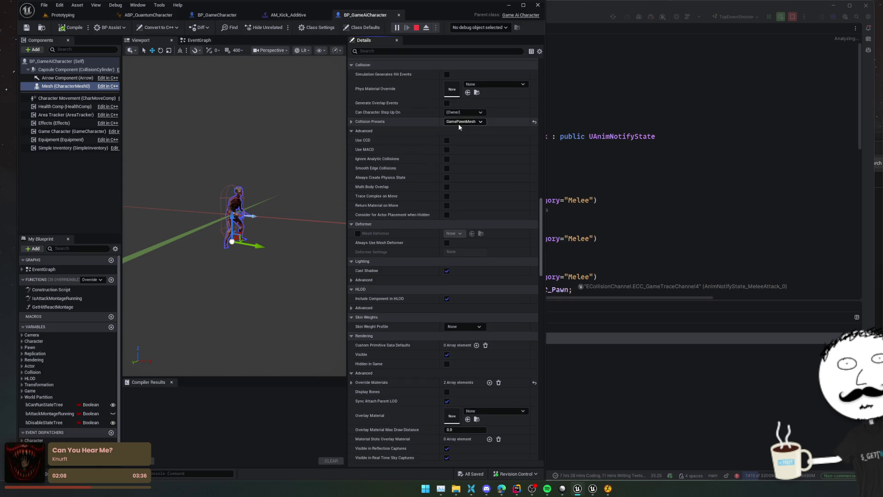
click(288, 15)
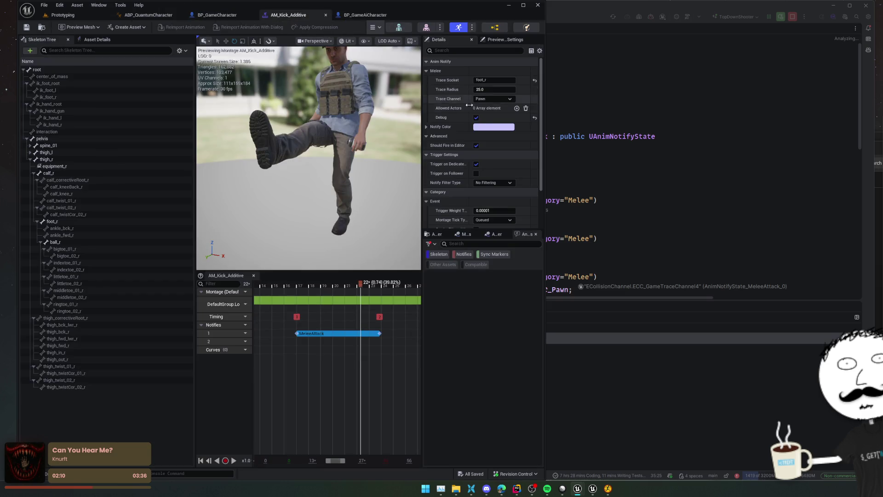
Keep Pawn as the trace channel, switch Debug off, and widen the notify Details panel.
click(510, 99)
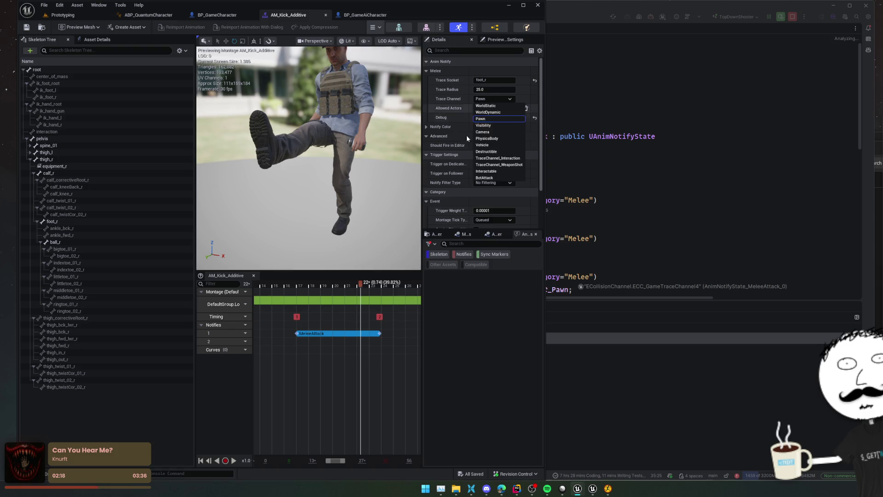
click(460, 91)
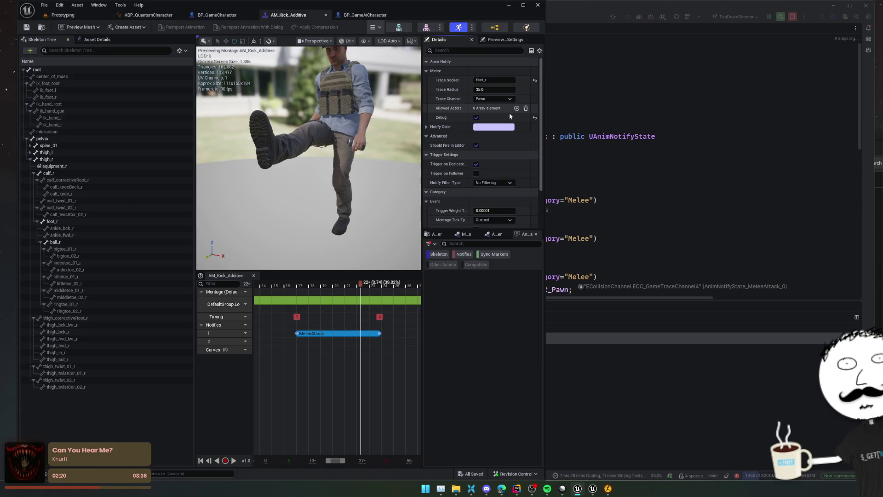
click(426, 127)
click(427, 127)
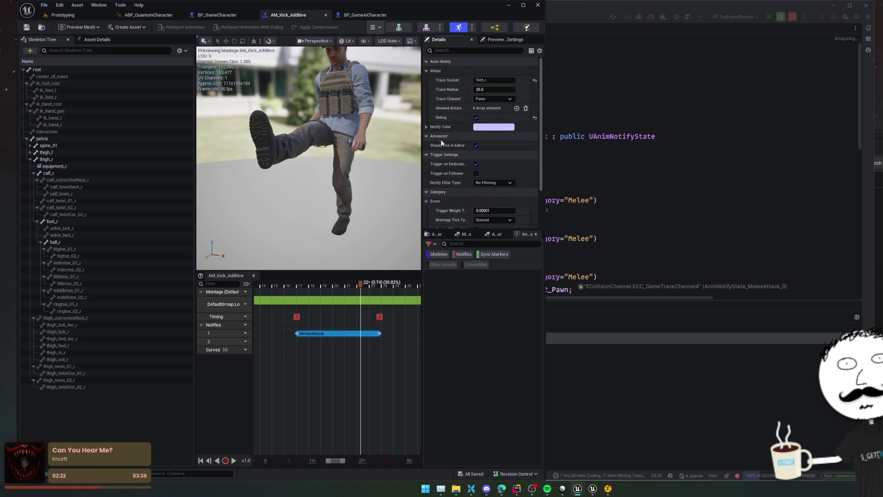
scroll(441, 139, down, 2)
click(477, 93)
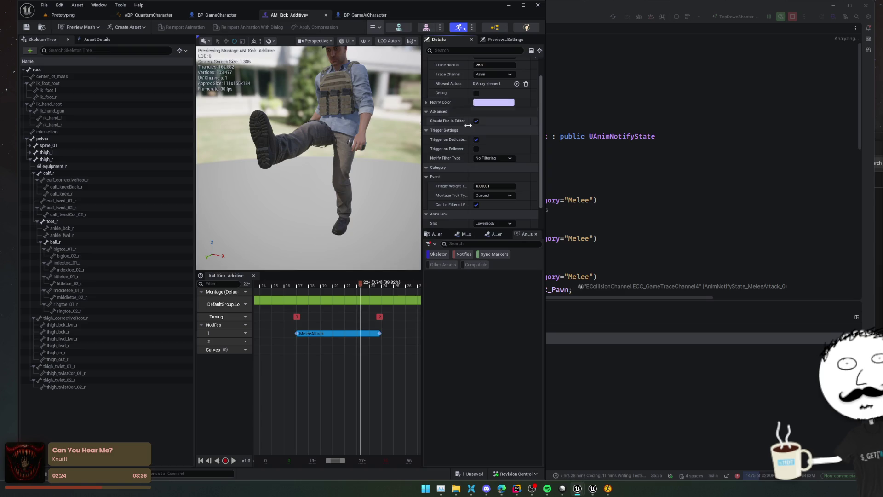
scroll(442, 97, down, 3)
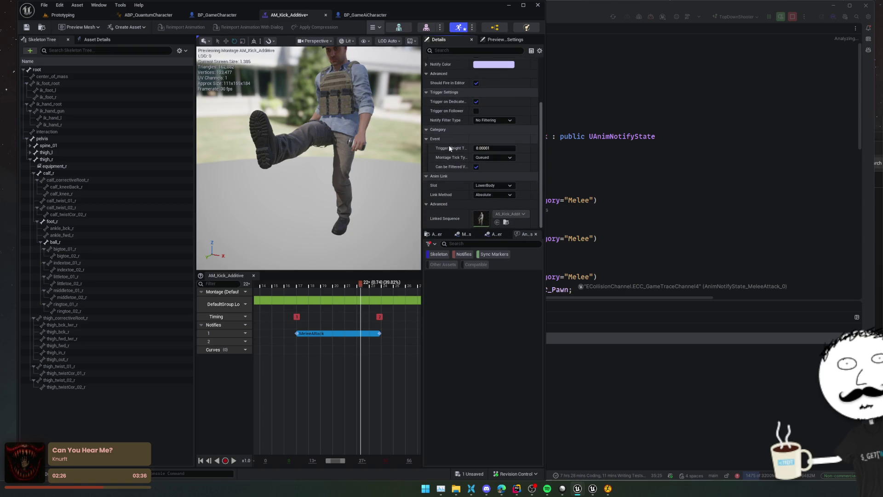
drag(422, 162, 394, 161)
scroll(418, 190, down, 2)
scroll(418, 130, up, 2)
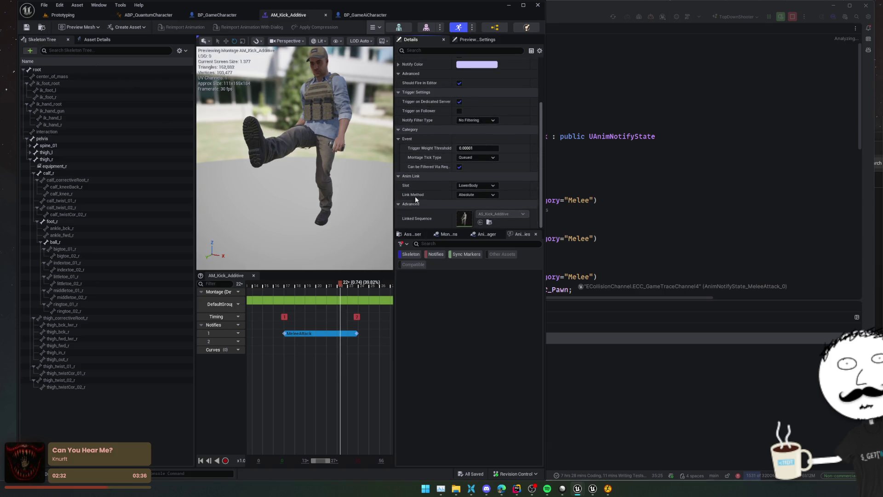
scroll(418, 191, up, 5)
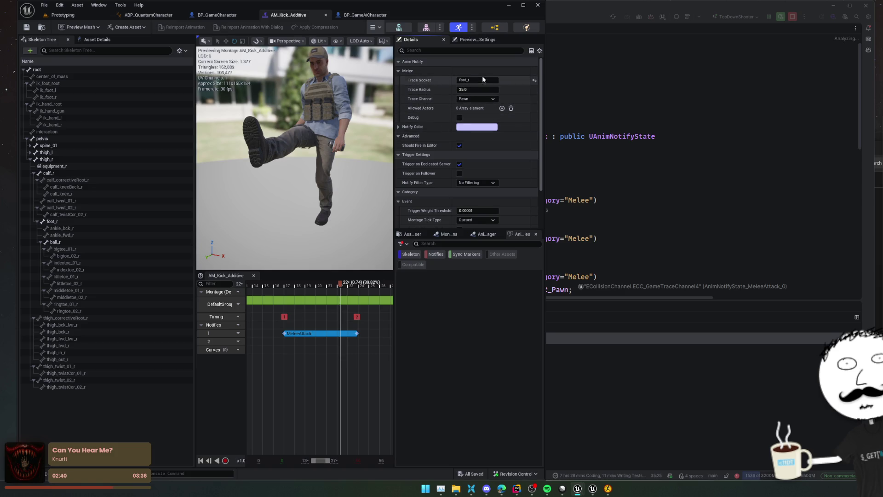
Bring Rider with AnimNotifyState_MeleeAttack.h to the front and scroll through it.
click(351, 14)
click(289, 15)
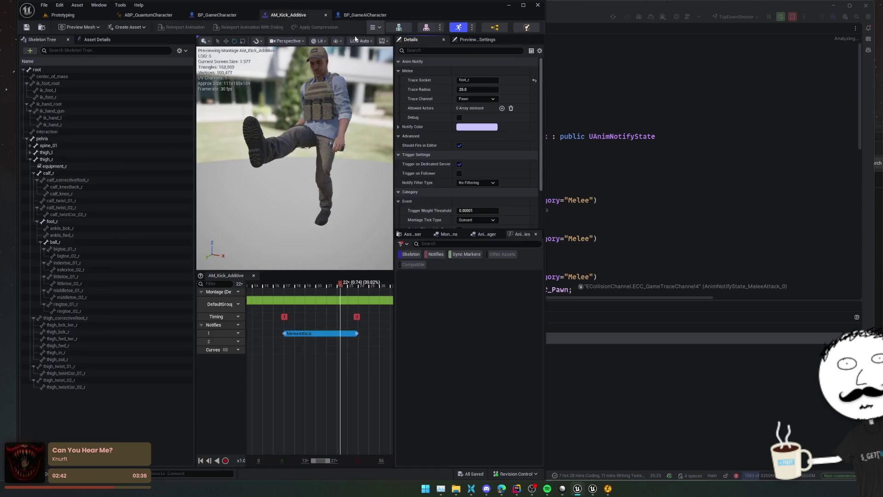
click(553, 212)
scroll(553, 212, down, 8)
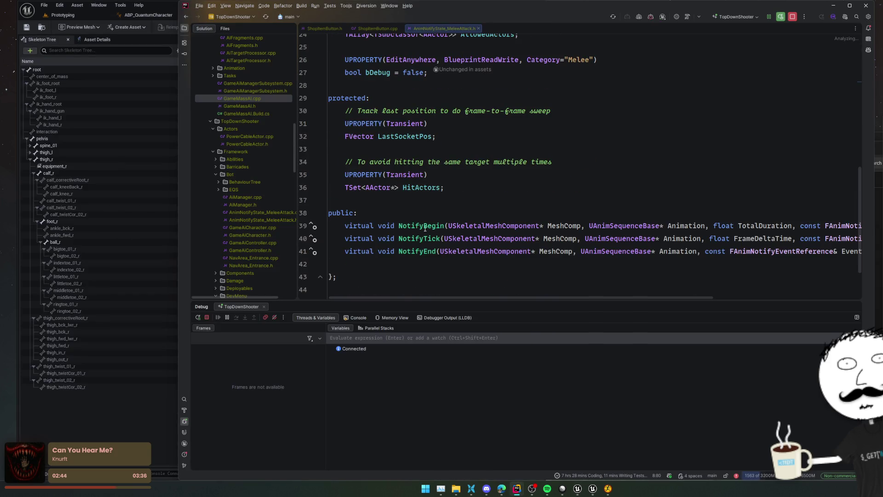
Jump to NotifyBegin in AnimNotifyState_MeleeAttack.cpp and read NotifyTick's sweep setup.
ctrl+click(425, 227)
scroll(536, 182, down, 5)
click(552, 141)
scroll(561, 125, down, 3)
click(568, 109)
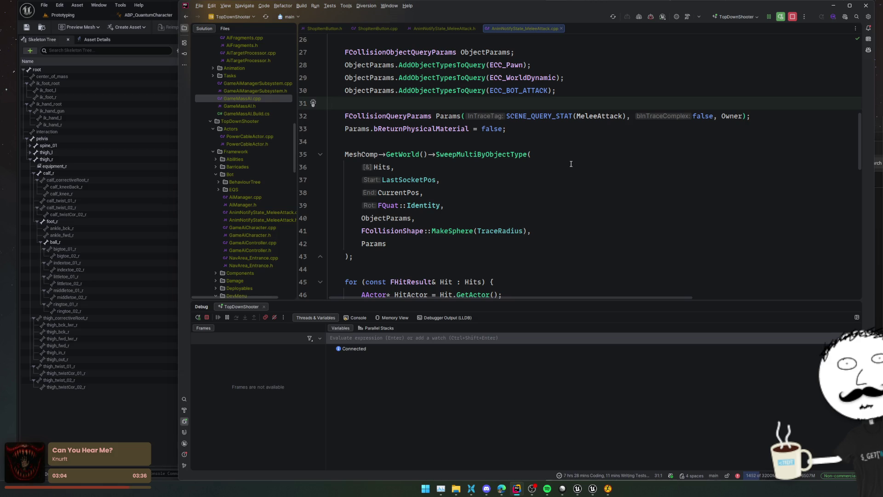
scroll(598, 112, down, 6)
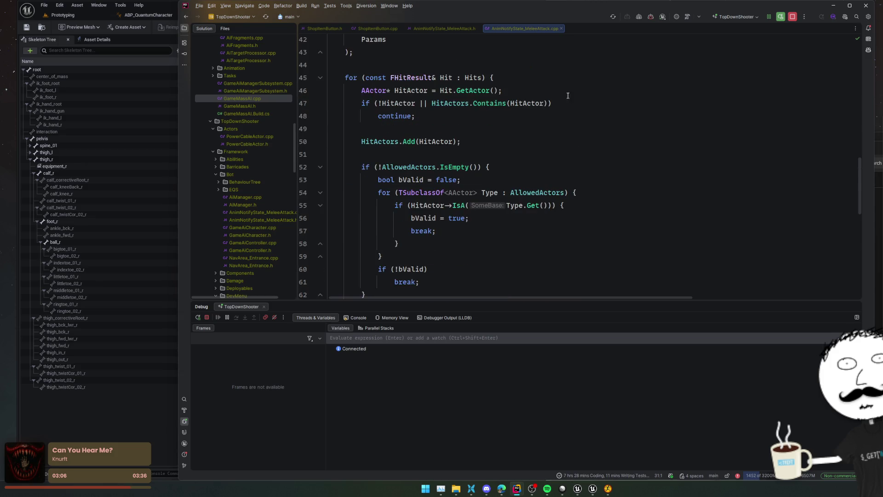
scroll(475, 153, up, 6)
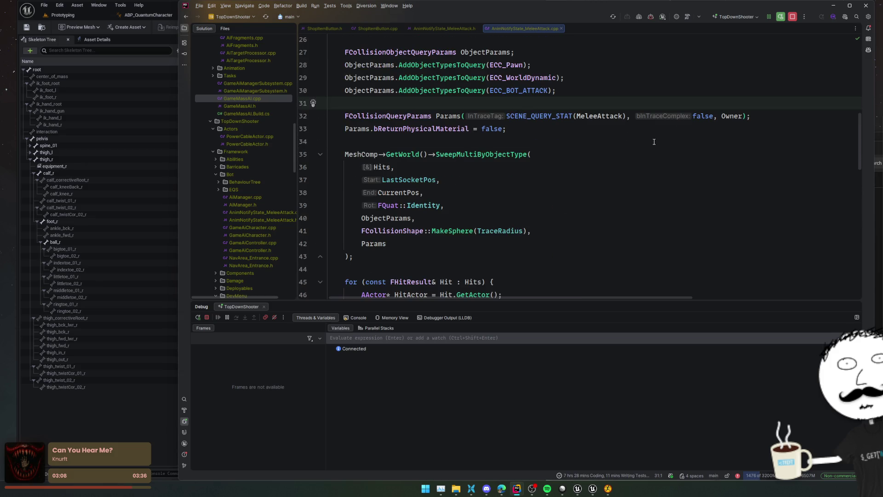
scroll(499, 163, up, 4)
scroll(593, 172, down, 15)
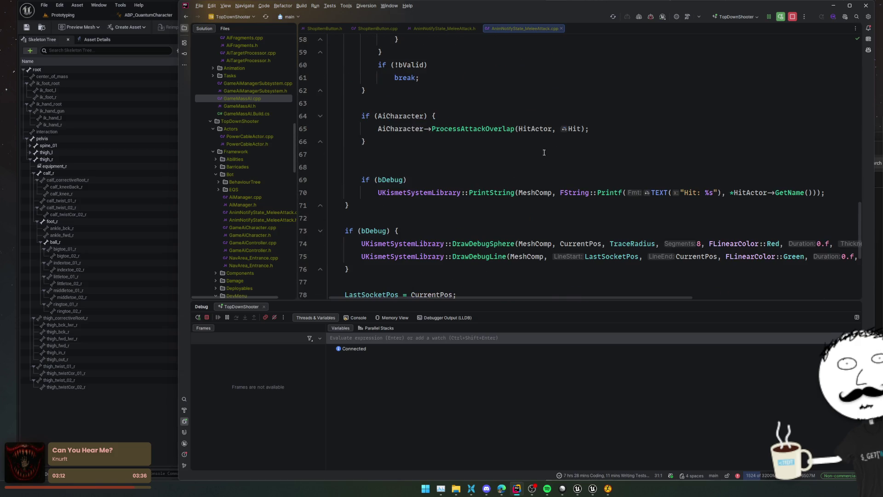
scroll(565, 154, down, 2)
Read past the hit loop to NotifyEnd and bring up editing actions after NotifyTick.
click(582, 159)
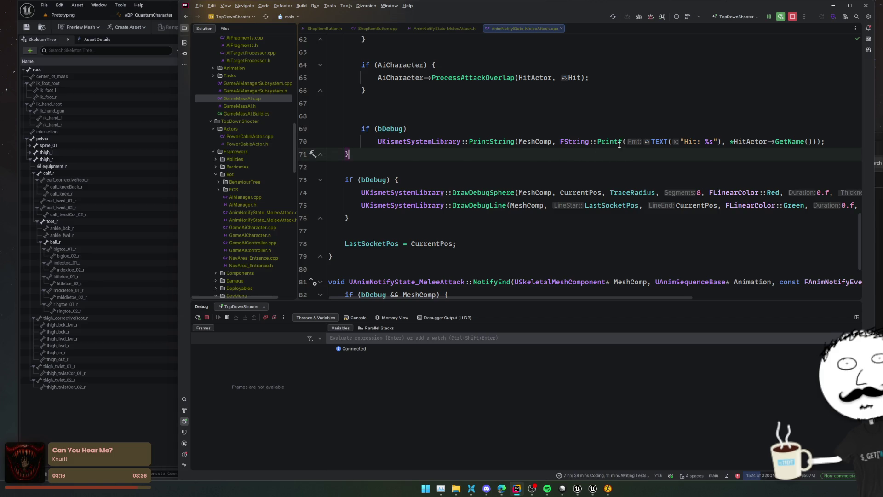
scroll(598, 142, down, 5)
click(573, 138)
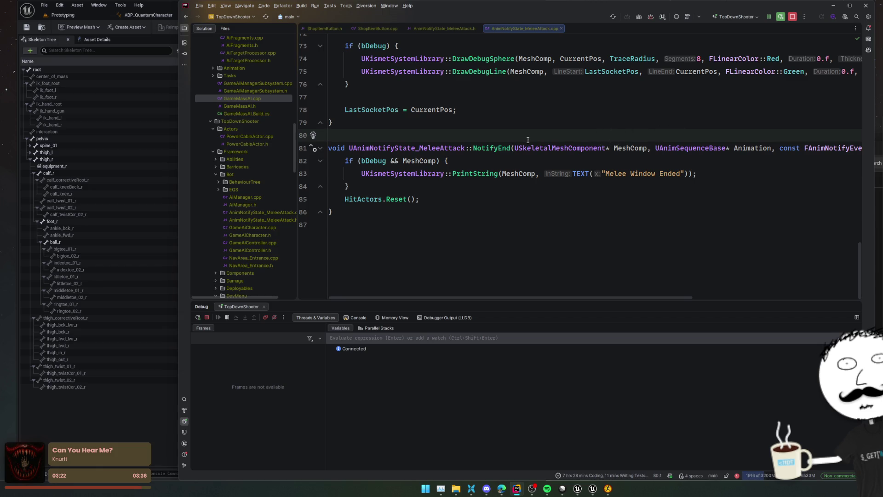
click(543, 123)
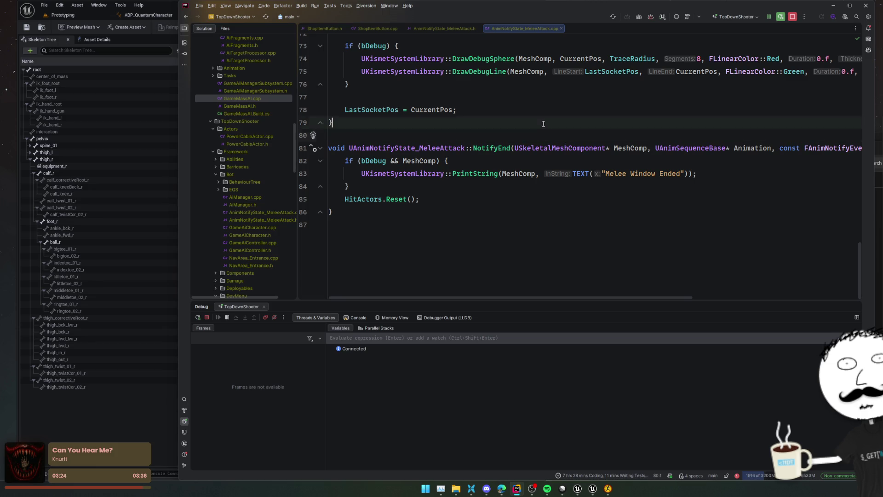
right_click(540, 125)
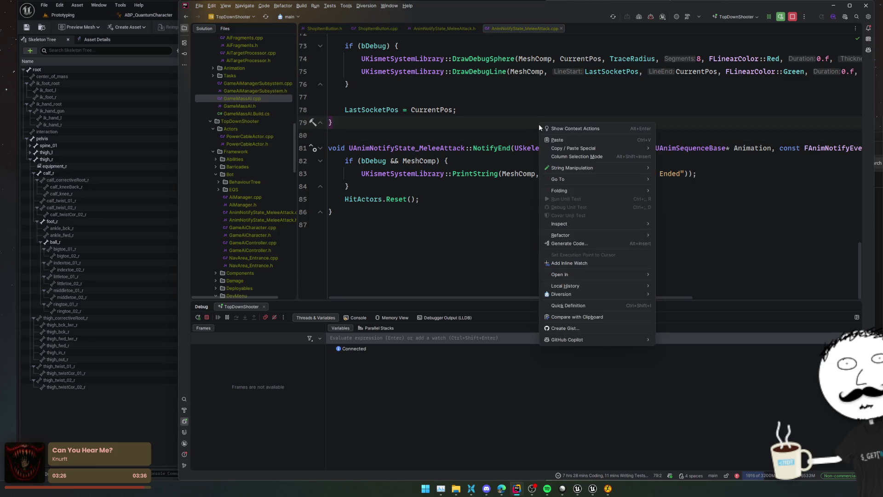
click(72, 15)
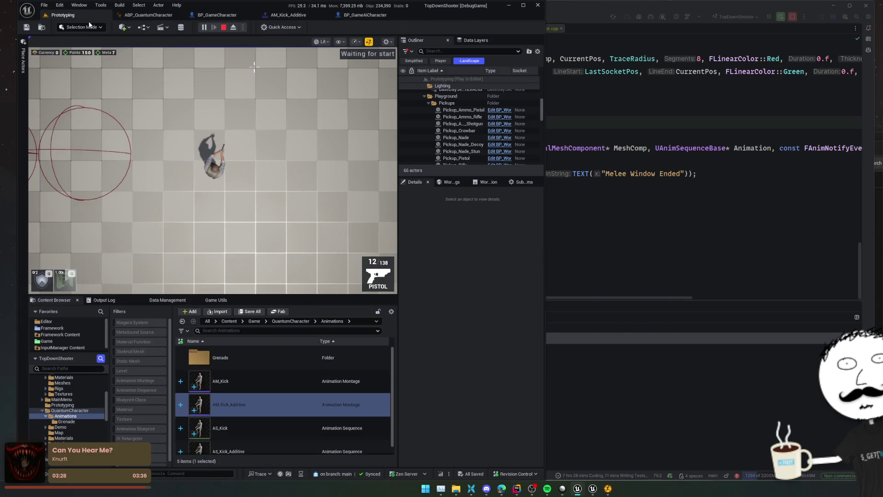
Stop the play session and bring up BP_GameAiCharacter's EventGraph.
click(225, 28)
click(356, 17)
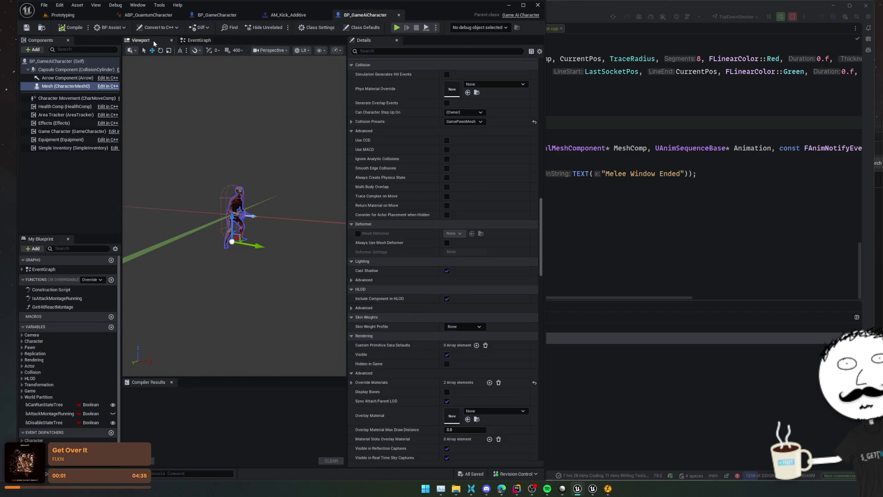
click(189, 40)
Inspect the Event RunAttackMontage node and its montage completion nodes, then return to Rider.
mouse_move(260, 122)
mouse_down()
mouse_move(168, 197)
mouse_move(203, 270)
mouse_move(191, 217)
mouse_move(267, 199)
mouse_move(228, 201)
mouse_move(305, 199)
mouse_up()
scroll(306, 200, down, 1)
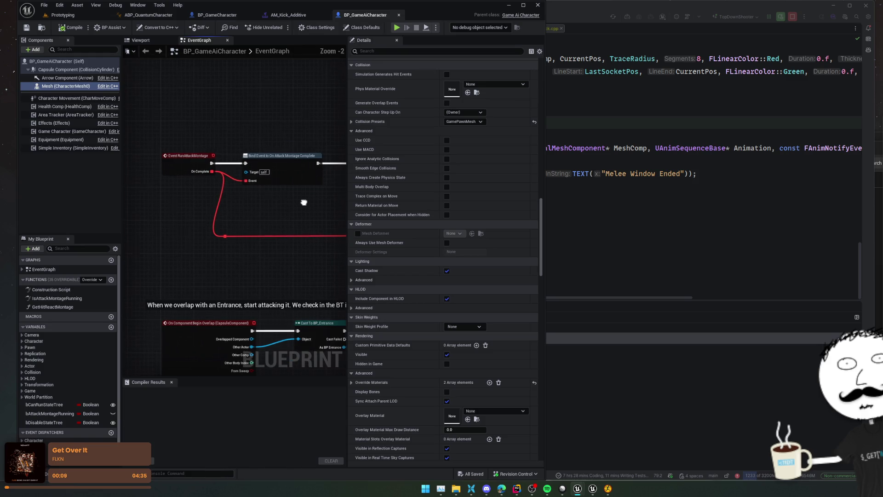
click(186, 164)
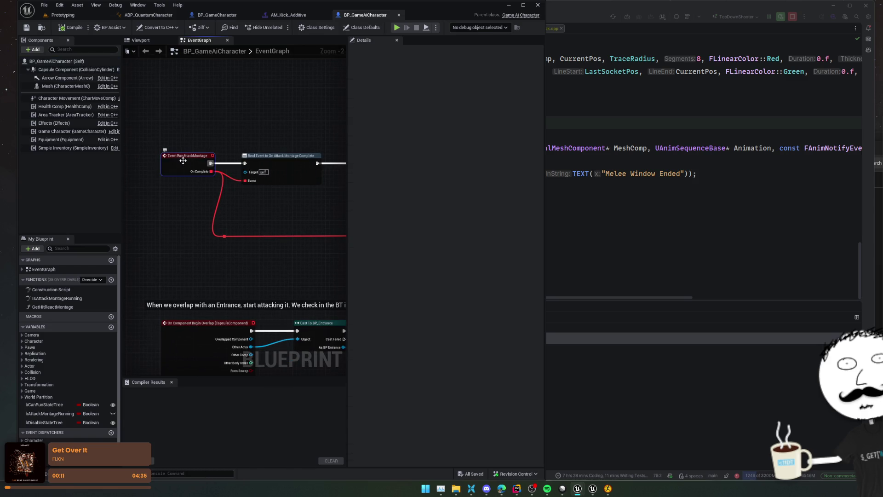
click(94, 280)
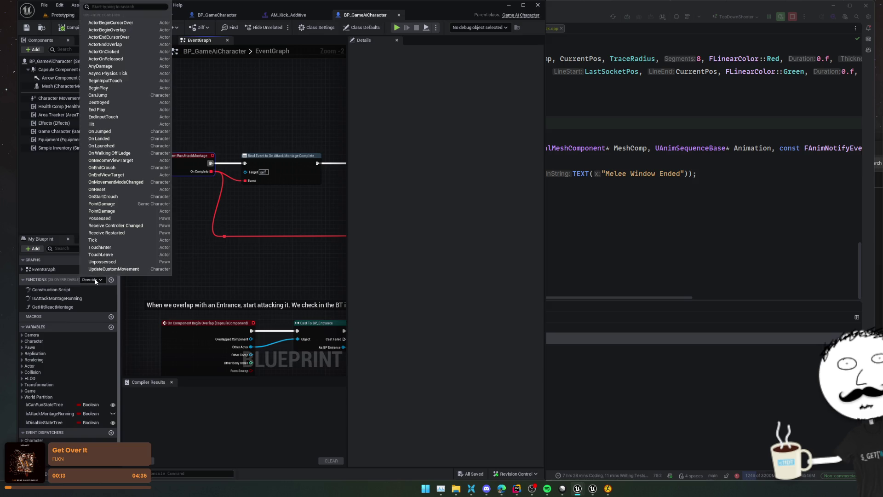
click(95, 281)
mouse_move(261, 212)
mouse_down()
mouse_move(256, 203)
mouse_move(236, 210)
mouse_move(235, 201)
mouse_move(237, 227)
mouse_move(264, 265)
mouse_move(247, 269)
mouse_move(247, 257)
mouse_move(205, 266)
mouse_move(236, 213)
mouse_move(142, 213)
mouse_move(279, 209)
mouse_up()
scroll(256, 210, up, 1)
scroll(251, 209, down, 1)
key(alt+Tab)
Look up the HitActors declaration and its usages in the header.
click(374, 199)
key(ctrl+b)
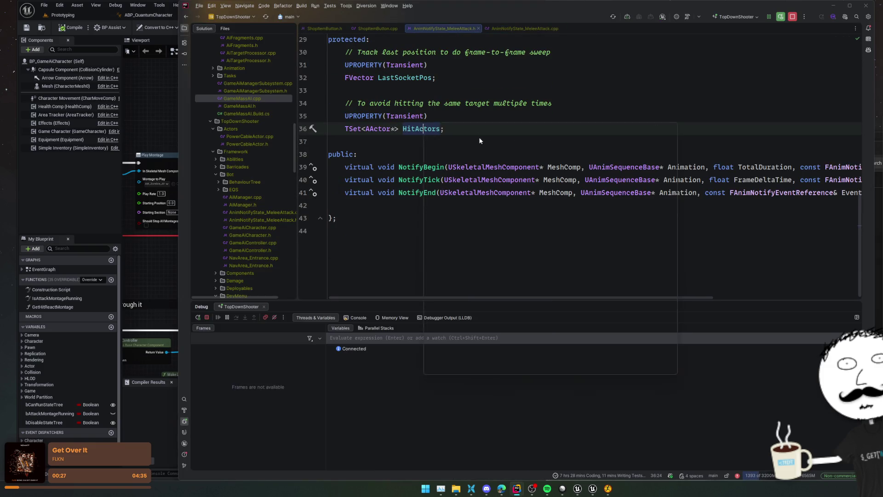
key(ctrl+b)
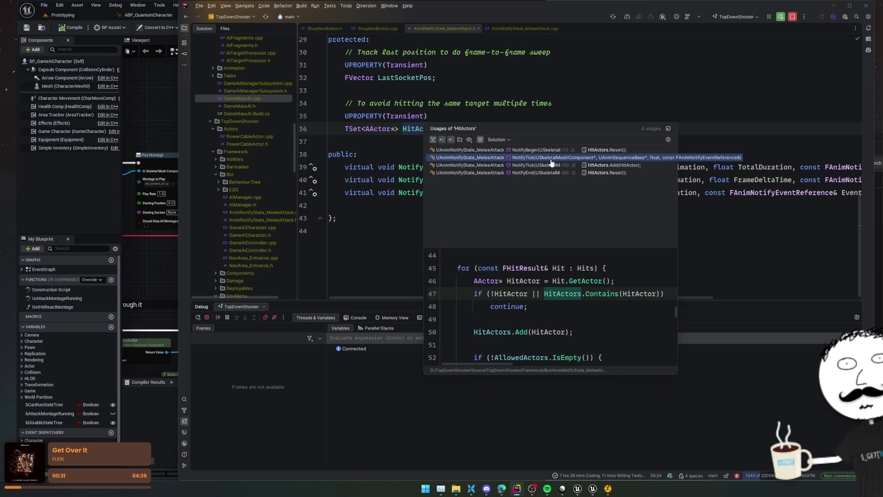
click(393, 156)
scroll(394, 164, up, 3)
scroll(462, 187, up, 3)
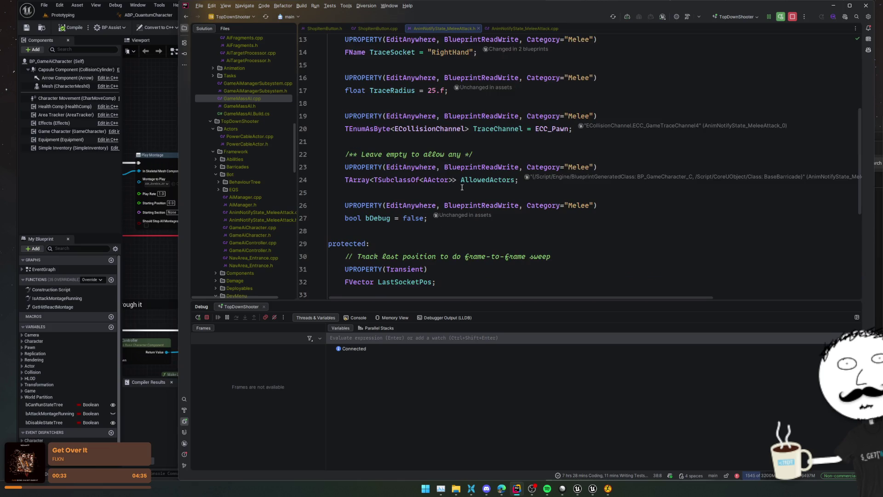
scroll(561, 191, up, 3)
scroll(556, 196, down, 9)
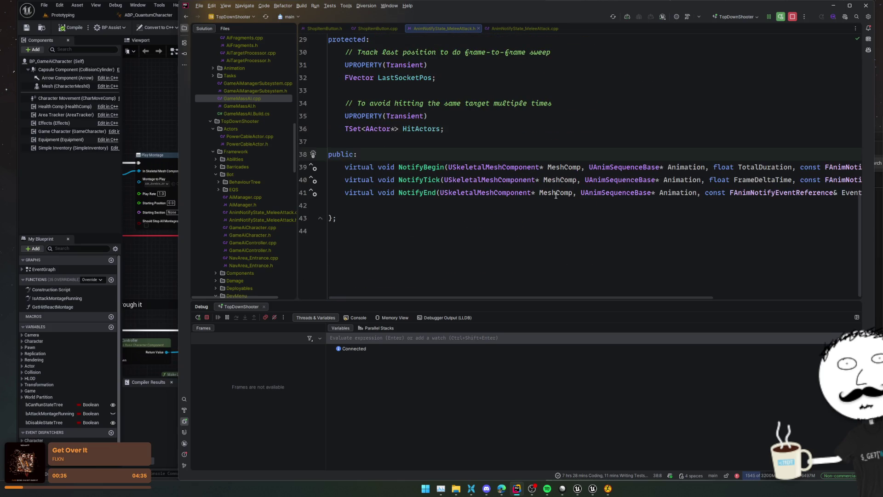
Review NotifyBegin and NotifyTick's mesh check, sweep parameters and HitActors.Add code in the .cpp.
ctrl+click(412, 167)
scroll(477, 184, down, 2)
click(477, 184)
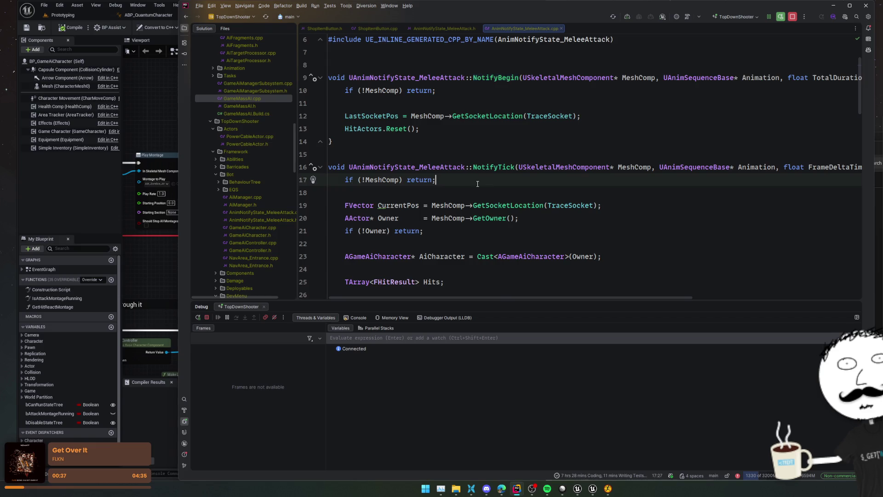
scroll(477, 184, down, 3)
scroll(477, 184, down, 4)
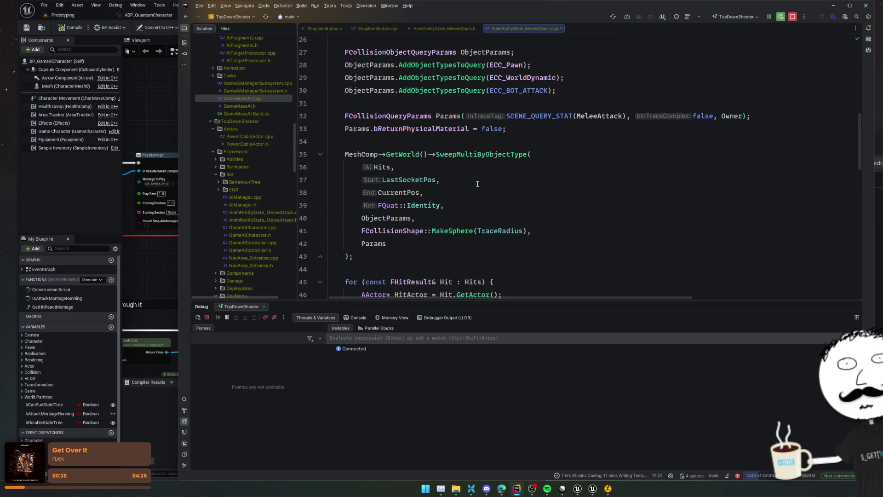
scroll(478, 161, down, 3)
click(479, 144)
scroll(478, 145, down, 2)
click(479, 144)
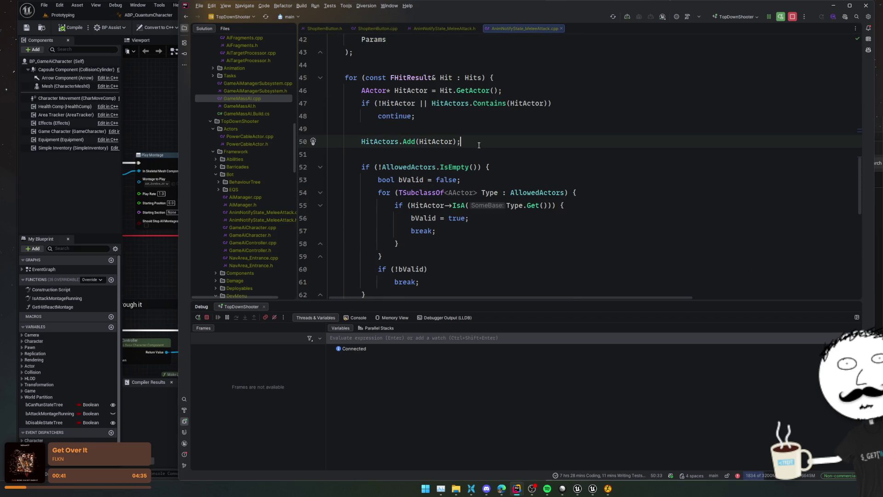
click(484, 152)
scroll(473, 170, down, 4)
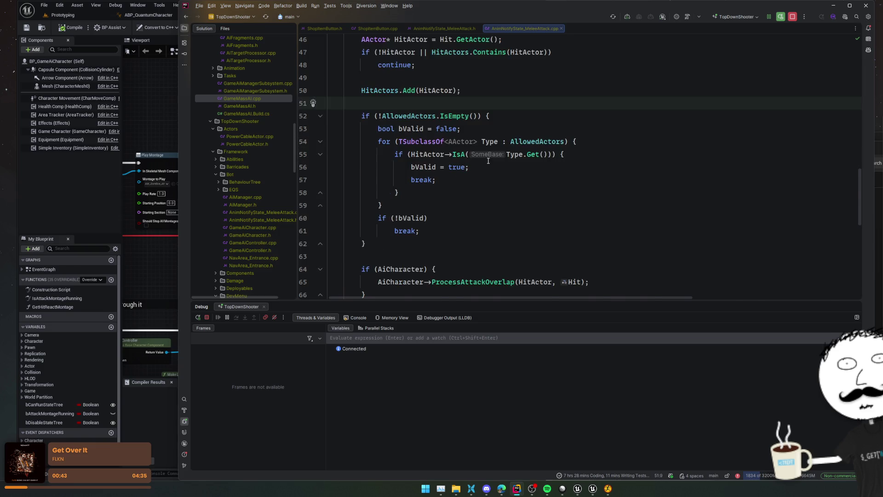
Examine the ProcessAttackOverlap call and the AiCharacter check in NotifyTick.
click(455, 181)
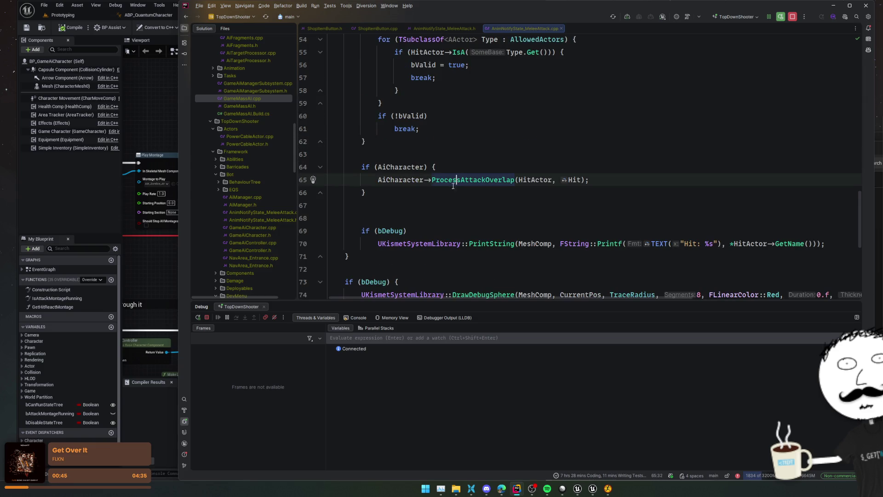
click(402, 167)
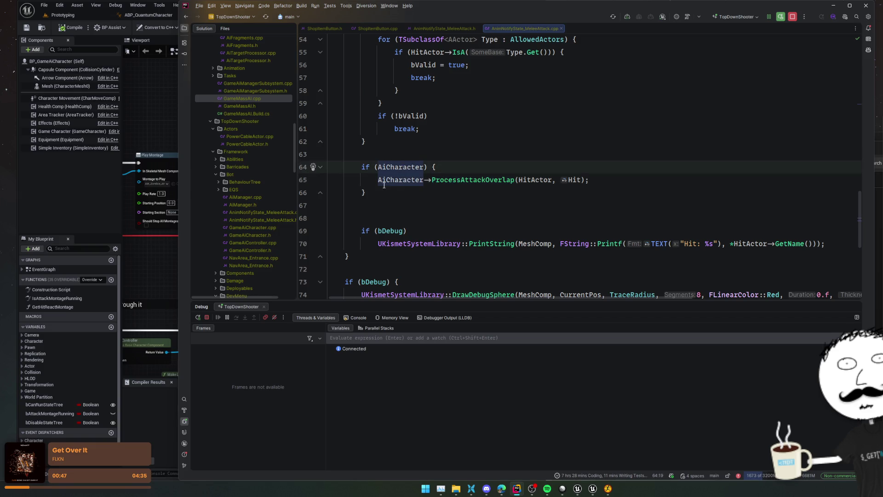
scroll(384, 186, up, 13)
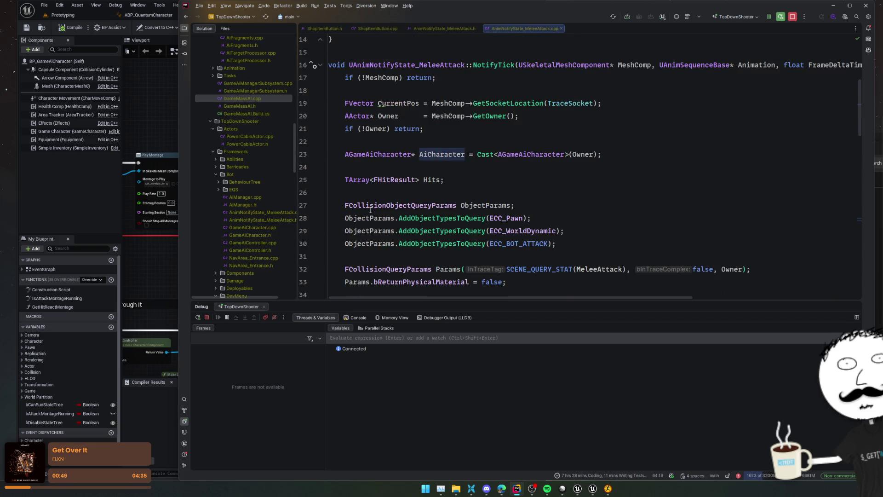
scroll(371, 210, up, 3)
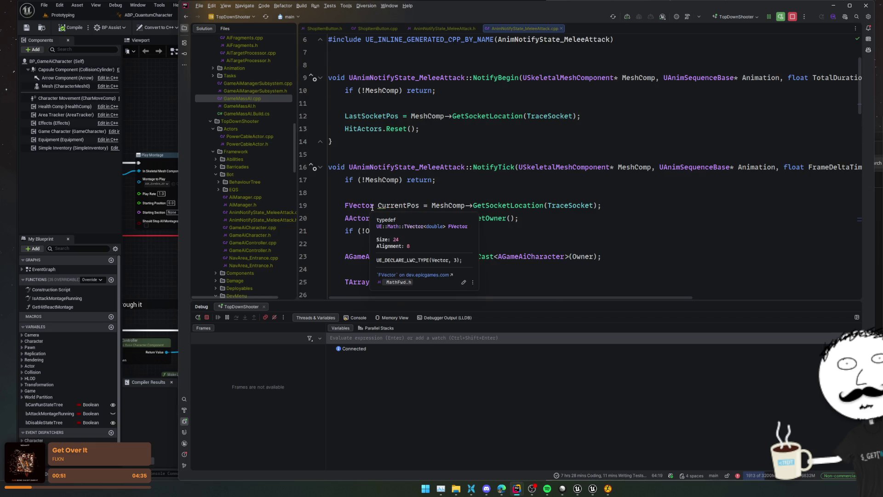
scroll(372, 208, down, 13)
scroll(377, 207, down, 3)
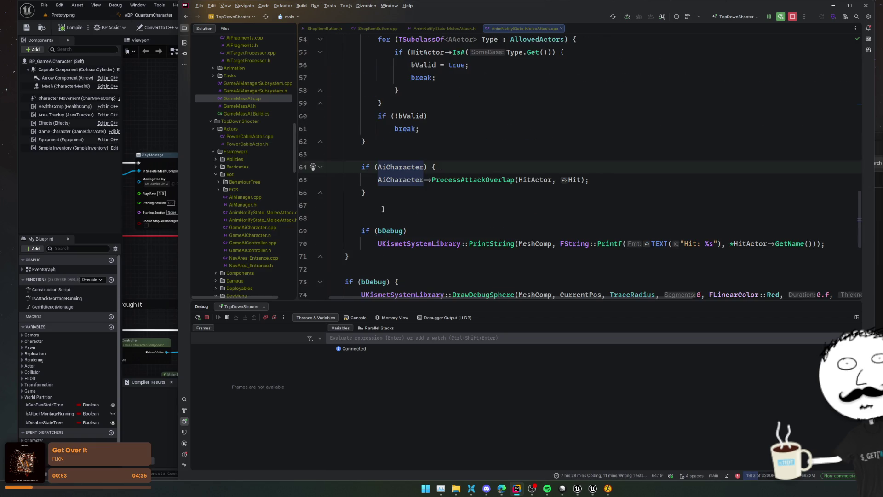
View the ProcessAttackOverlap definition in GameAiCharacter.cpp, then go back to the notify source.
click(493, 178)
ctrl+click(479, 180)
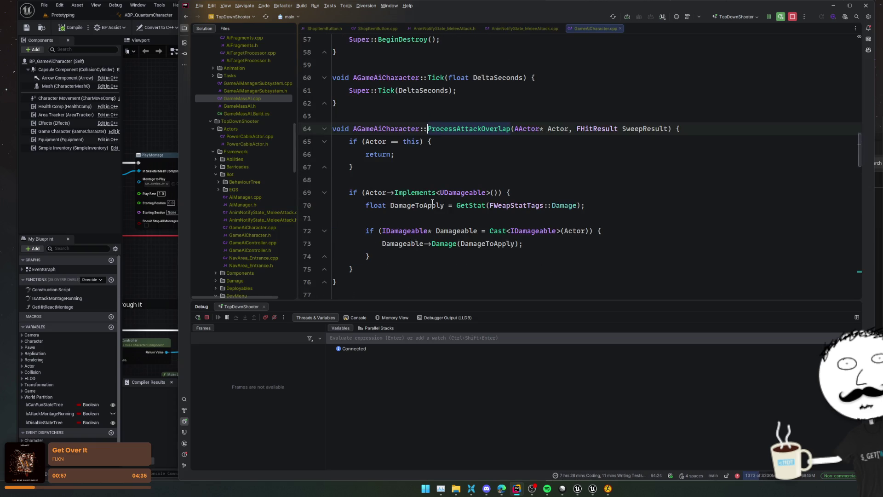
key(Down)
key(Down)
key(Down)
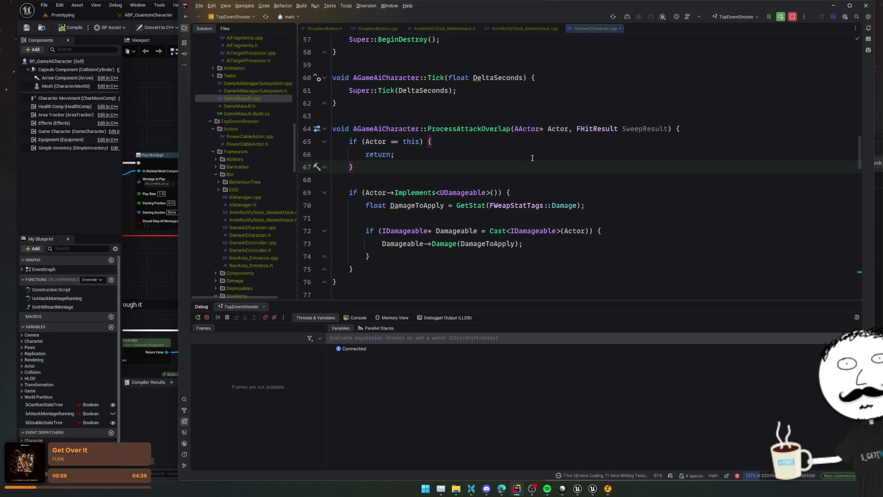
key(ctrl+alt+Left)
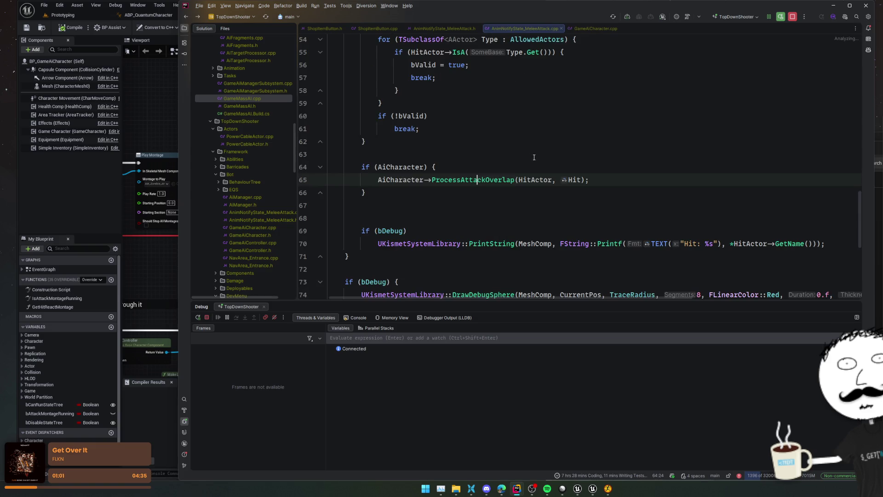
Fold the AllowedActors filtering if-block.
scroll(533, 158, up, 5)
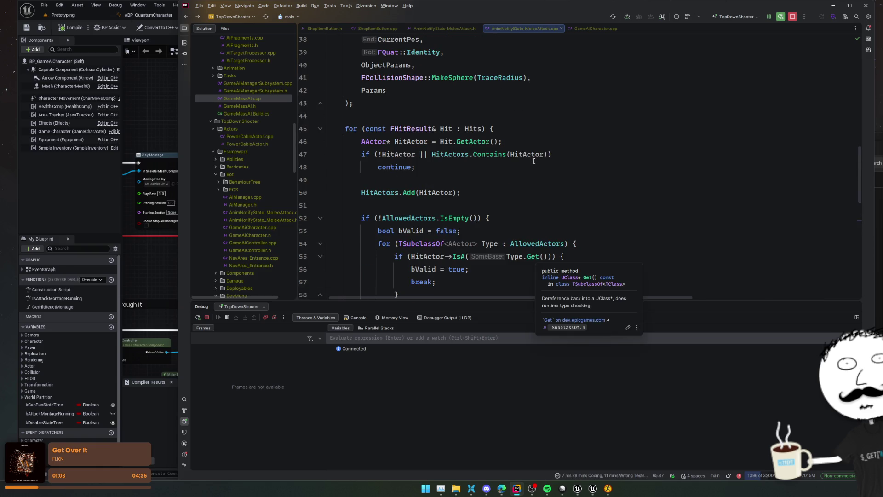
scroll(534, 161, down, 5)
scroll(533, 160, up, 4)
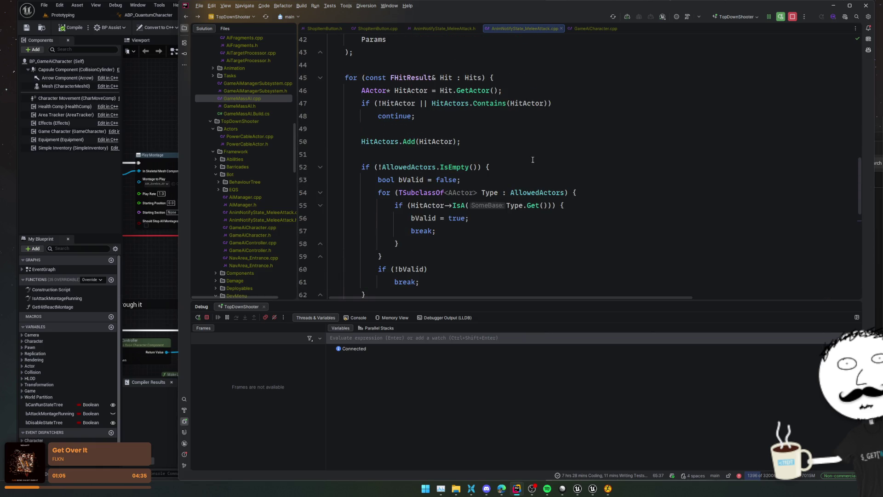
scroll(532, 159, down, 2)
click(543, 142)
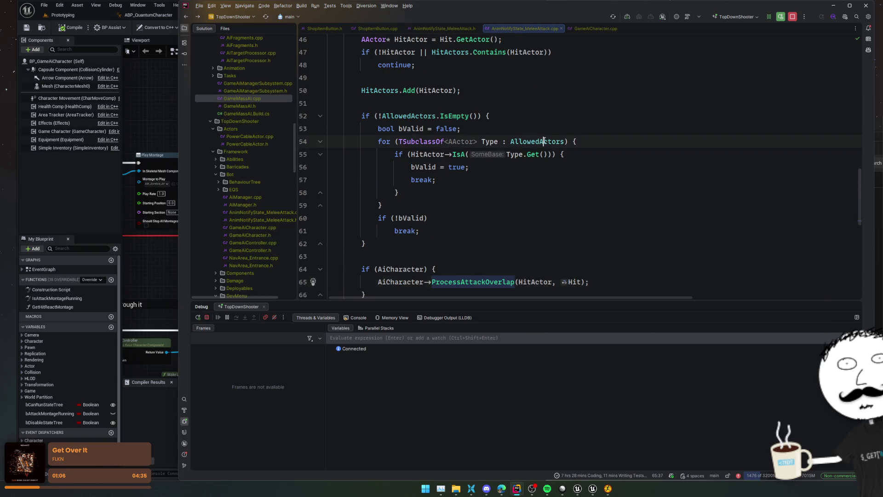
click(321, 118)
Check the HitActors.Add line, then open the UAnimNotifyState_MeleeAttack declaration in its header.
scroll(319, 121, up, 2)
click(398, 132)
click(398, 141)
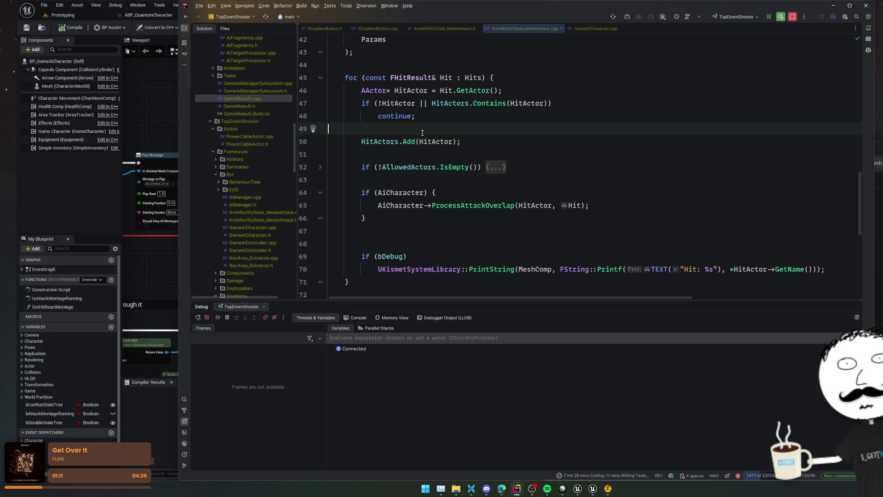
click(494, 144)
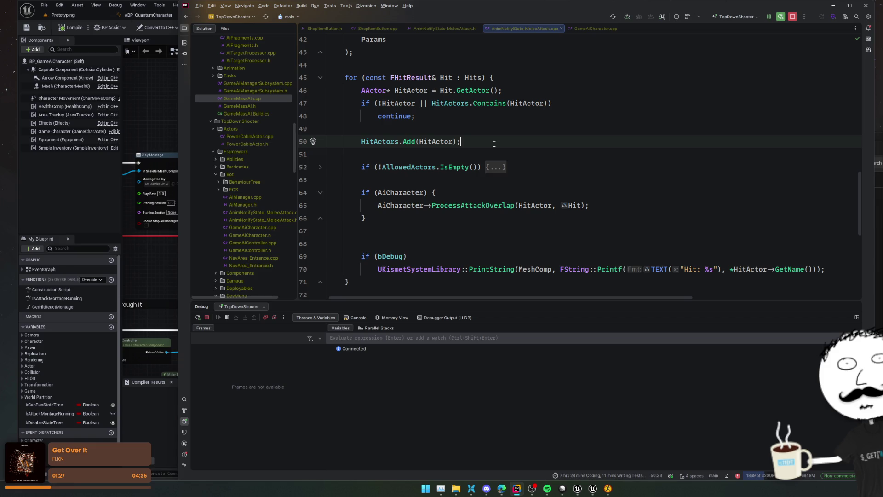
scroll(494, 144, up, 10)
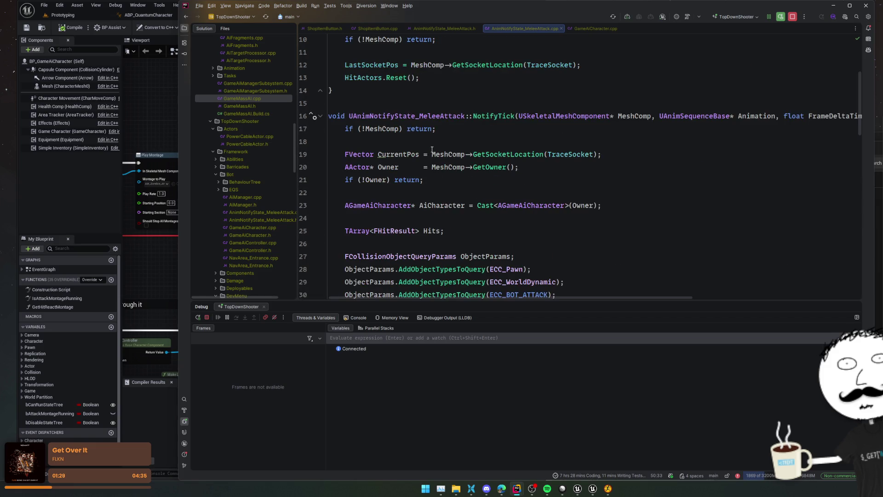
ctrl+click(453, 118)
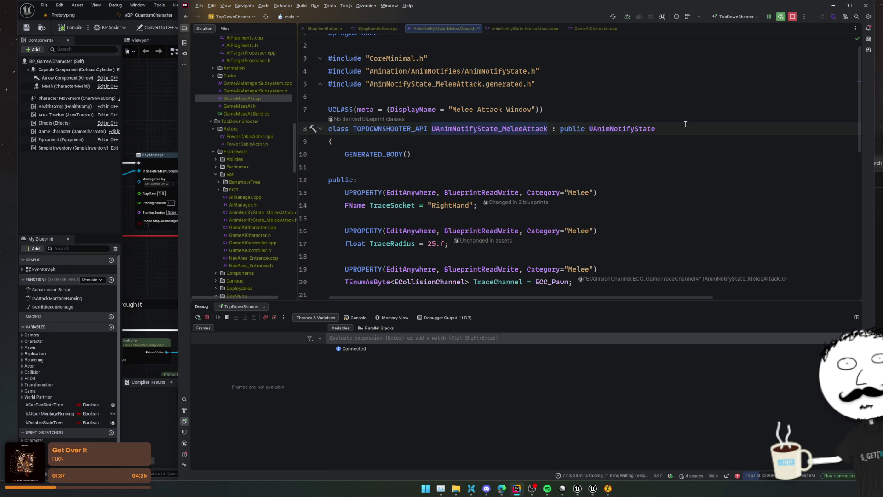
Fold the MeleeAttack class and duplicate its whole declaration below, separated by a blank line.
scroll(700, 137, down, 3)
scroll(704, 147, up, 4)
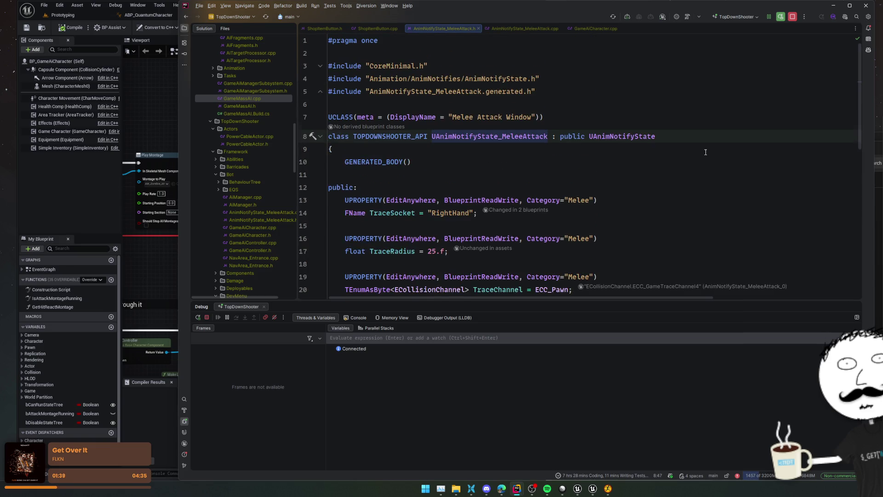
key(ctrl+minus)
click(624, 132)
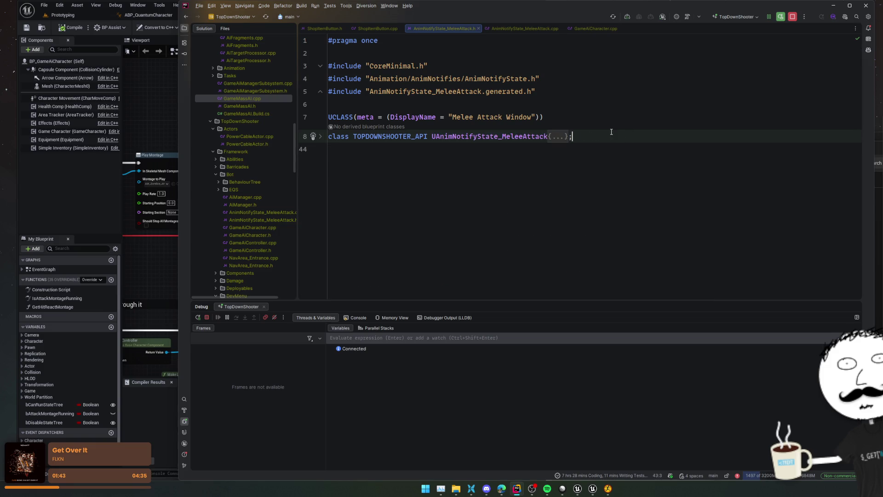
key(shift+Up)
key(shift+Up)
key(ctrl+d)
scroll(573, 181, up, 10)
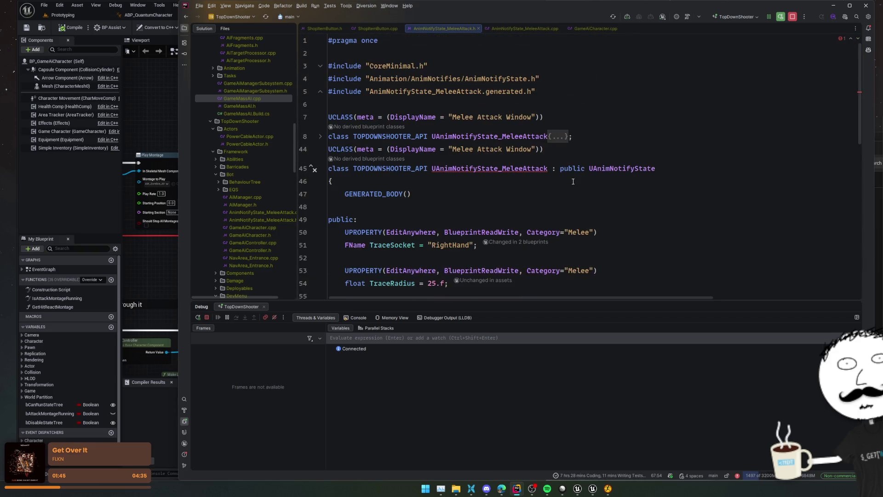
click(572, 136)
key(Return)
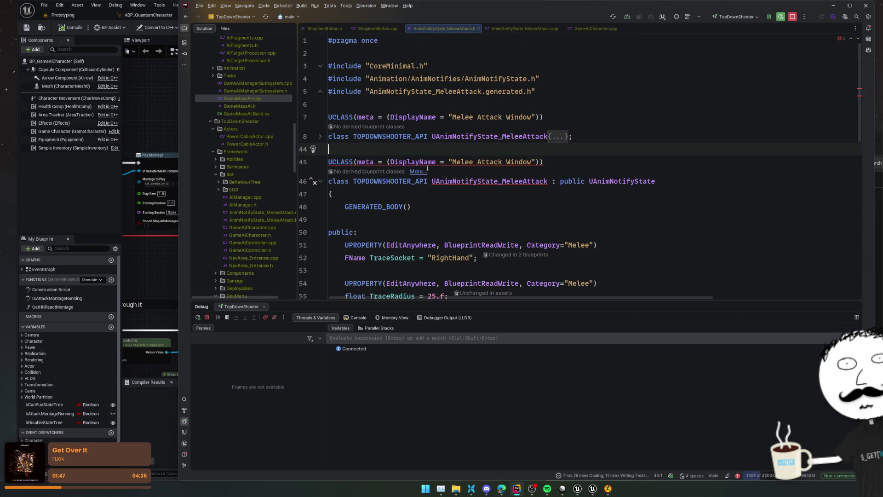
Change the copy's display name to 'Player Physical Attack Window'.
double_click(490, 162)
double_click(458, 161)
text(Player )
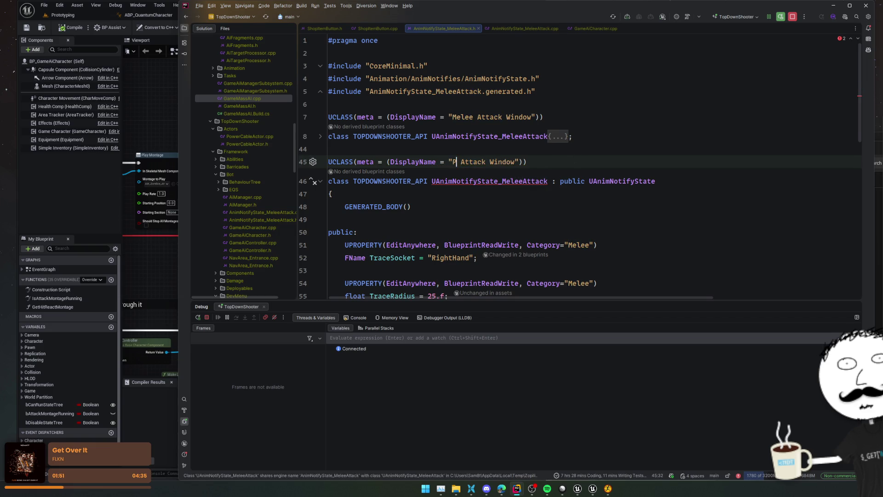
text(Physical)
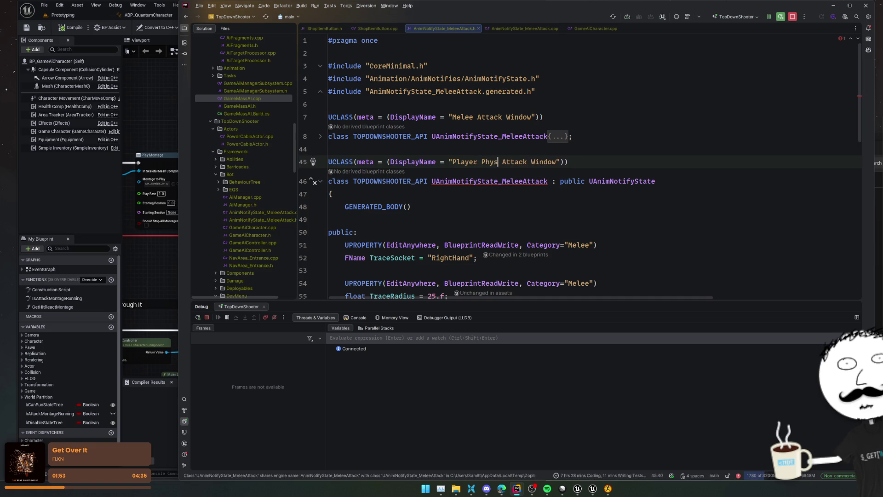
scroll(647, 243, down, 2)
click(658, 220)
scroll(665, 208, down, 2)
scroll(644, 173, down, 2)
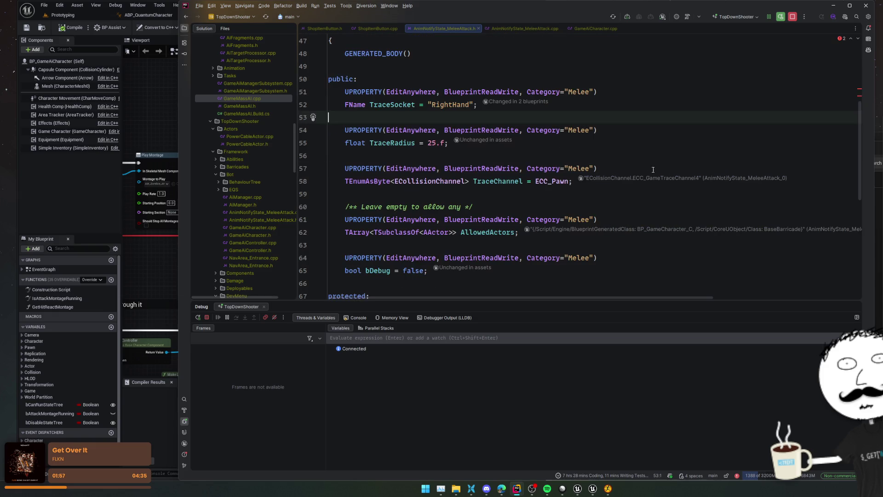
Duplicate the NotifyBegin, NotifyTick and NotifyEnd definitions in the .cpp.
key(ctrl+z)
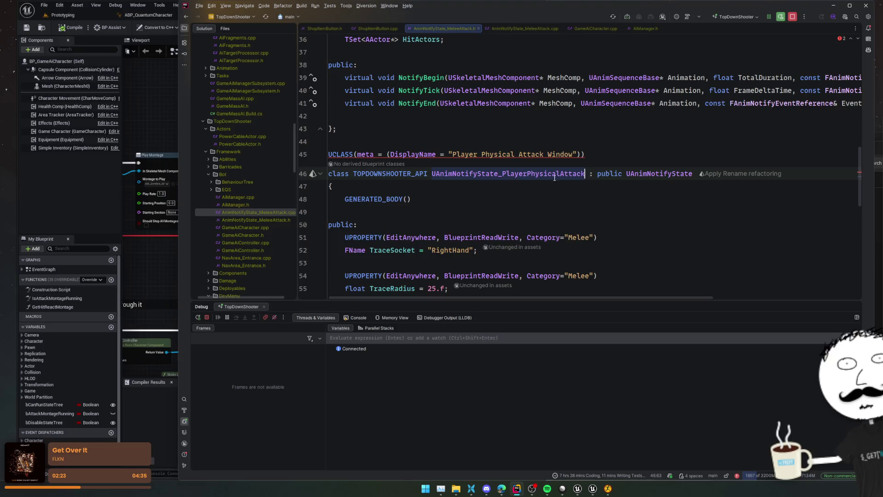
key(ctrl+z)
key(ctrl+z)
key(ctrl+z)
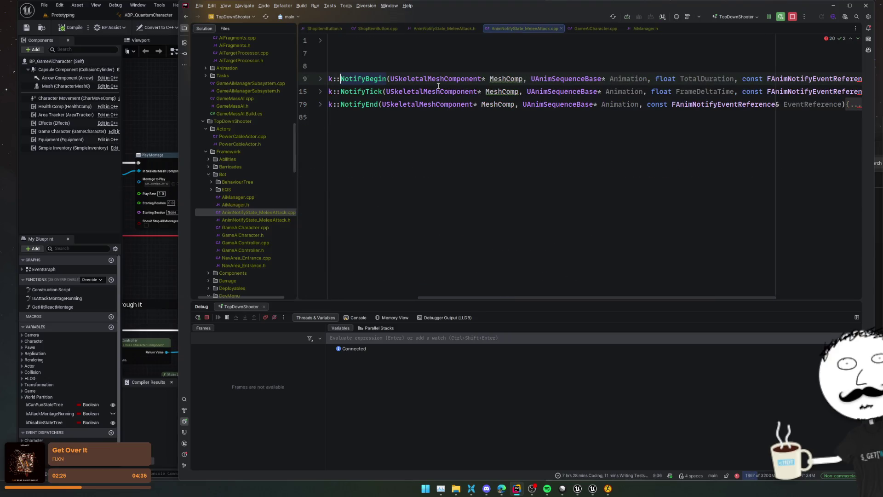
key(ctrl+d)
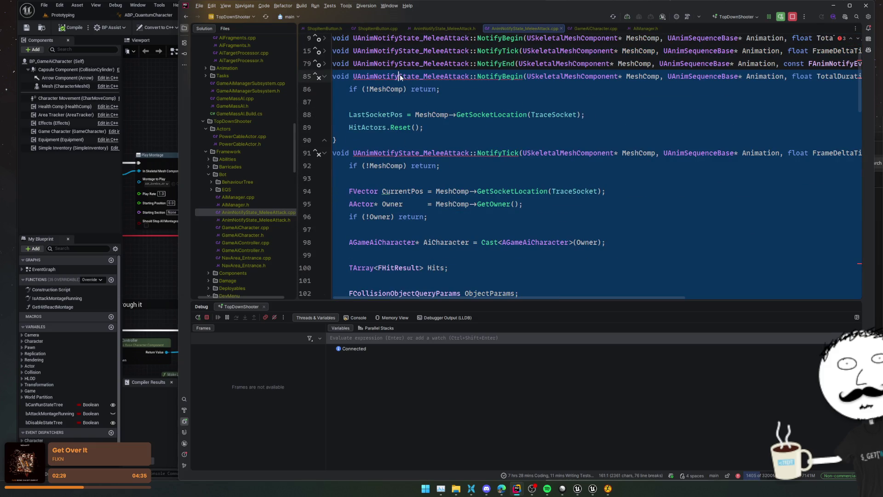
click(399, 74)
key(Home)
key(Return)
key(Right)
key(Right)
key(Right)
Rename the copies' class qualifier to UAnimNotifyState_PlayerPhysicalAttack with multiple carets.
key(ctrl+shift+Right)
key(alt+j)
key(alt+j)
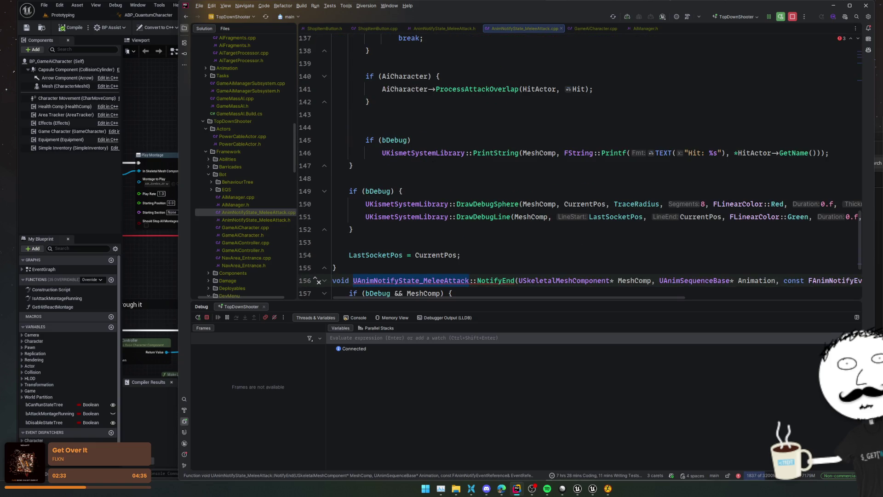
scroll(495, 177, up, 10)
click(494, 178)
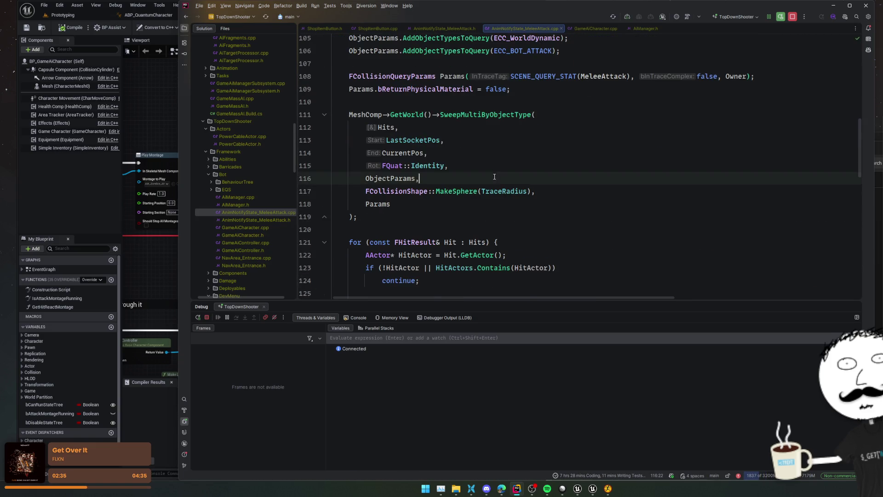
scroll(495, 176, up, 3)
scroll(552, 198, up, 3)
click(598, 203)
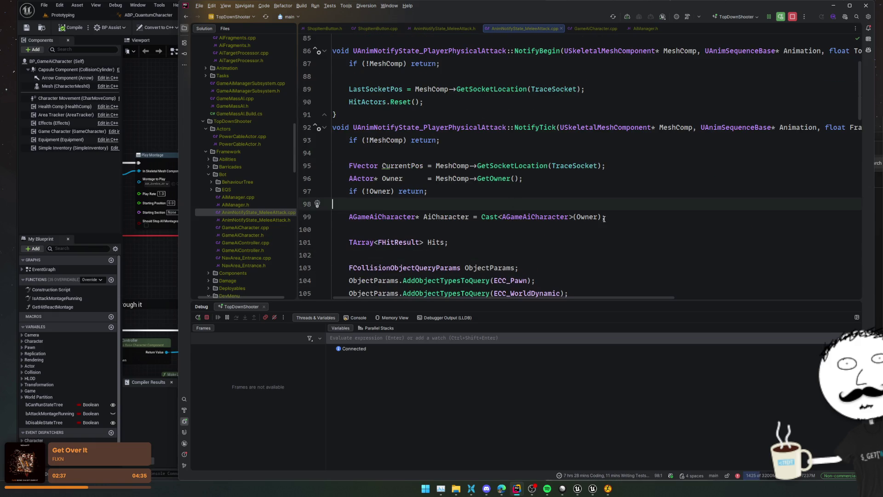
Change the character cast in the hit loop from AGameAiCharacter to AGameCharacter.
double_click(389, 217)
key(alt+j)
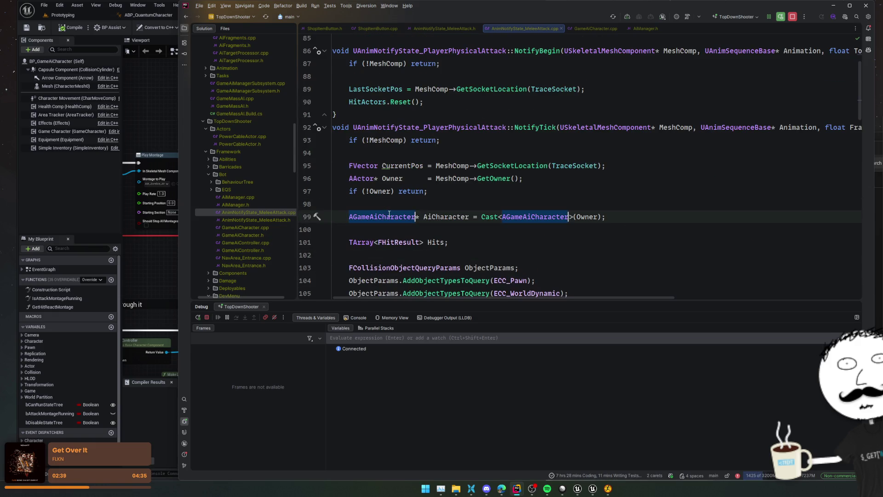
text(AGameC)
key(Return)
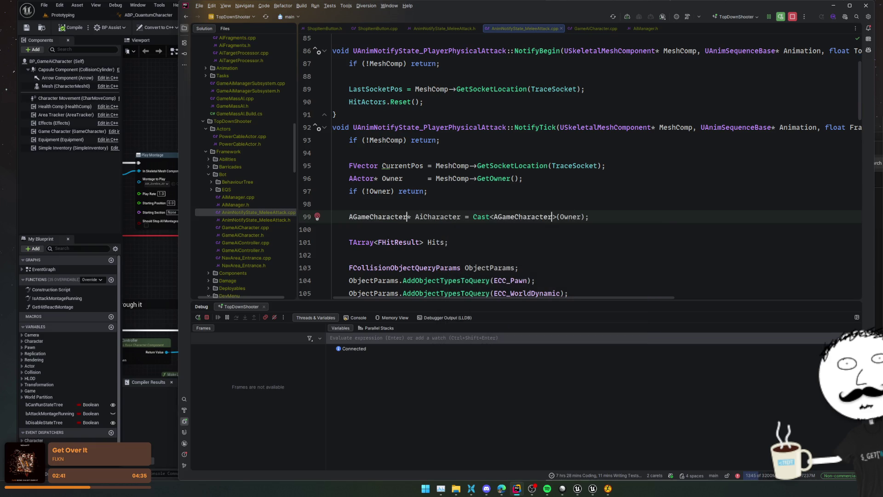
click(589, 239)
scroll(591, 234, down, 4)
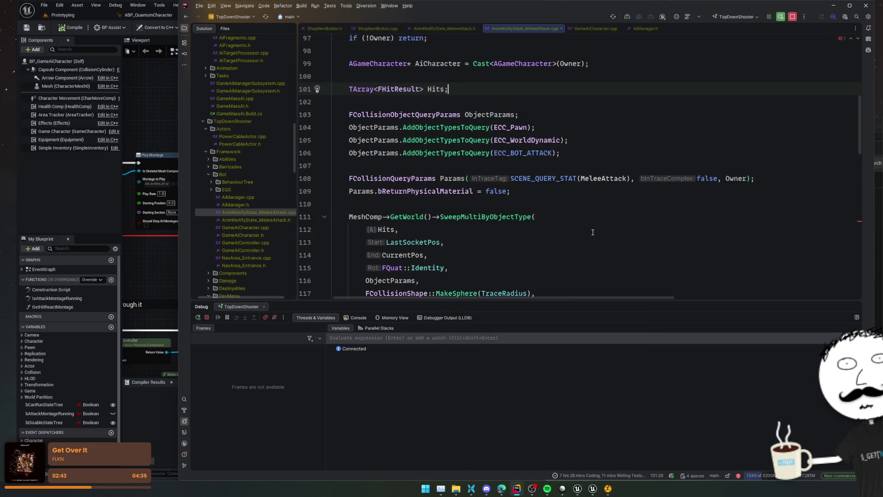
scroll(592, 232, down, 5)
click(599, 227)
scroll(601, 225, down, 5)
click(525, 170)
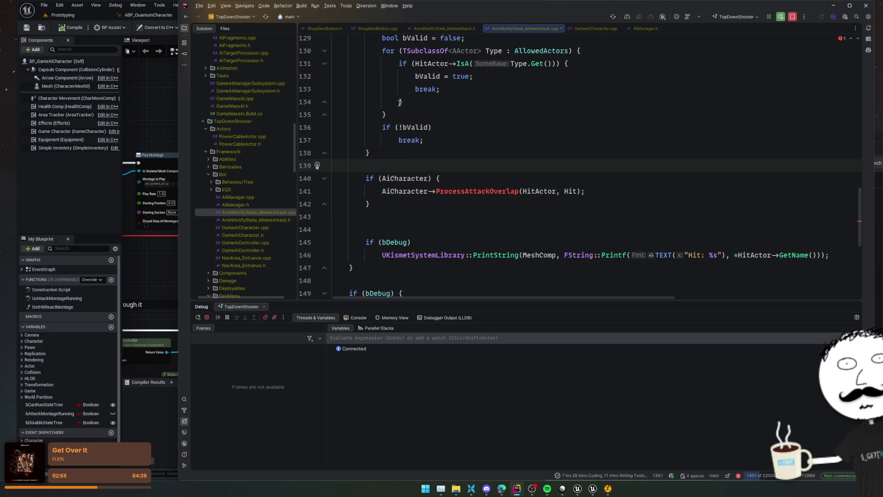
Add an FGameplayTag Id property to the header by copying the TraceSocket property.
click(445, 29)
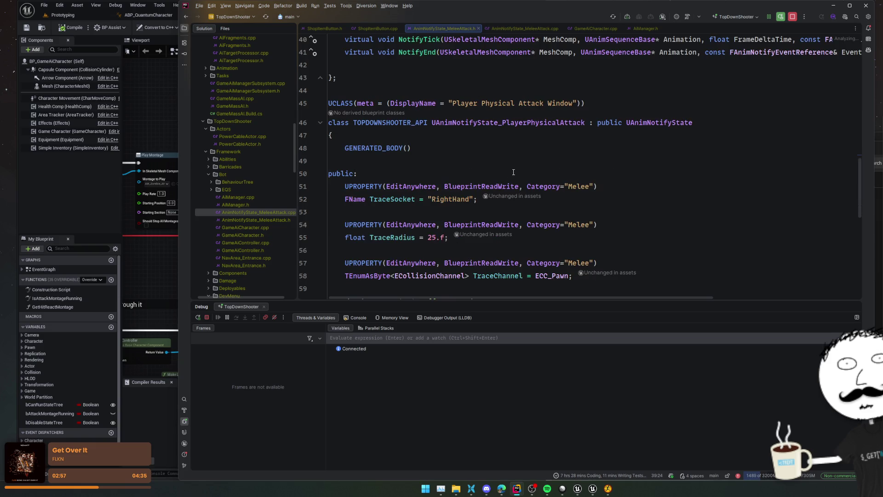
scroll(513, 172, down, 3)
scroll(514, 172, up, 1)
drag(653, 148, 656, 135)
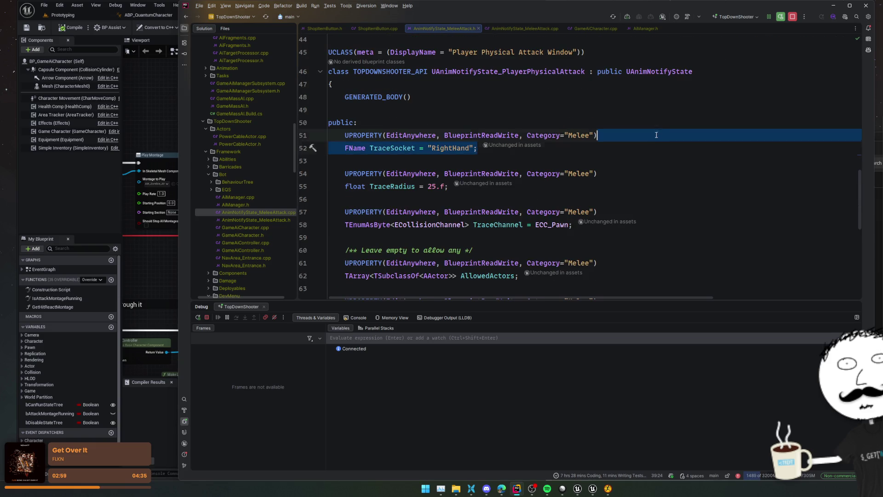
key(ctrl+d)
double_click(351, 147)
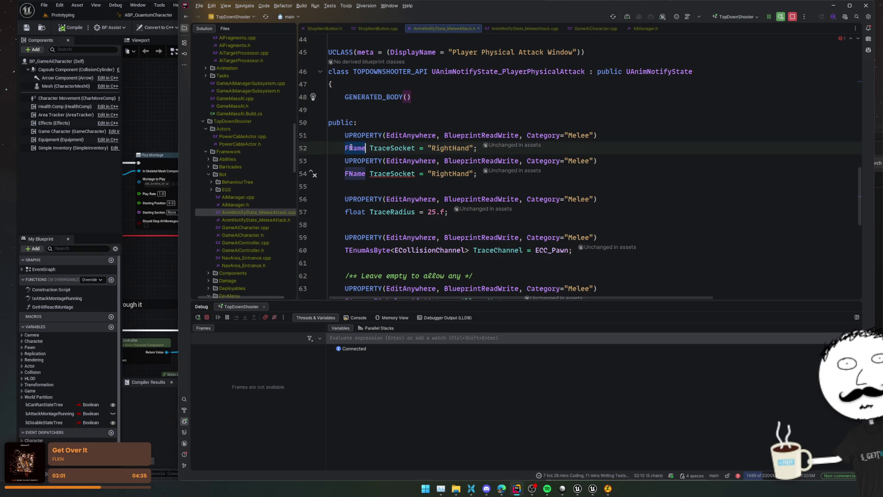
text(FGameplayTag)
key(Return)
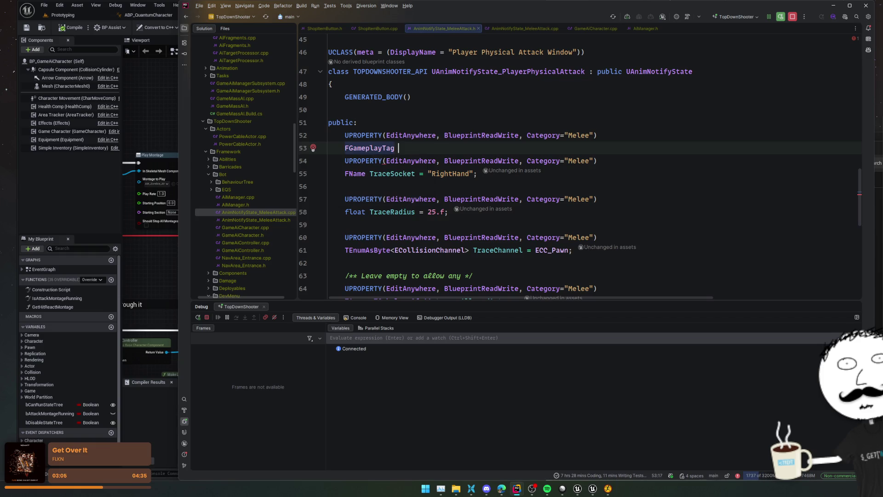
text(Id;)
key(Return)
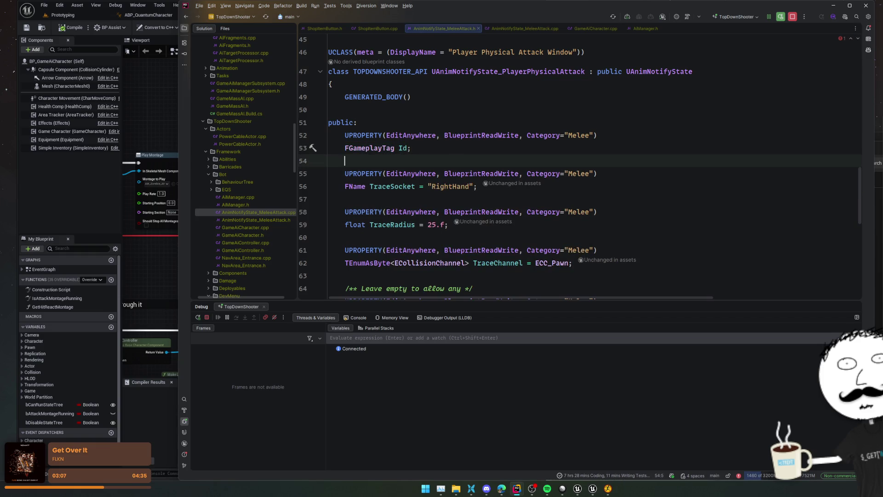
click(445, 124)
scroll(445, 124, up, 4)
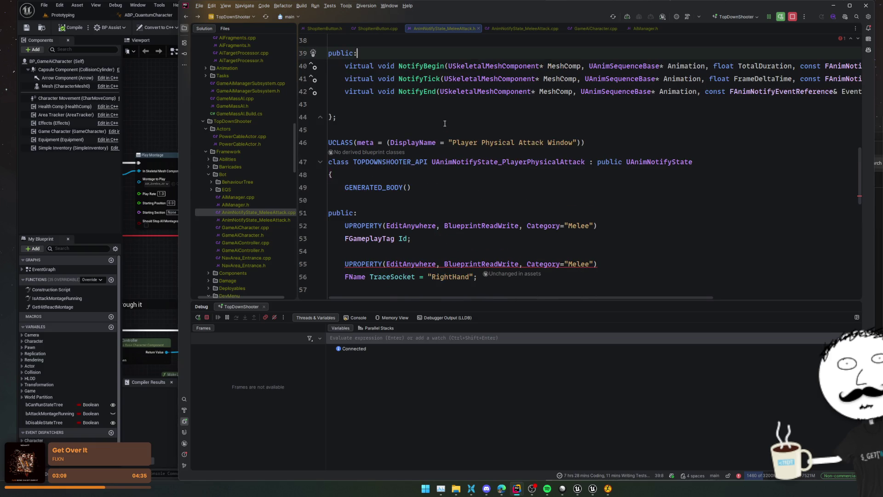
Replace the ProcessAttackOverlap call with ProcessPhysicalAttackHit(Id, HitActor, Hit).
key(ctrl+alt+Home)
click(486, 191)
double_click(487, 191)
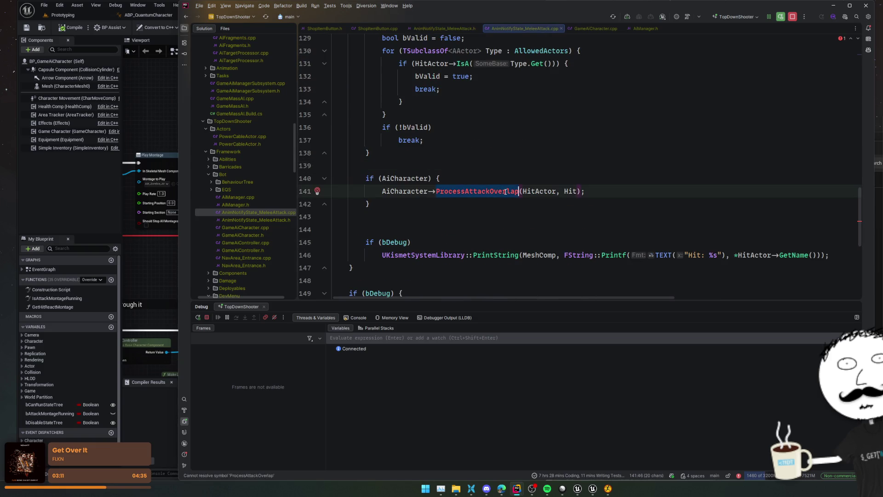
key(BackSpace)
text(ProcessPhysical)
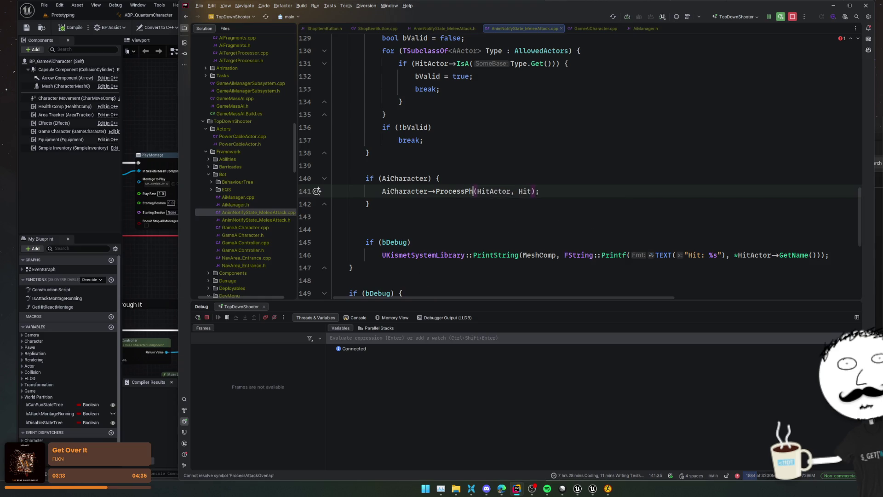
text(AttackHit)
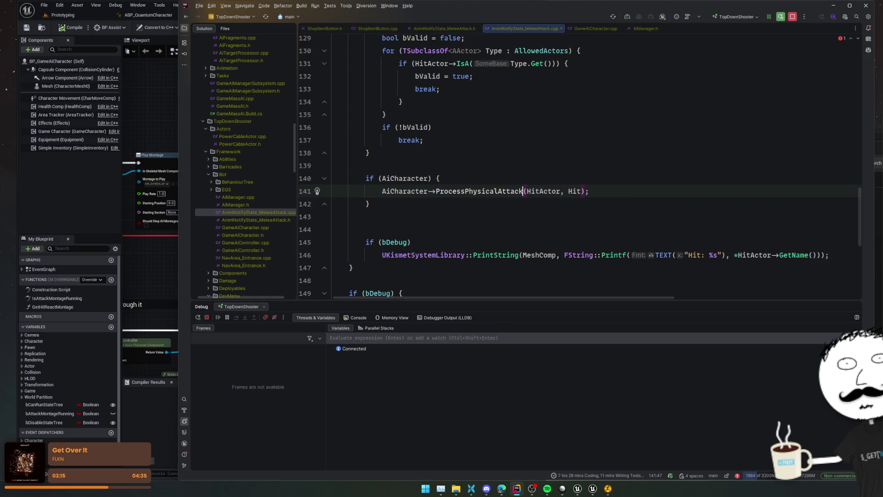
key(End)
key(ctrl+Left)
key(ctrl+Left)
key(ctrl+Left)
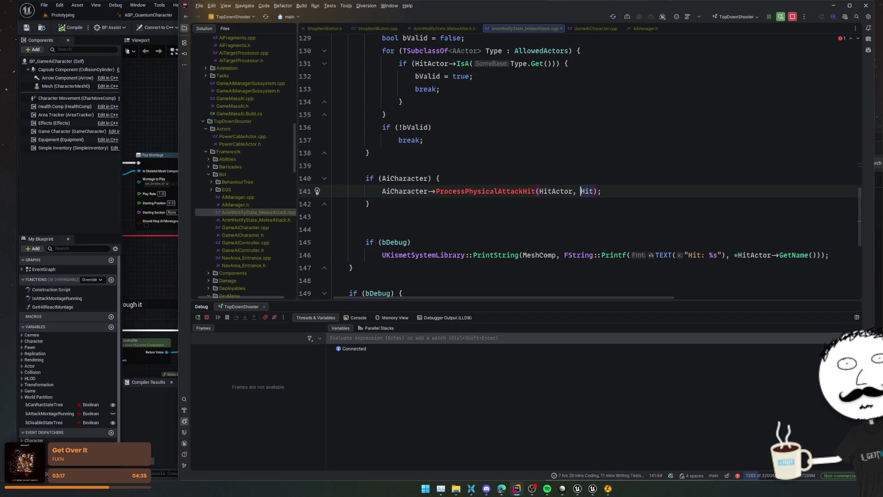
text(Id,)
key(Home)
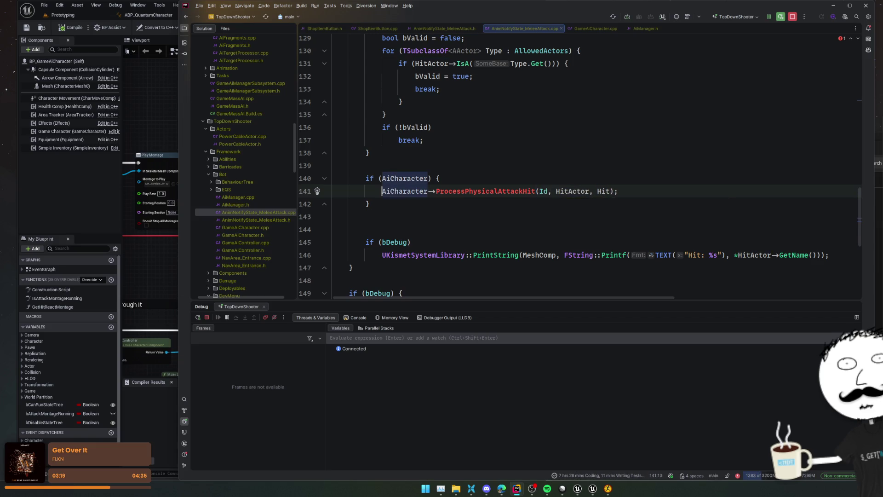
Generate the ProcessPhysicalAttackHit declaration in AGameCharacter with Alt+Enter.
click(602, 191)
click(506, 191)
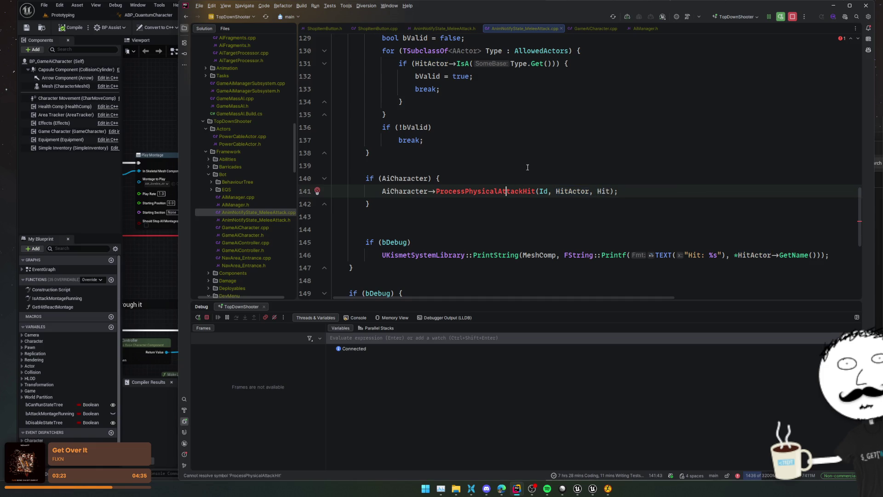
scroll(505, 163, down, 2)
key(alt+Return)
key(Return)
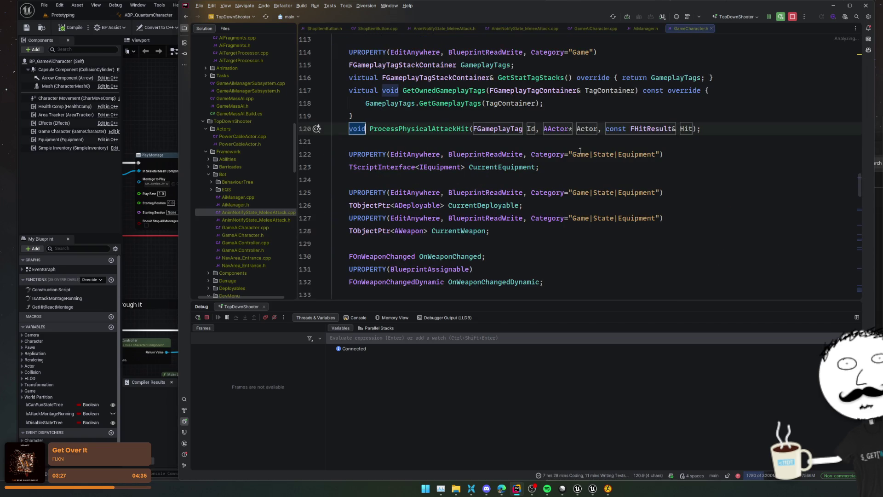
click(598, 141)
Move the generated ProcessPhysicalAttackHit declaration to the end of the GameCharacter class.
click(697, 125)
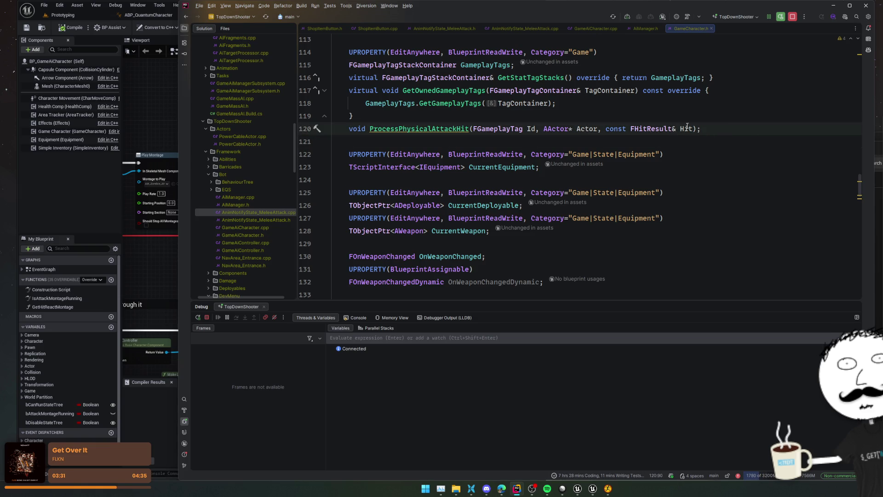
scroll(652, 151, up, 2)
key(Home)
key(Return)
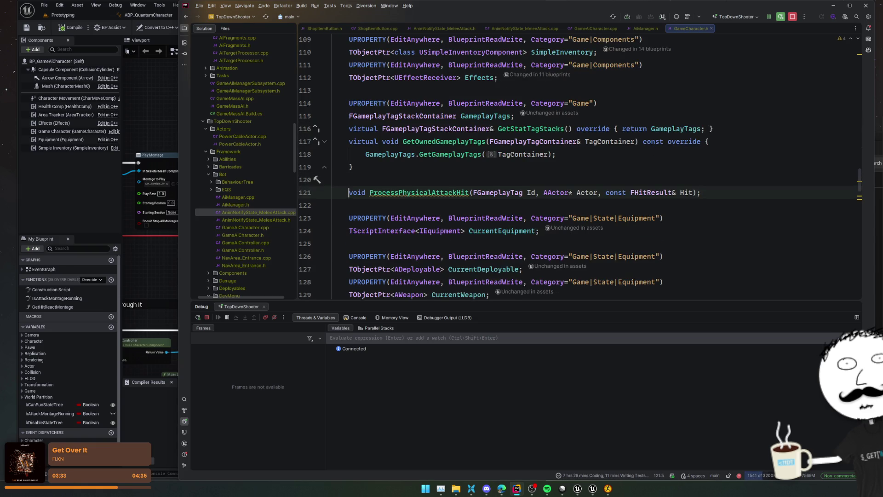
key(End)
key(shift+Up)
key(shift+Up)
key(ctrl+x)
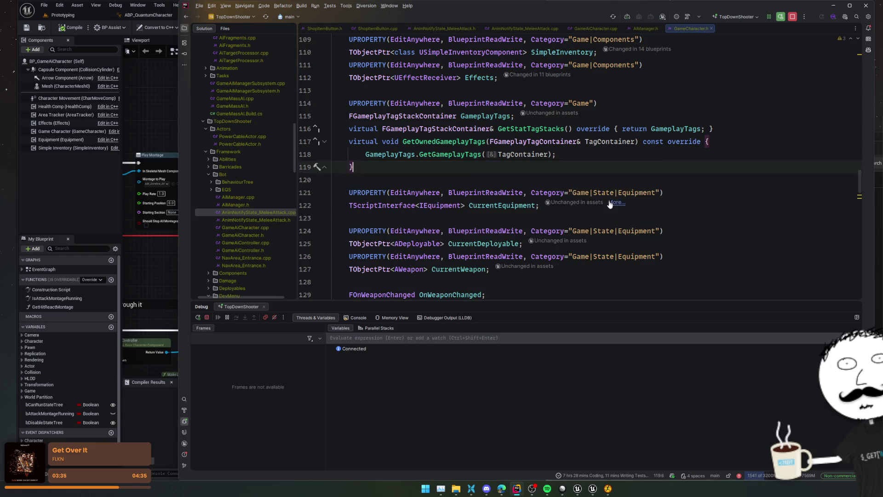
scroll(559, 195, down, 15)
scroll(559, 195, up, 4)
scroll(560, 195, down, 13)
scroll(560, 195, down, 3)
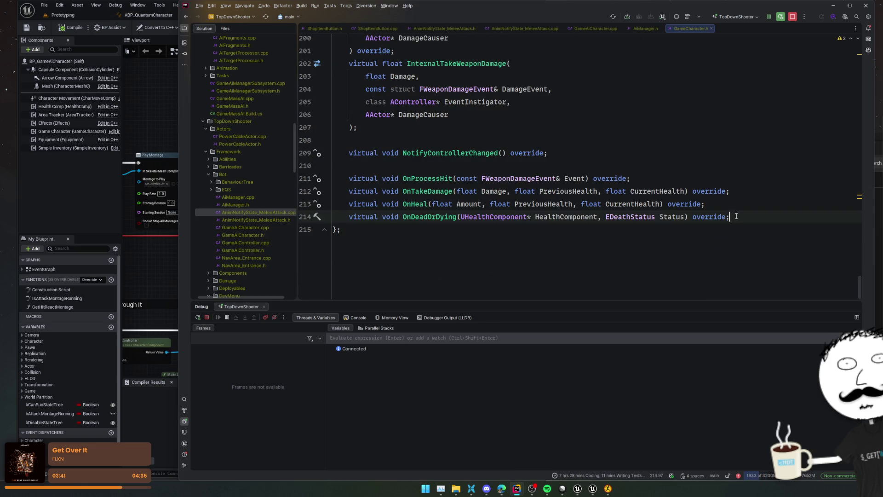
key(Return)
key(ctrl+v)
click(490, 254)
key(BackSpace)
key(BackSpace)
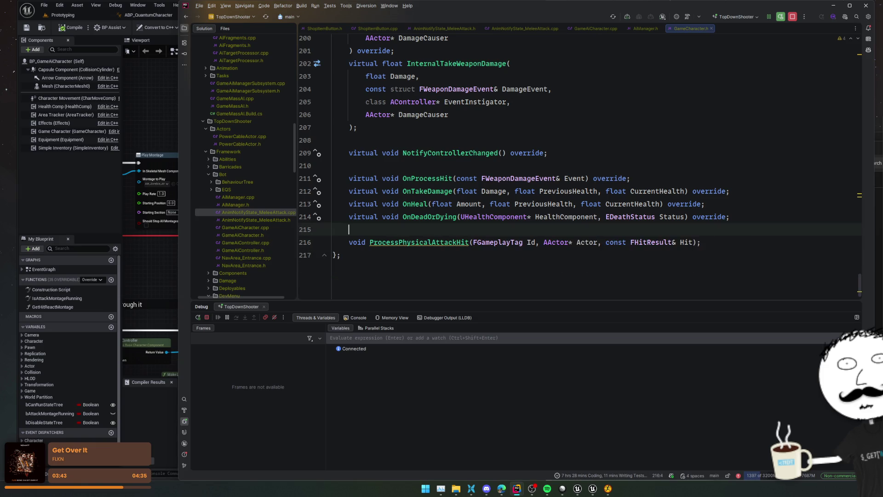
Generate an empty ProcessPhysicalAttackHit definition in GameCharacter.cpp from the declaration.
click(436, 242)
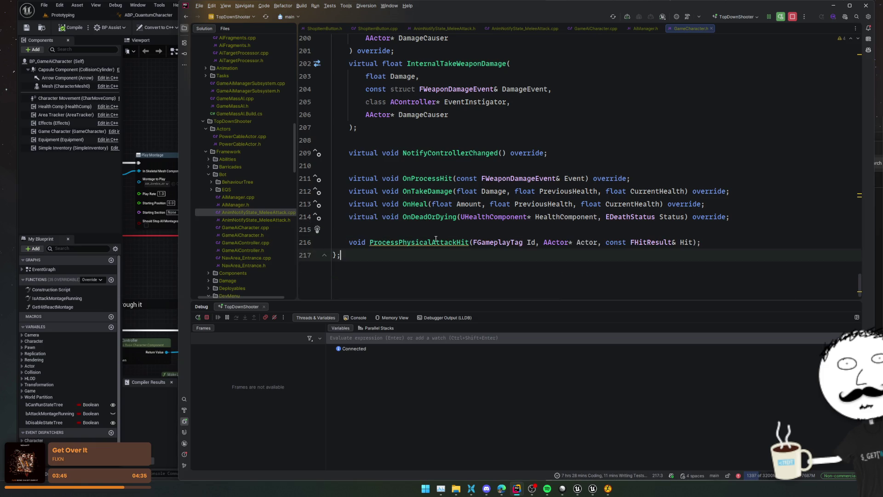
key(alt+Return)
key(Return)
key(Return)
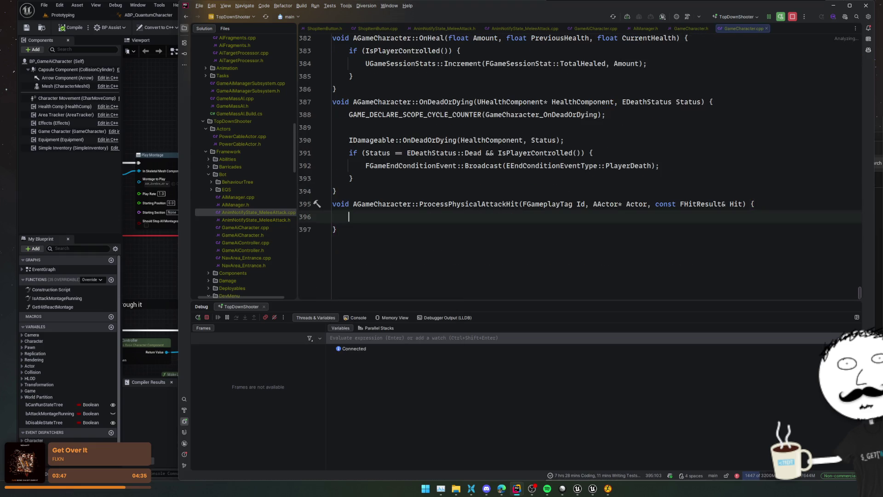
key(ctrl+alt+Left)
key(ctrl+alt+Left)
key(ctrl+alt+Left)
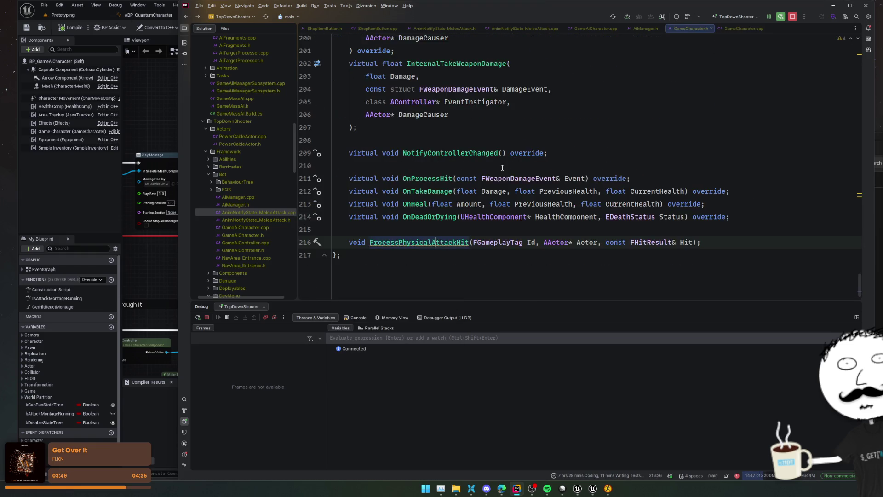
key(ctrl+alt+Right)
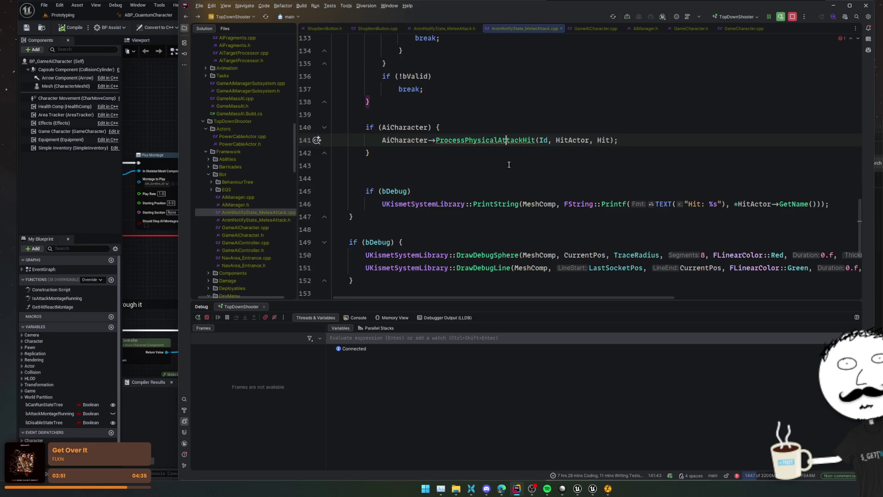
ctrl+click(497, 146)
Relocate the ProcessPhysicalAttackHit declaration to just above protected: in GameCharacter.h.
ctrl+click(433, 206)
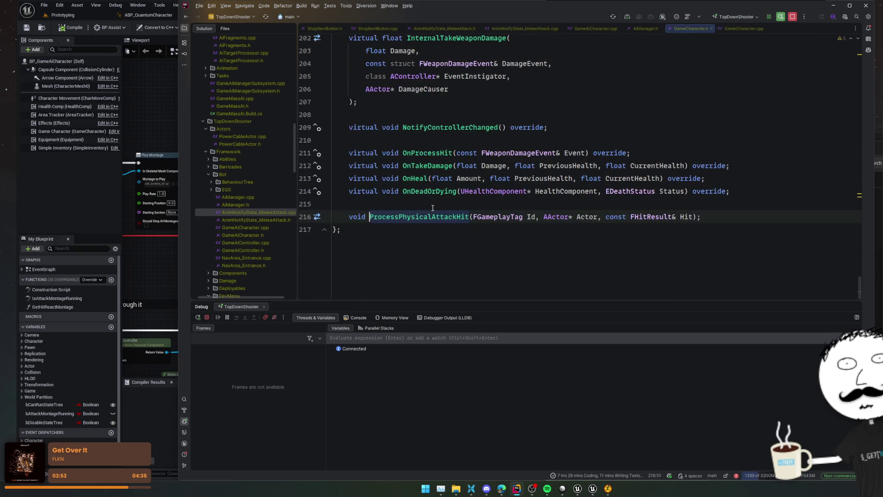
key(ctrl+Delete)
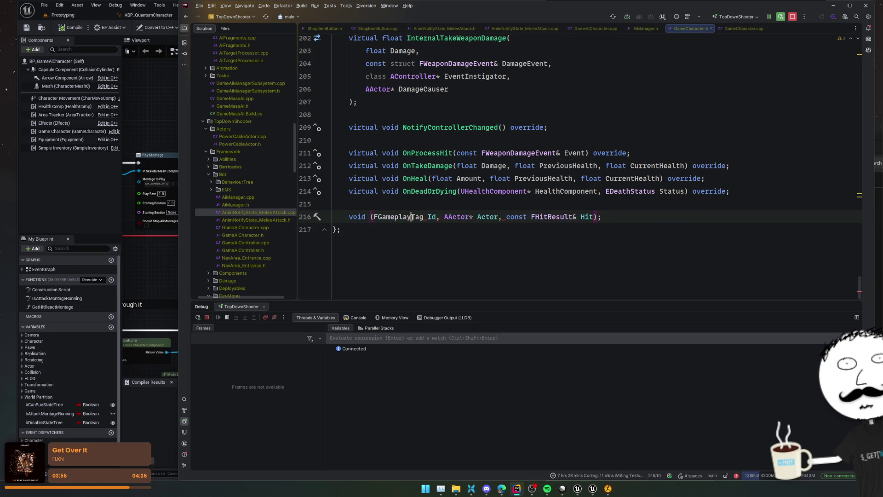
key(ctrl+z)
scroll(407, 220, up, 10)
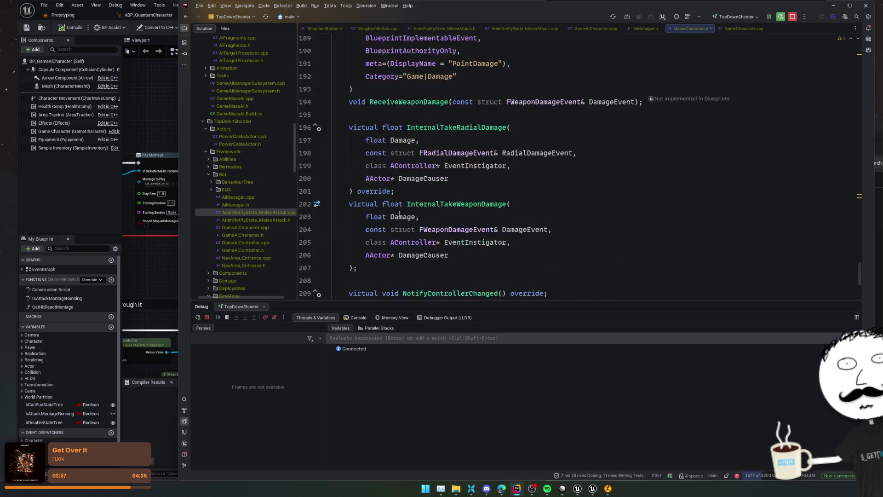
click(395, 210)
key(Up)
key(Return)
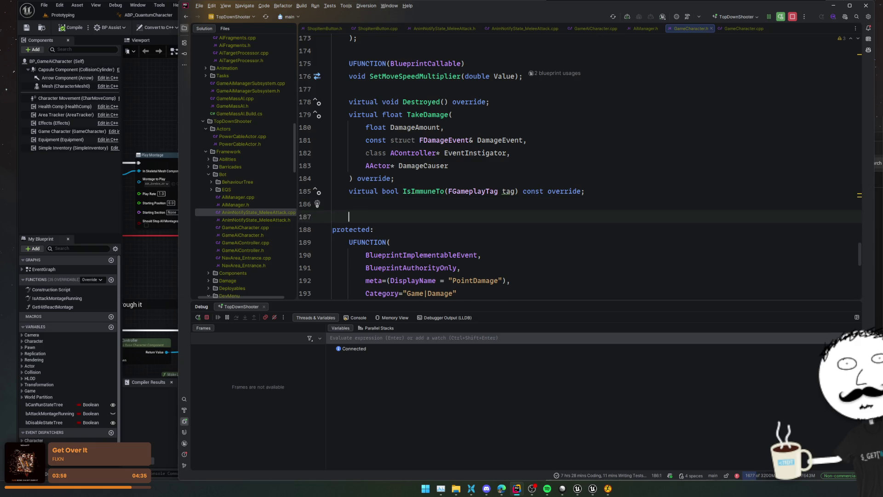
key(ctrl+v)
ctrl+click(420, 217)
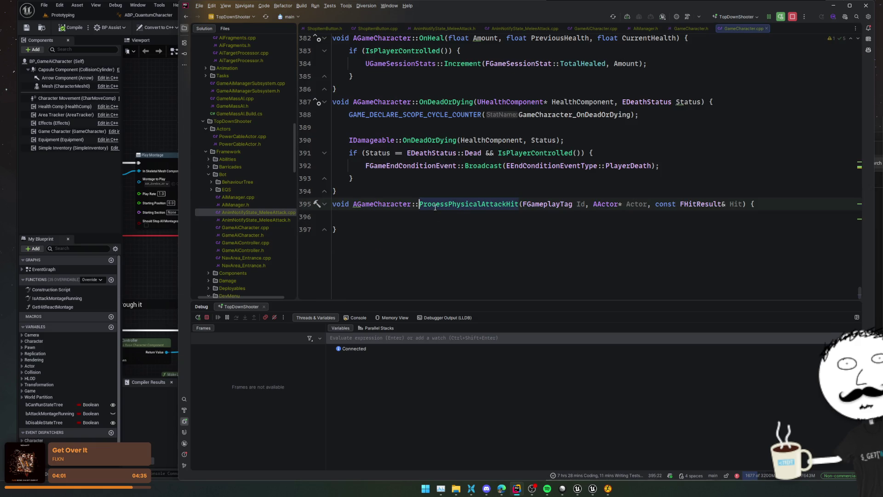
key(ctrl+alt+Left)
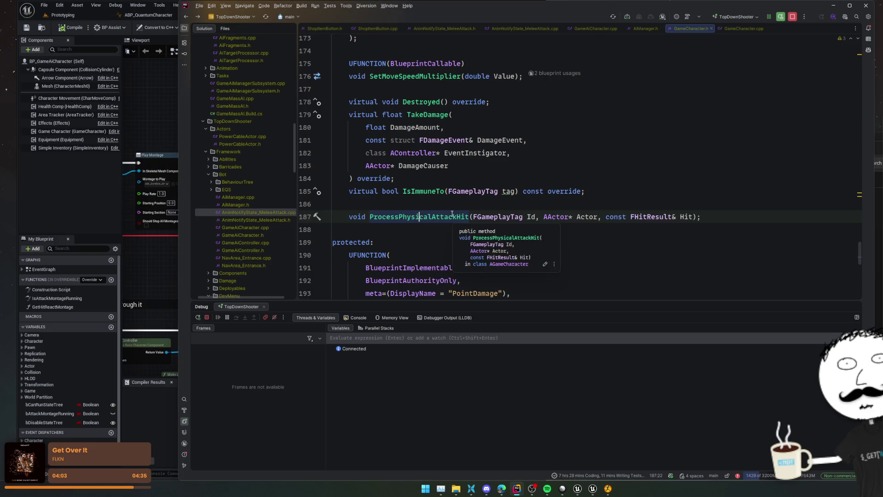
Return to the PlayerPhysicalAttack notify source file and bring up the Live Coding console.
click(530, 29)
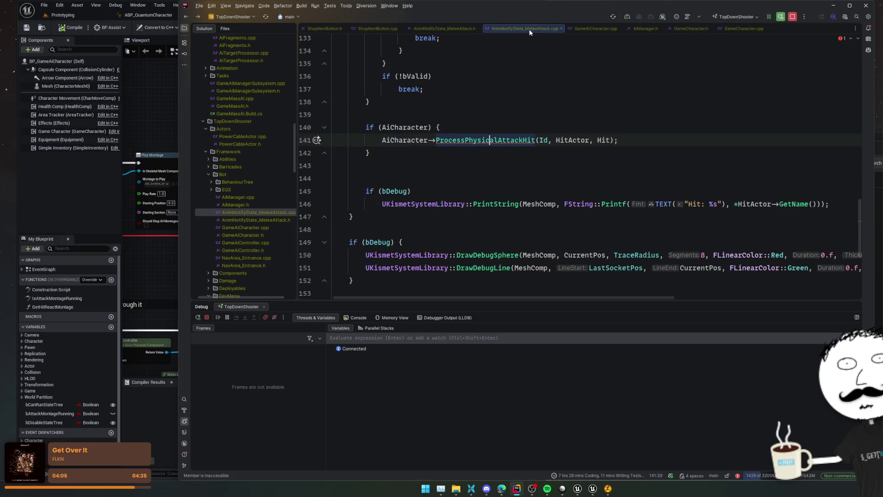
scroll(586, 166, up, 9)
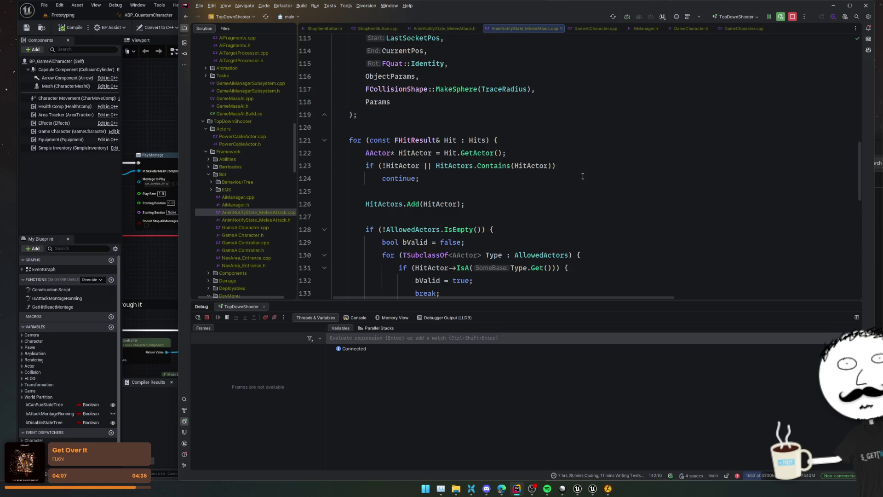
click(583, 176)
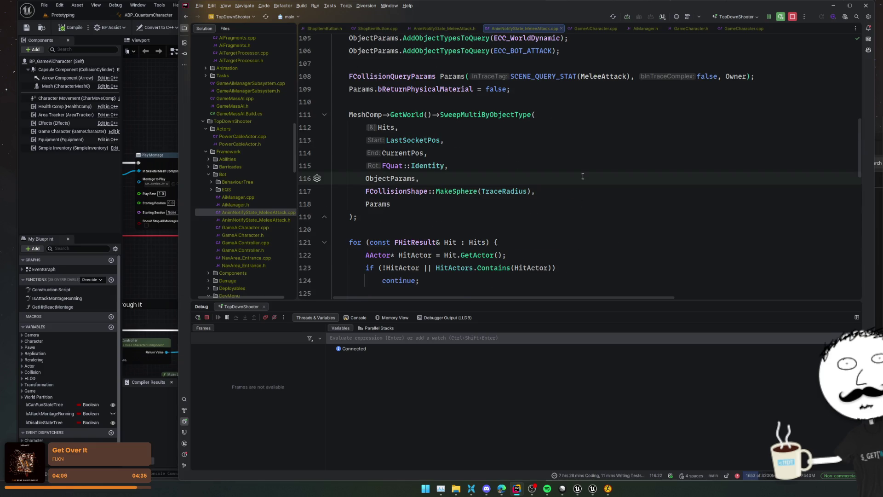
scroll(580, 177, up, 3)
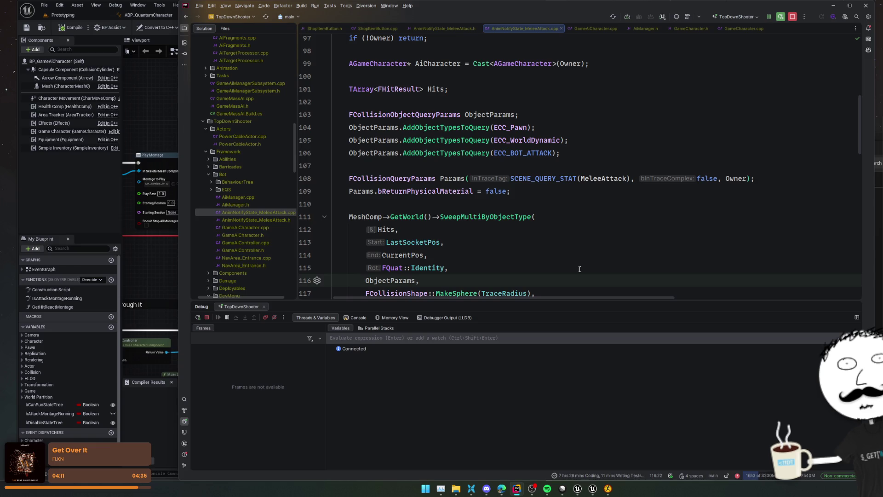
click(593, 488)
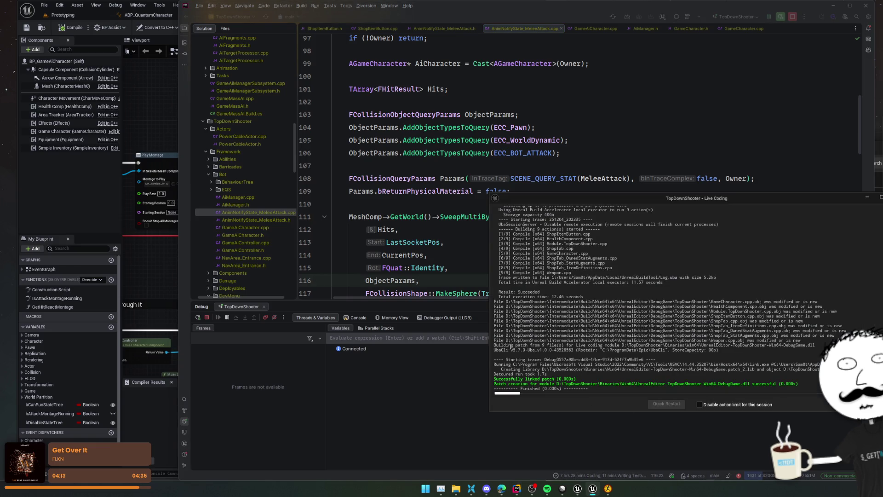
Trigger a Live Coding rebuild with Ctrl+Alt+F11 and move its log window aside.
click(365, 309)
key(ctrl+alt+F11)
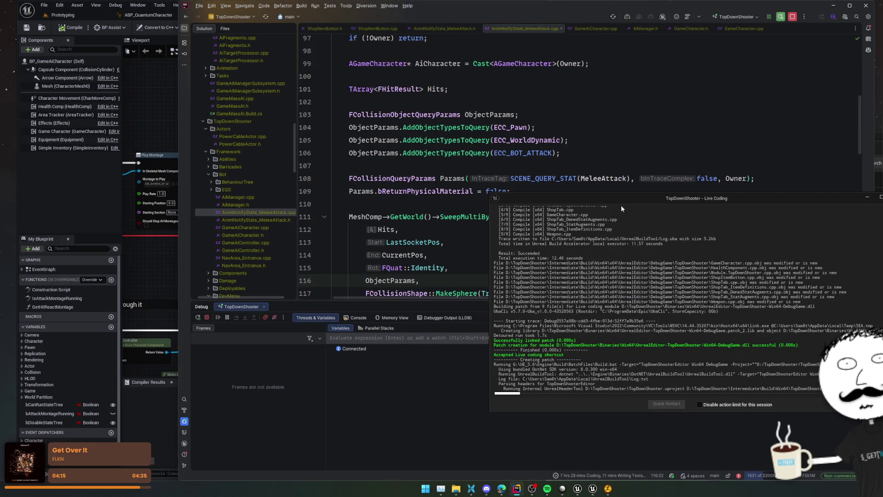
drag(639, 199, 785, 186)
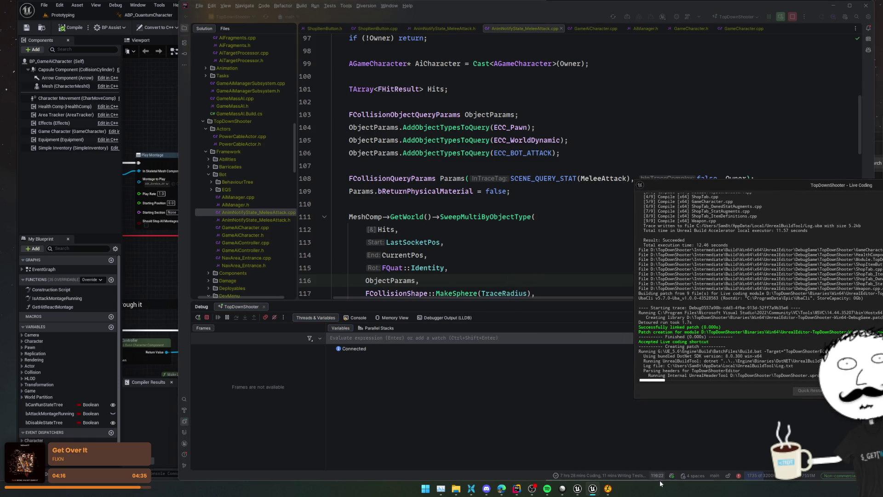
Close the Mixamo_Converter window and the ABP_QuantumCharacter asset tab.
right_click(608, 489)
click(600, 470)
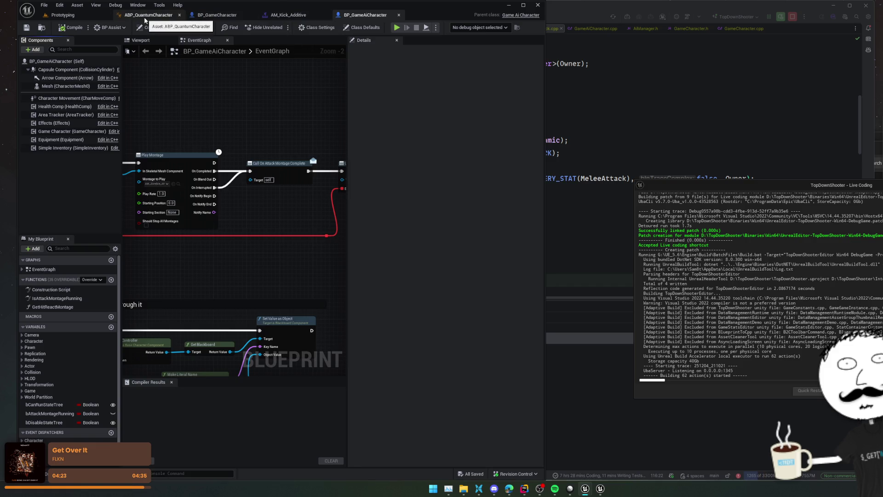
click(180, 15)
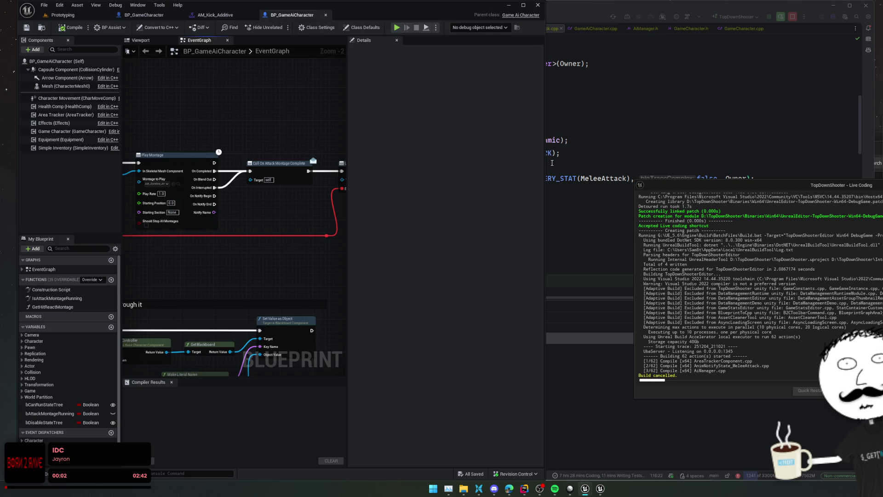
Close the Unreal Blueprint editor window and the Edge browser with the Mixamo page.
click(538, 5)
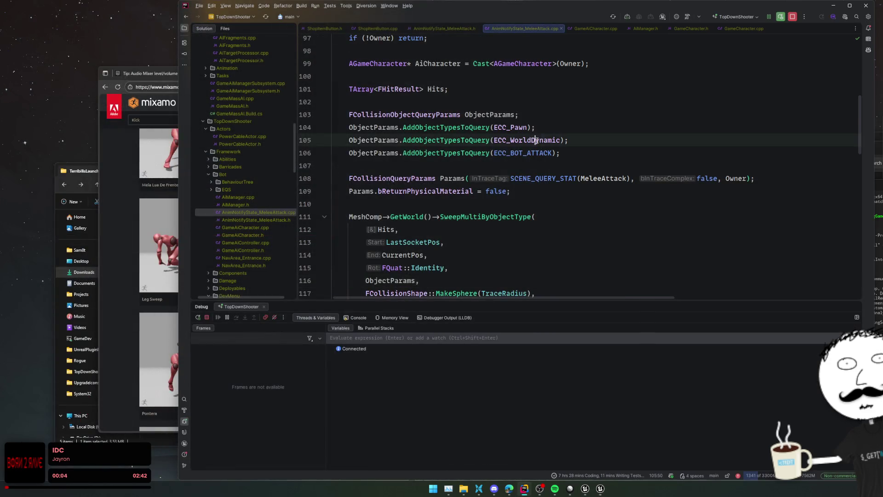
click(138, 74)
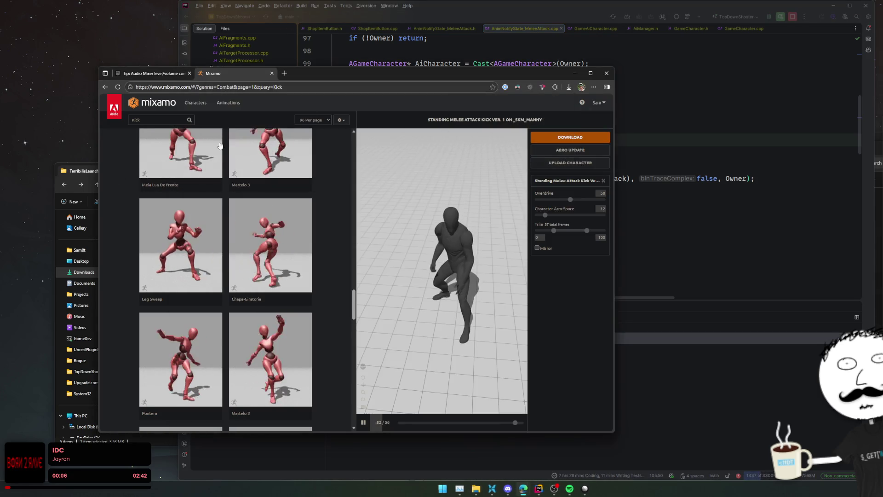
click(252, 73)
click(606, 73)
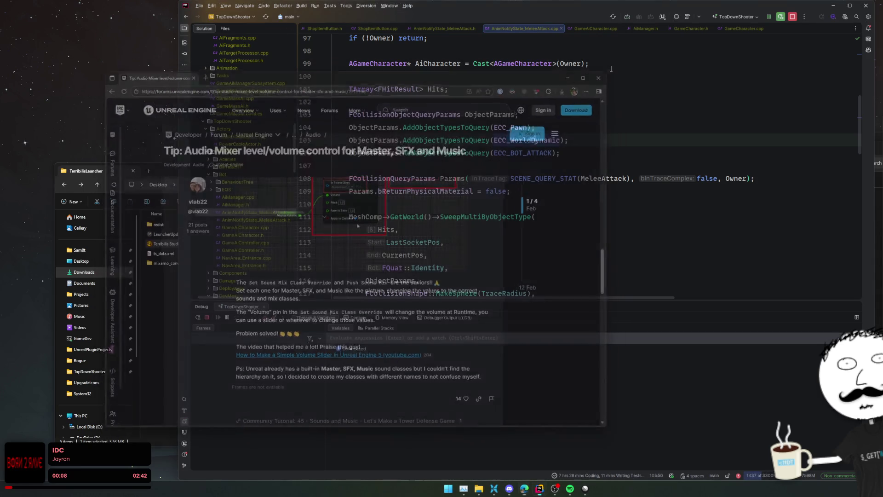
click(779, 69)
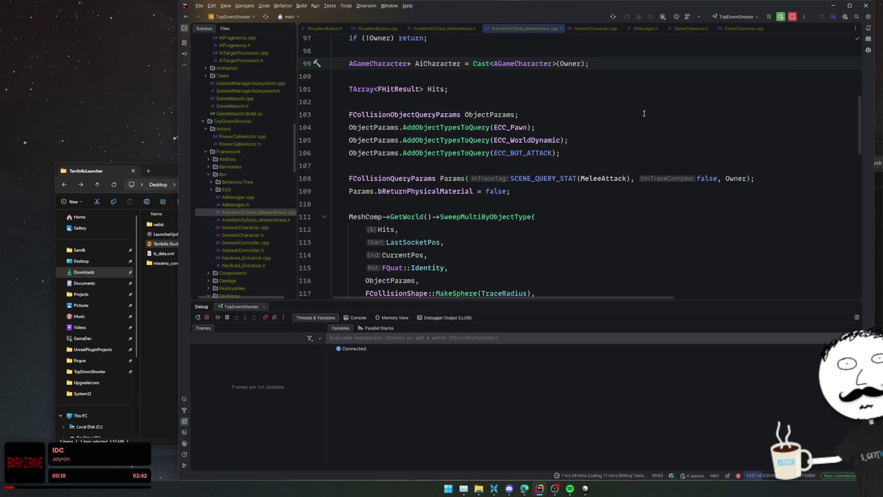
Delete the ECC_BOT_ATTACK object type line from the sweep query on line 106.
click(557, 180)
click(531, 156)
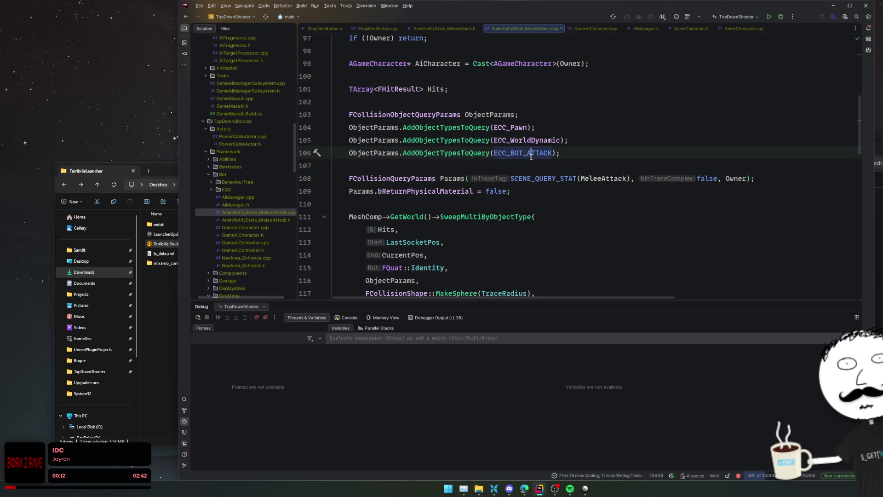
mouse_move(523, 153)
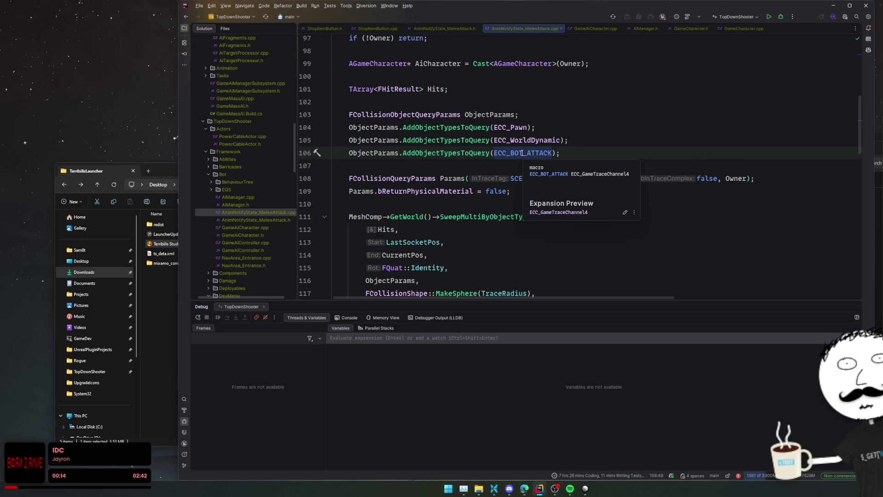
triple_click(523, 153)
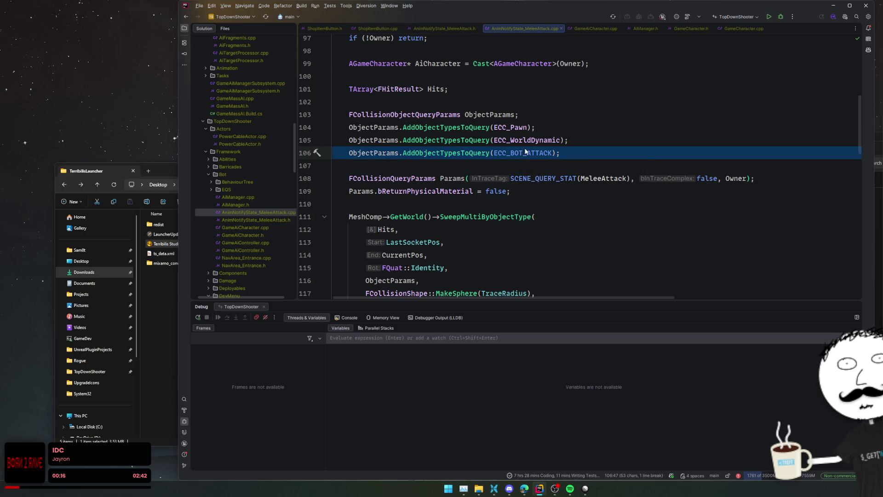
mouse_move(523, 153)
key(BackSpace)
click(688, 140)
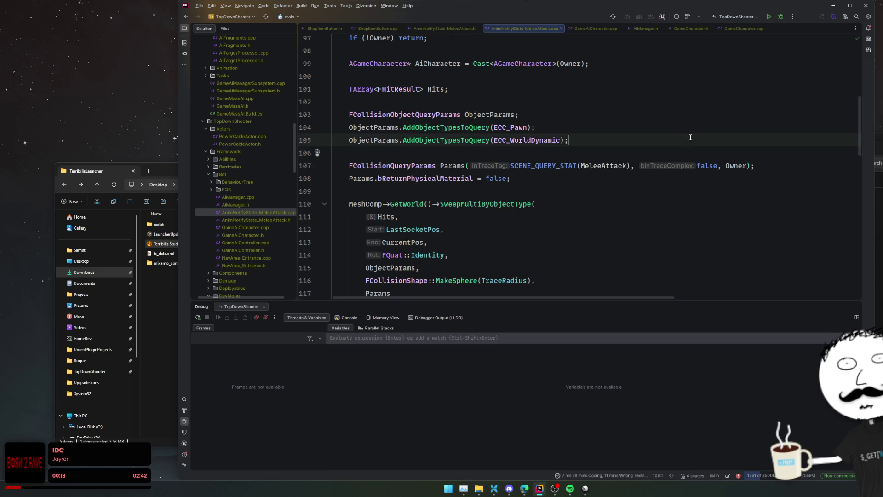
click(699, 166)
key(Down)
key(Down)
key(Up)
key(Up)
key(Up)
double_click(603, 165)
click(640, 152)
click(558, 139)
Rename every occurrence of the AiCharacter variable to Char using multiple carets.
click(527, 127)
scroll(569, 162, up, 3)
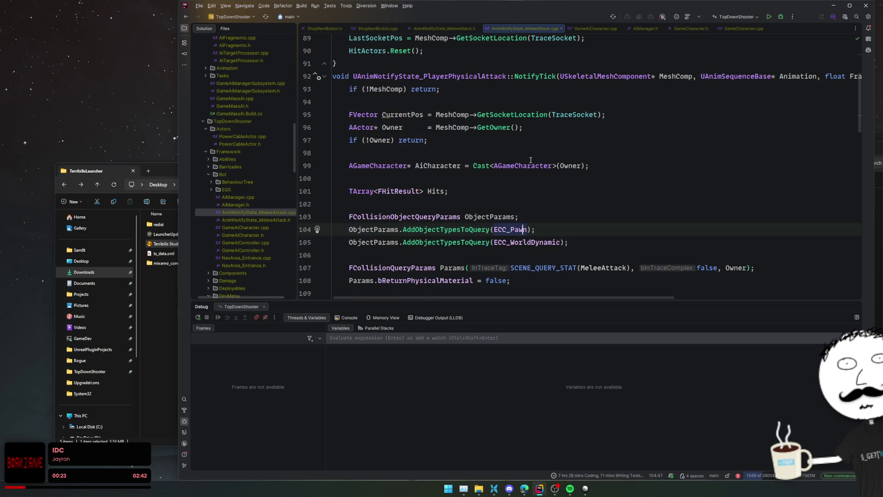
click(619, 165)
double_click(433, 166)
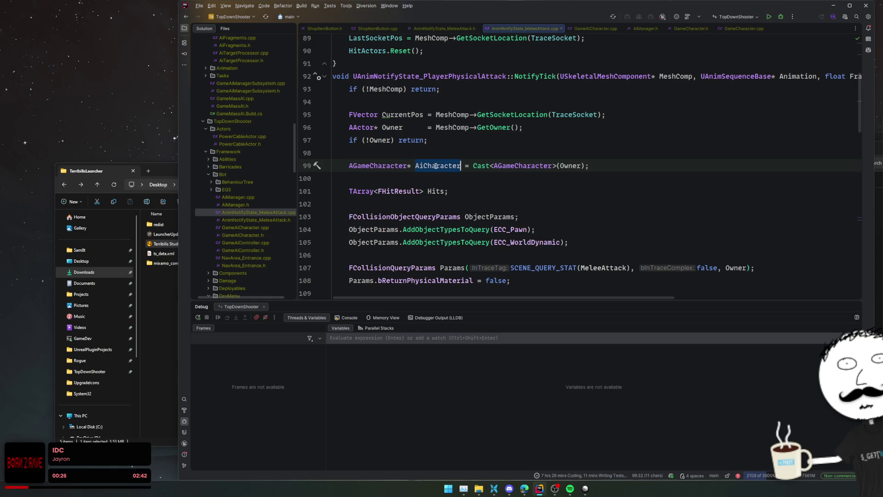
key(alt+j)
key(alt+j)
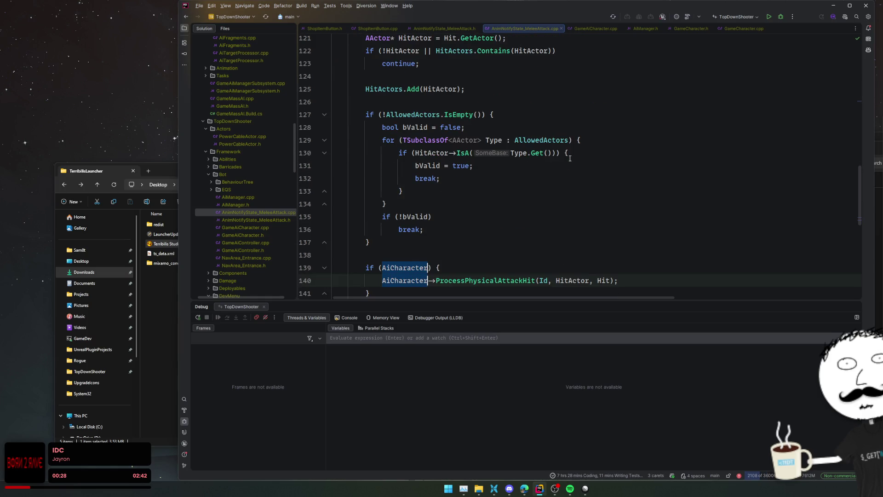
text(Char)
key(Escape)
key(Escape)
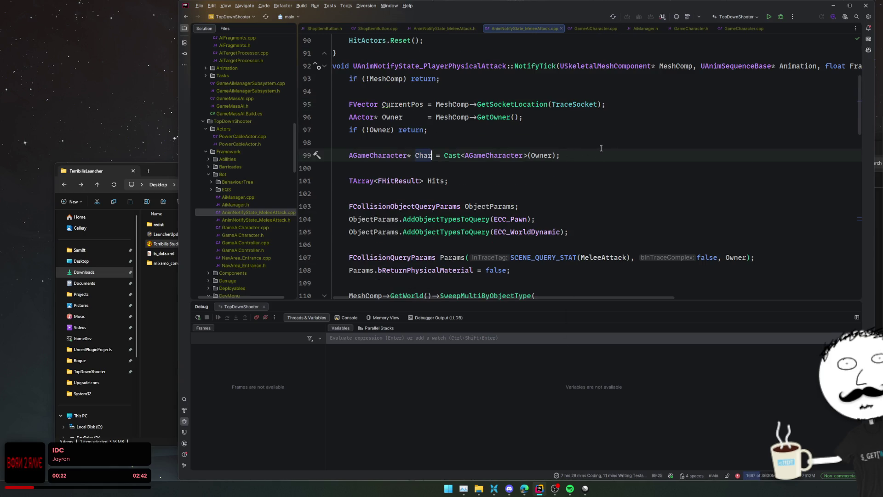
Review the NotifyTick code, then build the project with Shift+F9.
click(625, 140)
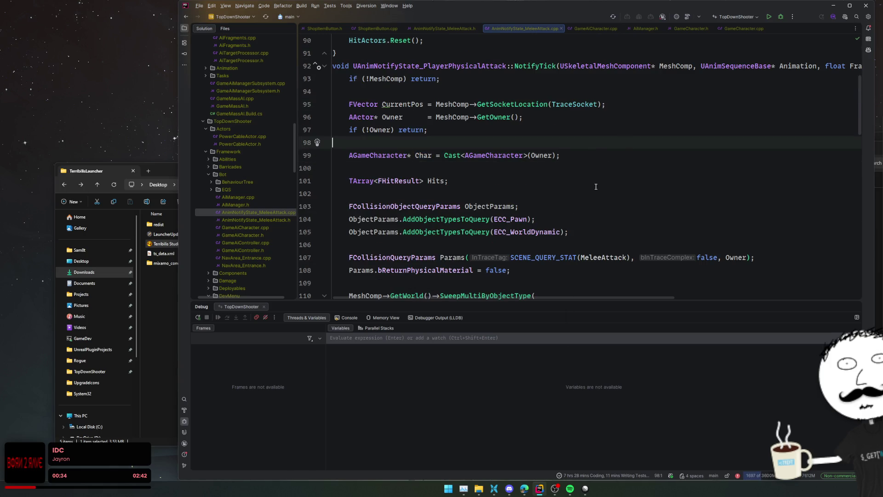
click(391, 105)
double_click(391, 105)
scroll(432, 127, down, 4)
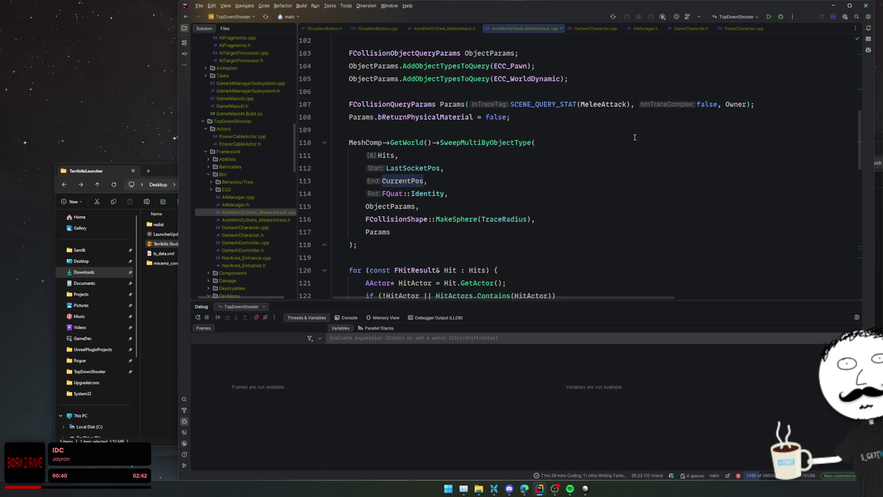
scroll(662, 147, down, 12)
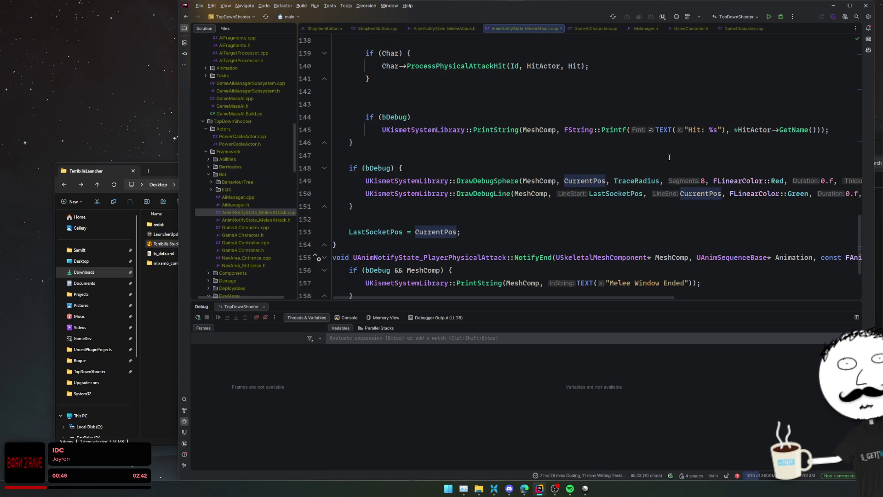
scroll(670, 157, down, 3)
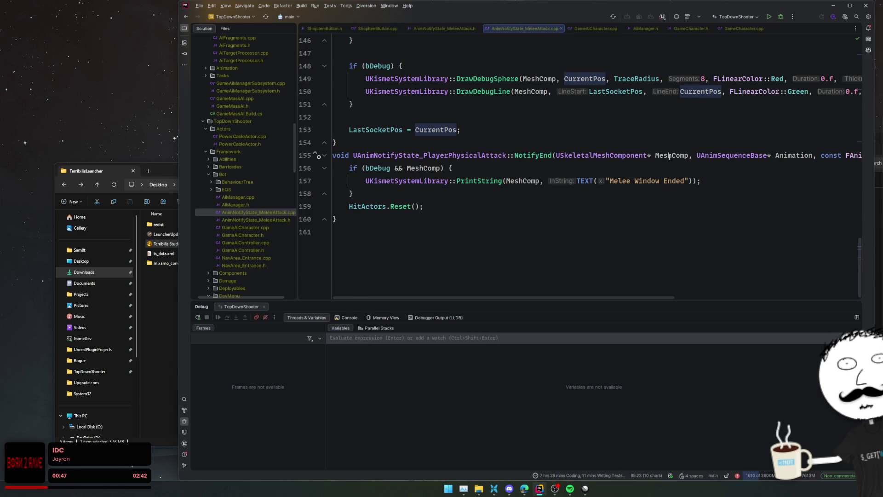
scroll(669, 157, up, 17)
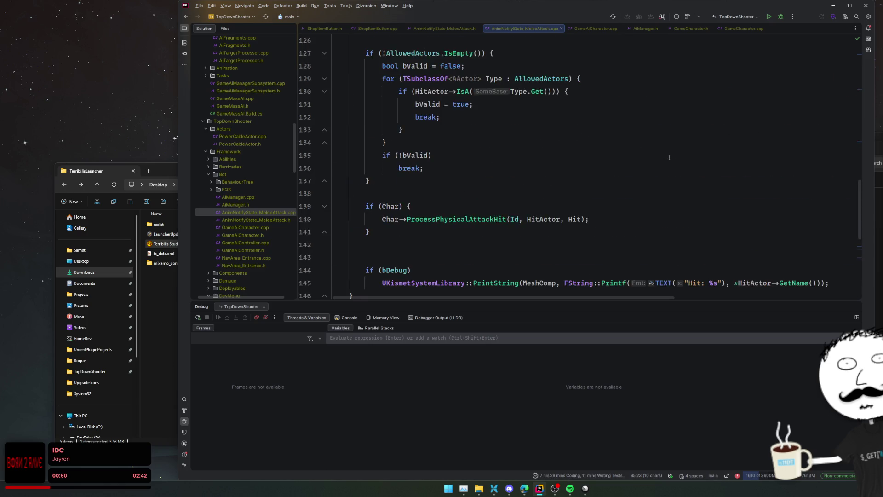
scroll(668, 158, up, 3)
scroll(669, 157, down, 6)
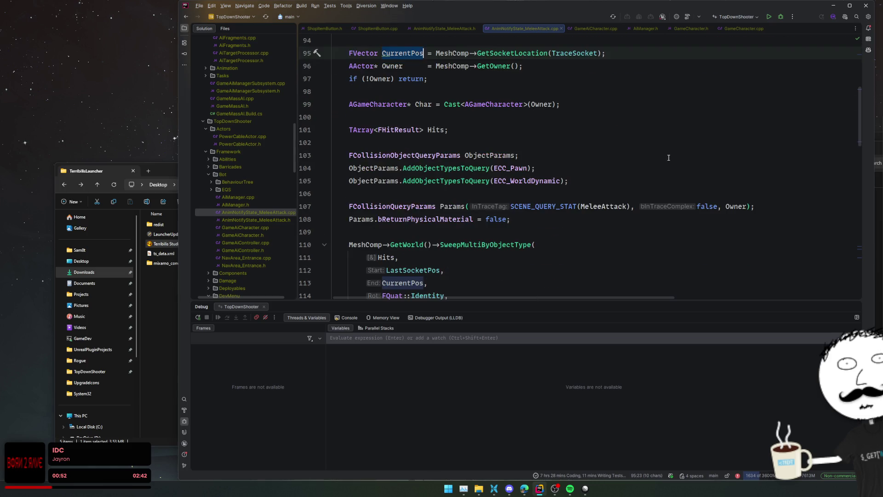
click(459, 167)
scroll(532, 153, down, 9)
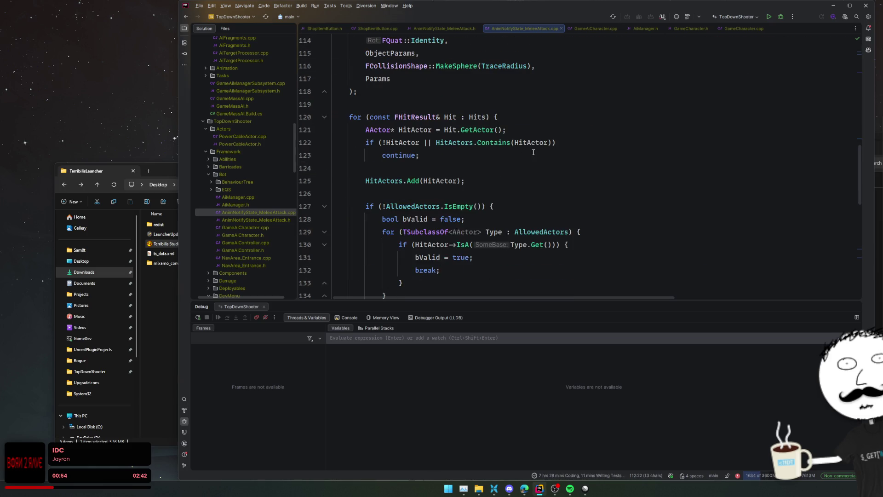
scroll(663, 158, down, 4)
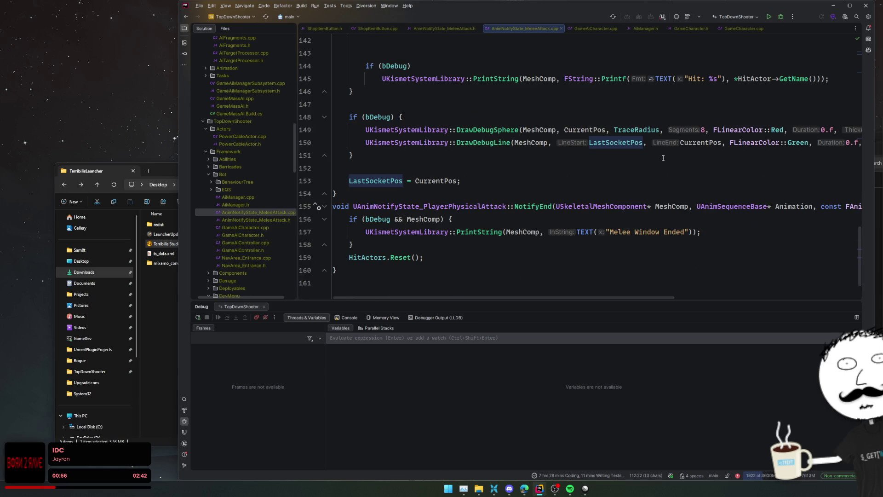
scroll(663, 158, up, 18)
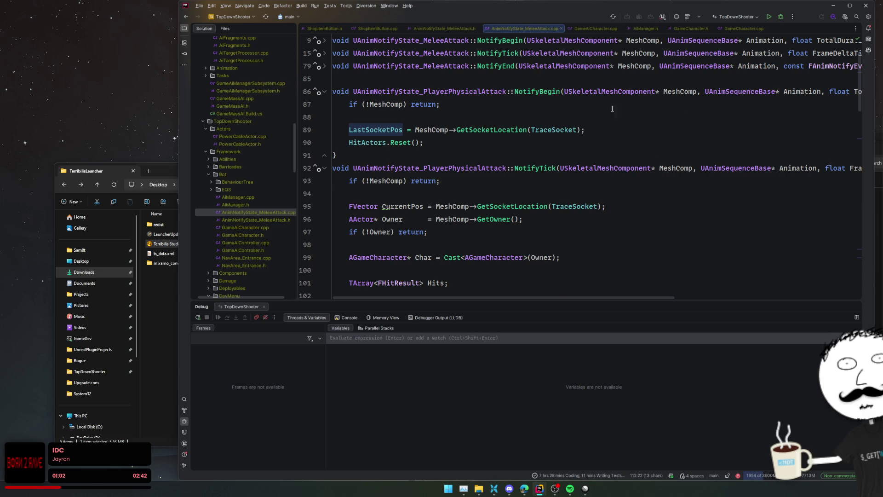
scroll(565, 124, up, 1)
key(shift+F9)
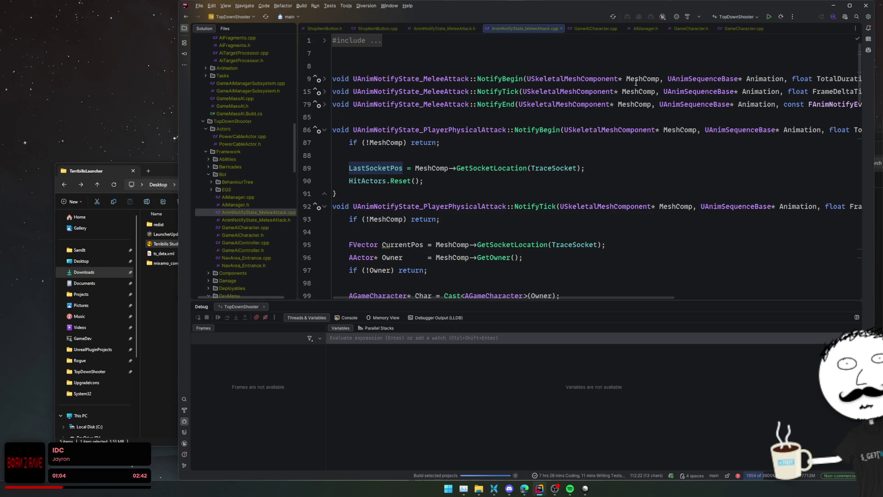
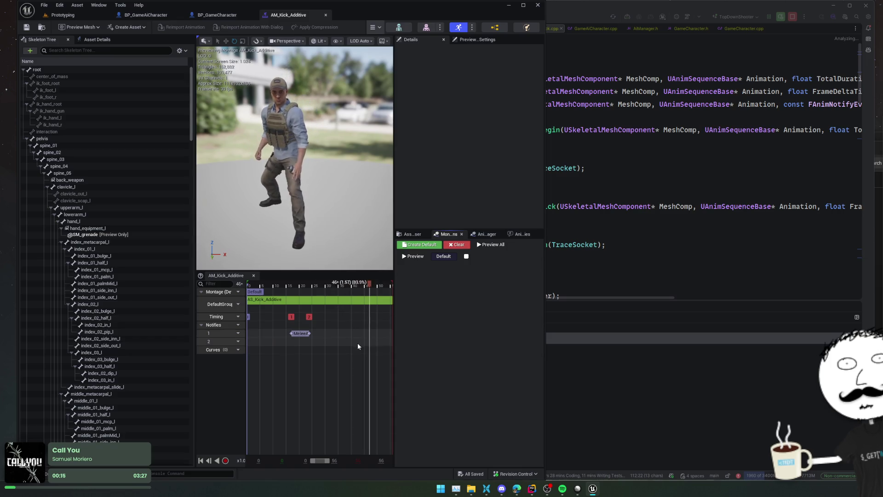
Copy the self-check and damage logic from ProcessAttackOverlap in GameAiCharacter.cpp.
click(222, 14)
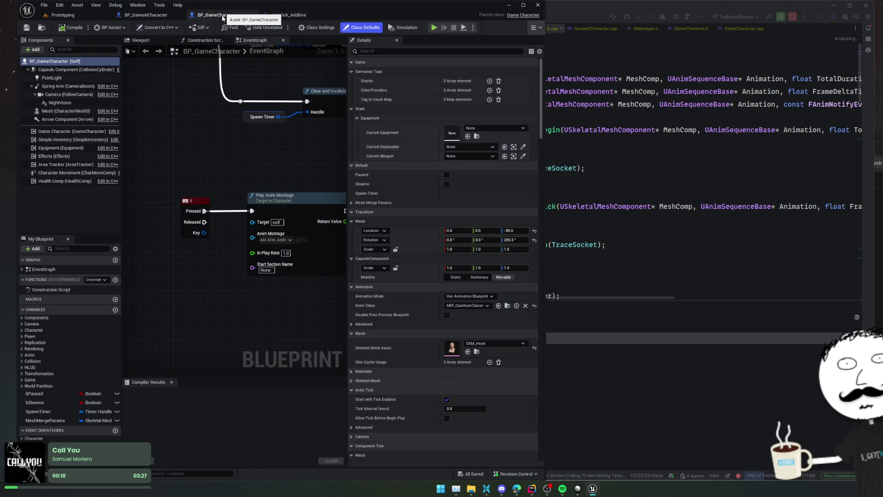
click(619, 132)
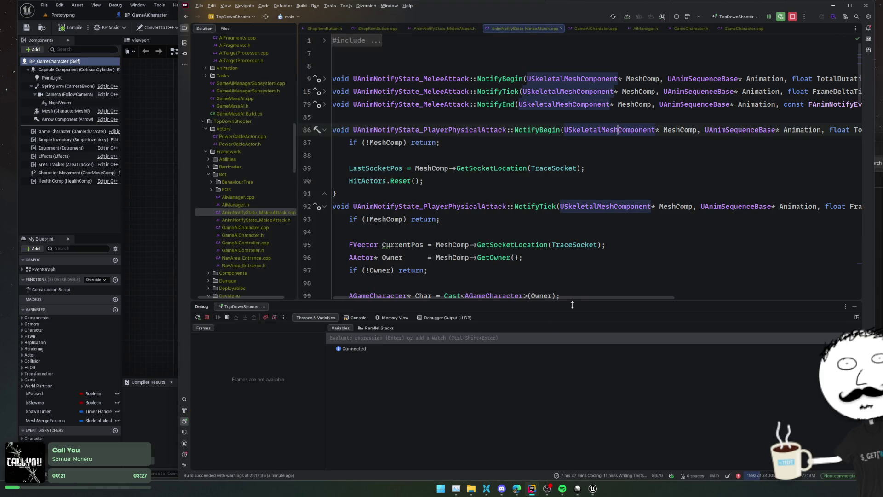
key(alt+5)
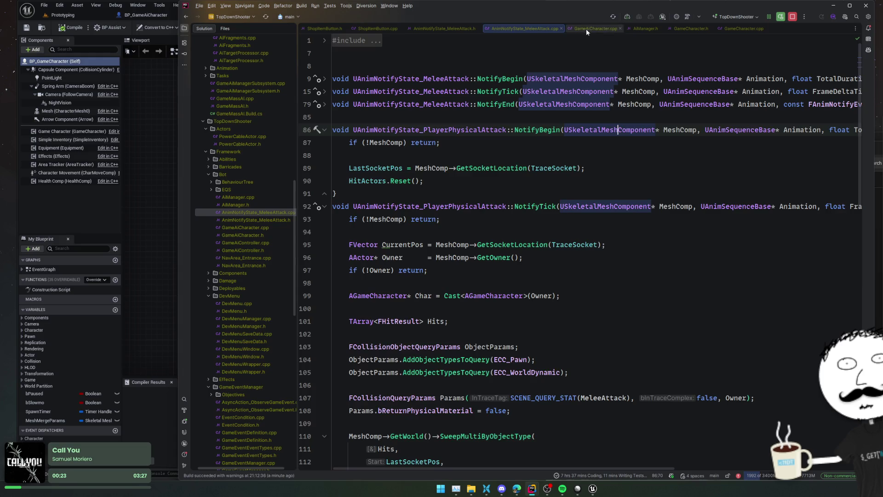
click(587, 28)
middle_click(586, 29)
key(ctrl+shift+t)
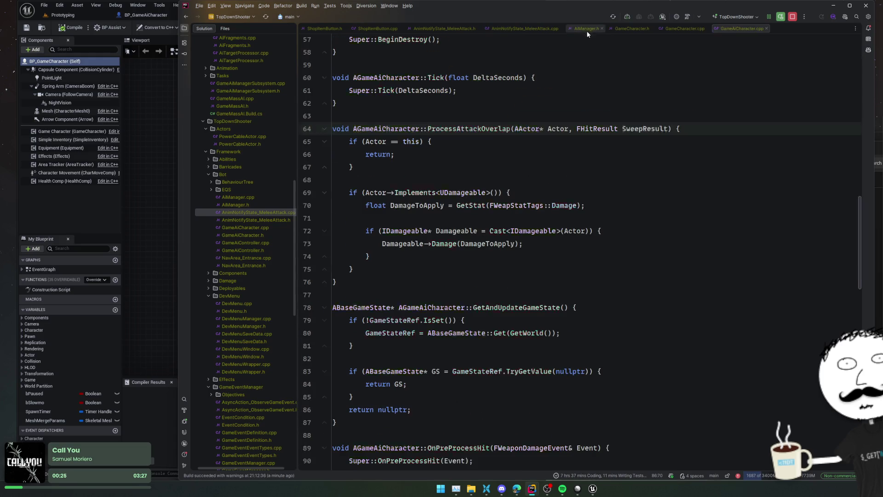
click(511, 177)
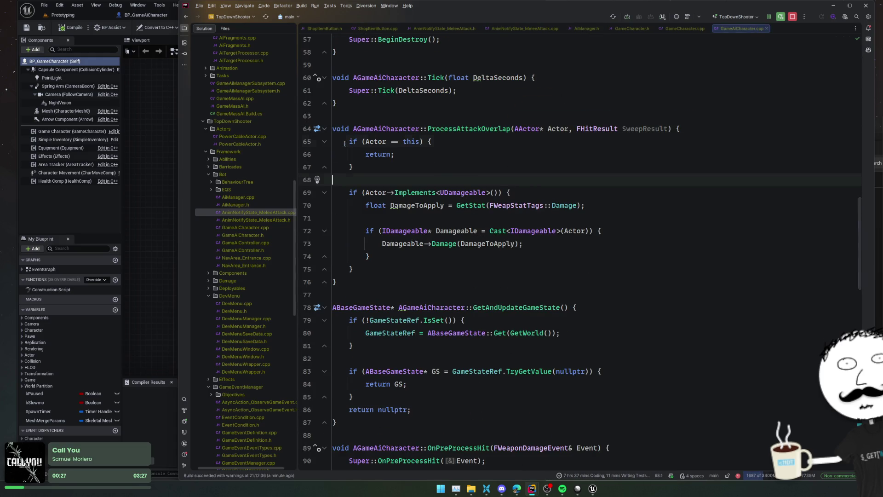
drag(344, 141, 356, 269)
key(ctrl+c)
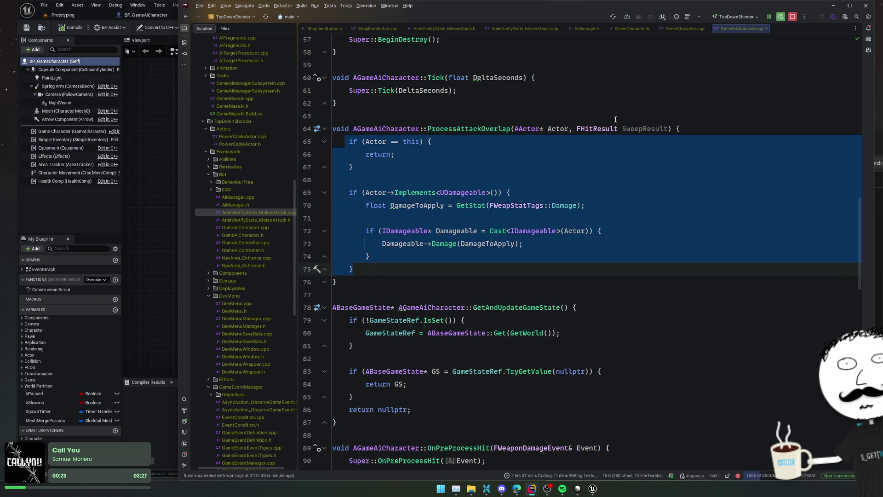
Paste that damage logic into the empty ProcessPhysicalAttackHit body in GameCharacter.cpp.
middle_click(737, 30)
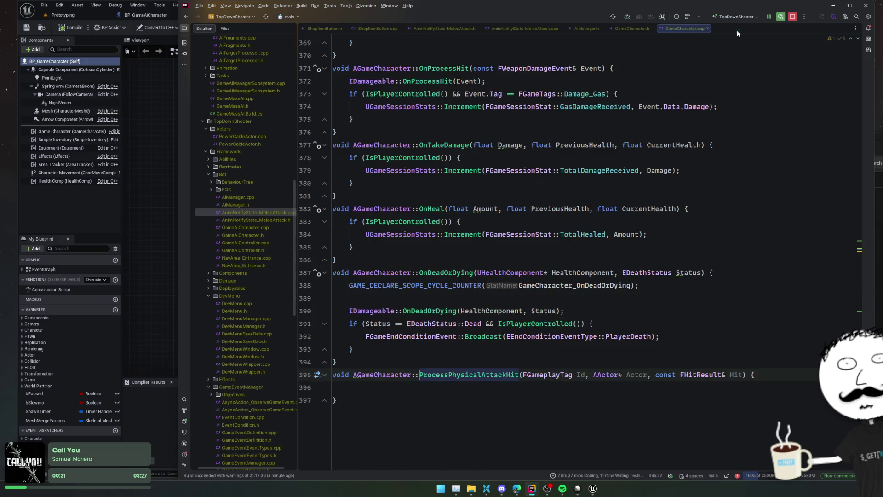
click(564, 381)
key(ctrl+v)
key(Up)
key(Up)
key(Up)
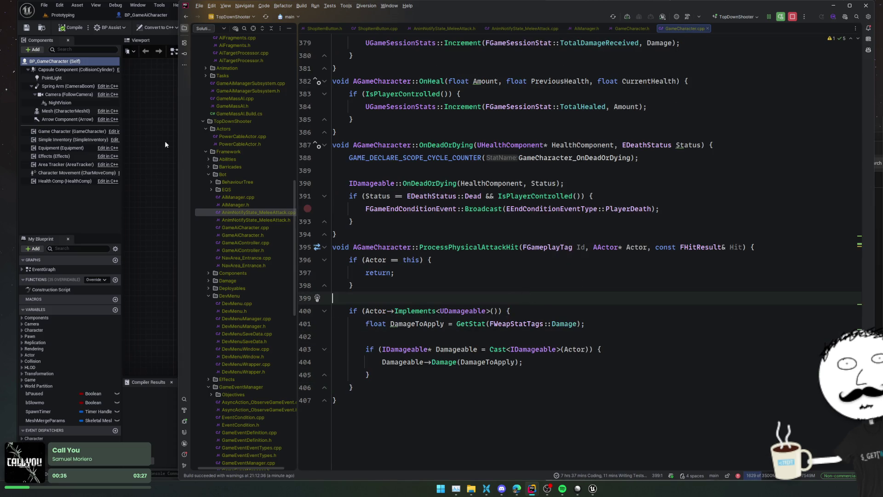
click(164, 141)
click(289, 15)
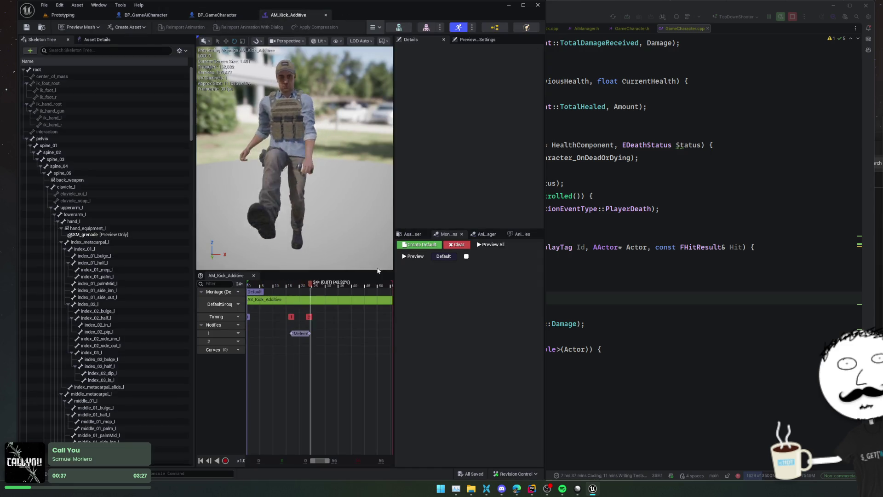
Replace AM_Kick_Additive's Melee notify with a Player Physical Attack Window notify state, leaving Id None.
click(298, 334)
right_click(298, 334)
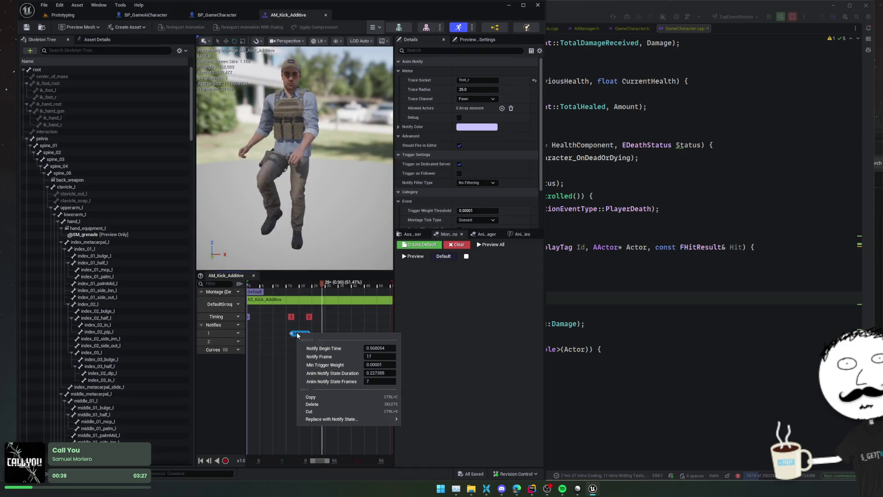
mouse_move(359, 419)
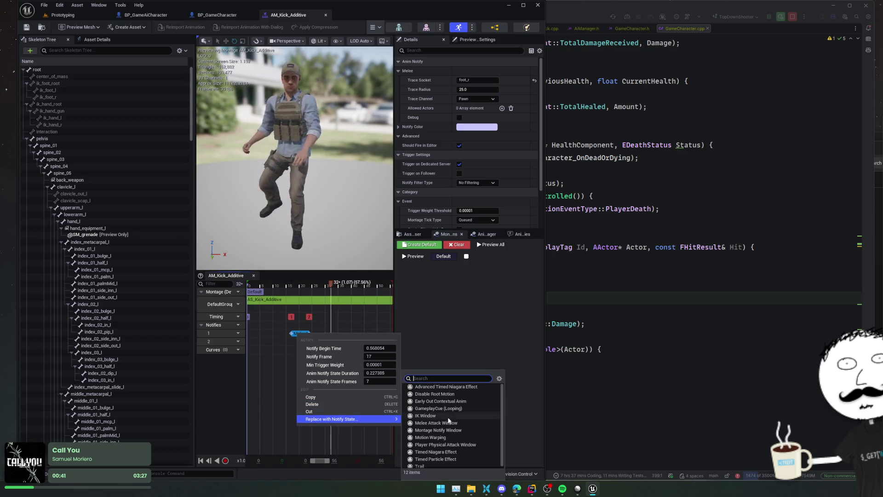
click(457, 446)
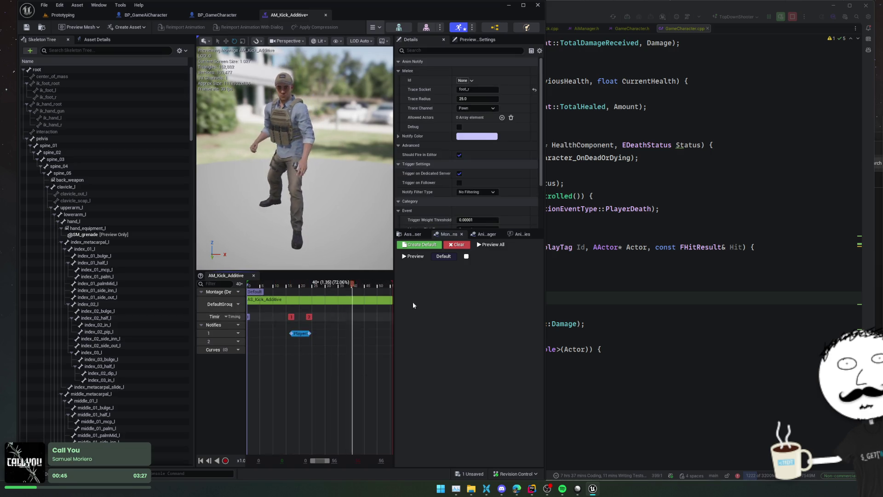
click(472, 81)
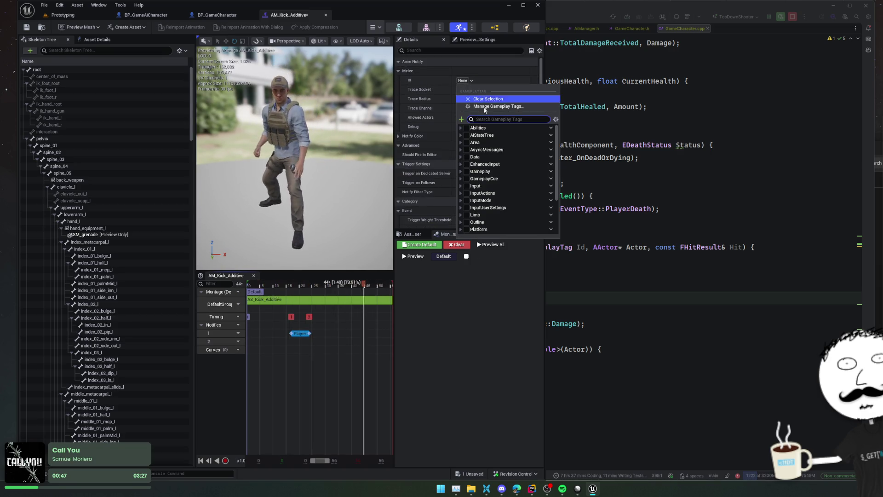
click(633, 177)
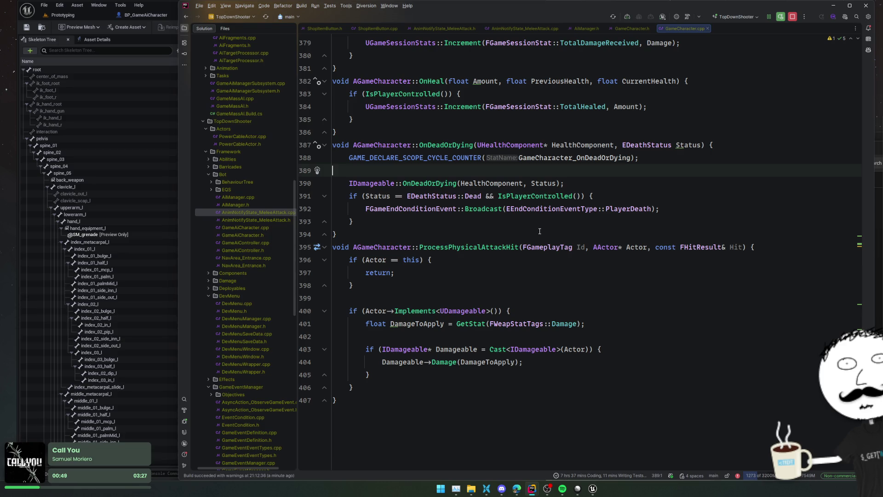
Jump from the Damage tag to its declaration in GameTagGroups.h and scroll up to the stat tags.
click(604, 327)
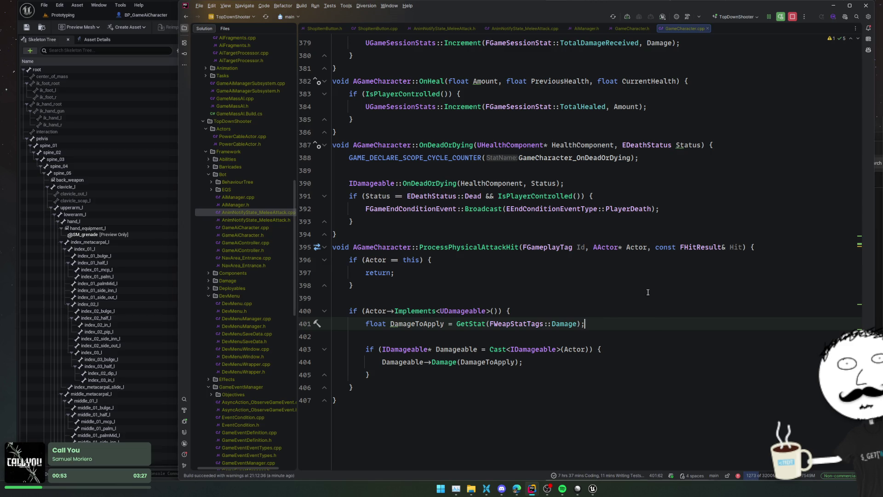
key(Left)
key(Left)
key(ctrl+b)
scroll(537, 294, up, 5)
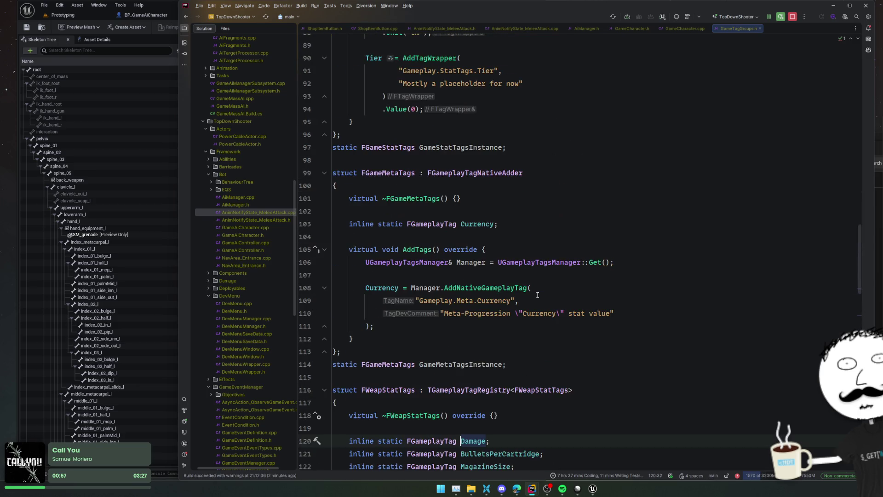
scroll(538, 295, up, 17)
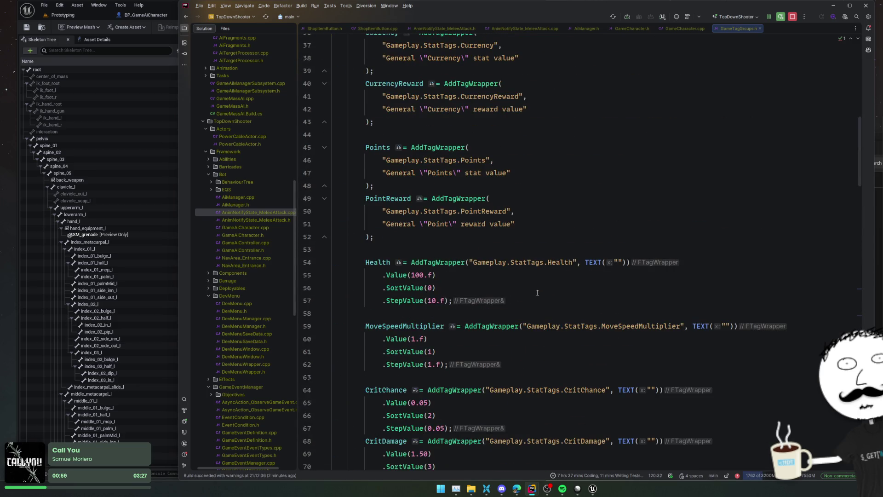
click(533, 241)
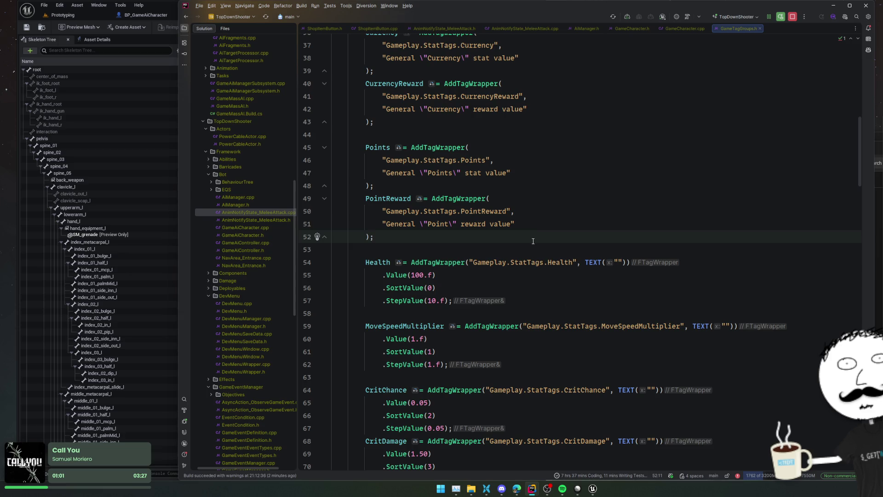
scroll(533, 239, up, 1)
click(529, 234)
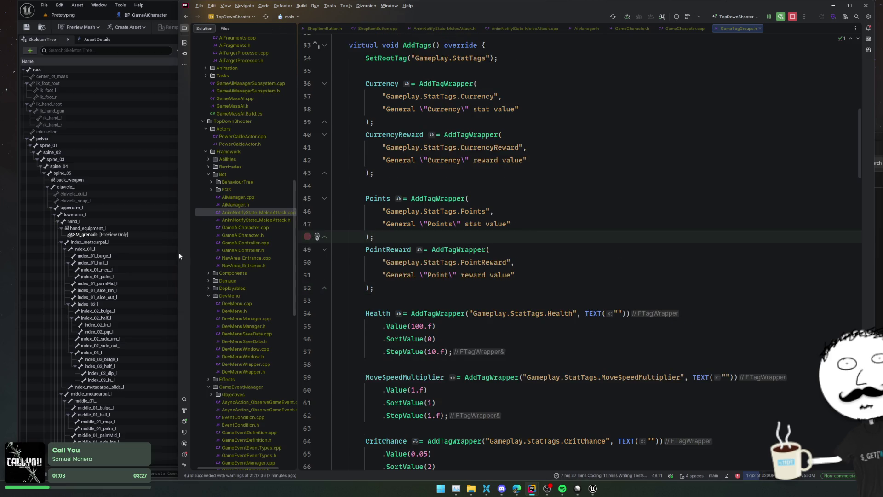
click(67, 21)
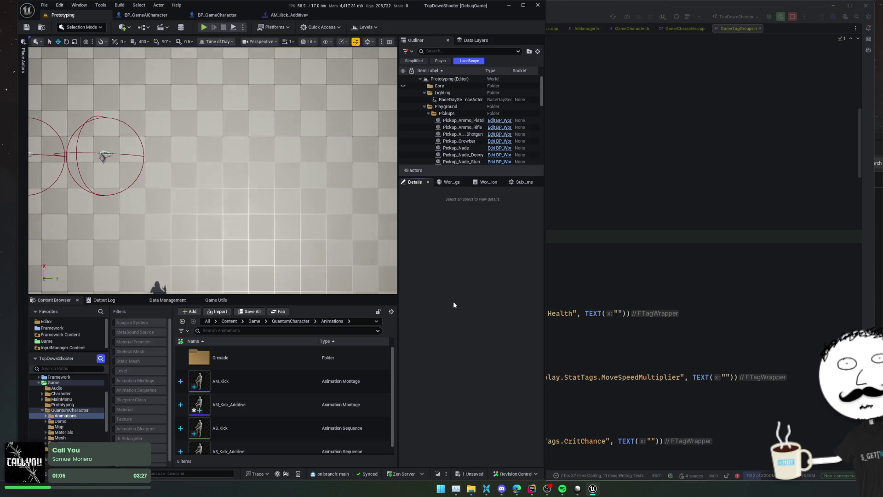
Open BP_GamePlayerState through the asset search and compile it.
key(ctrl+p)
text(GamePlayer)
key(Return)
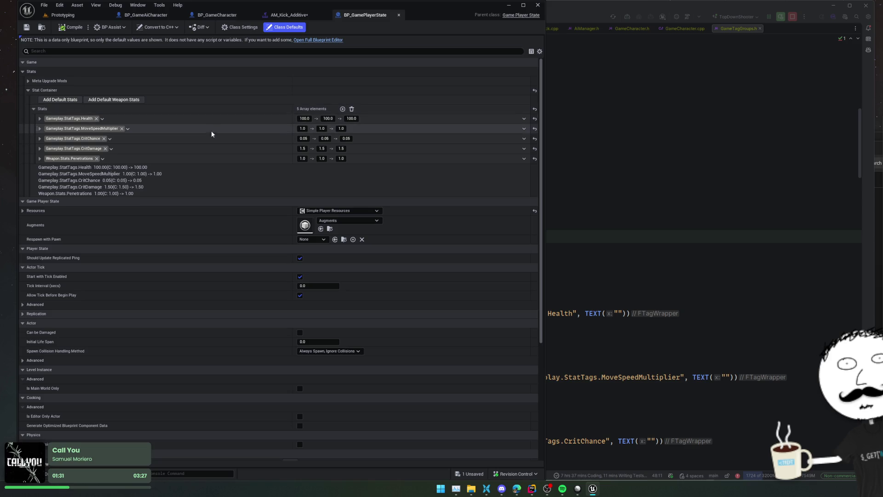
click(70, 100)
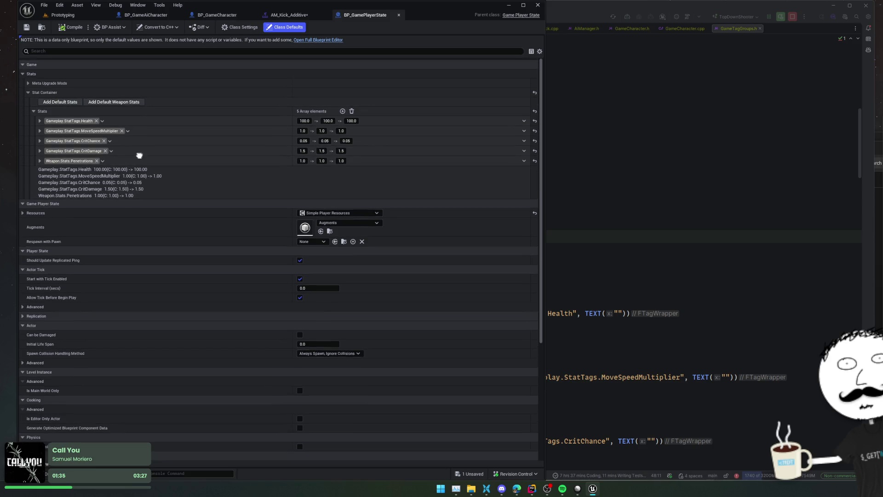
click(62, 28)
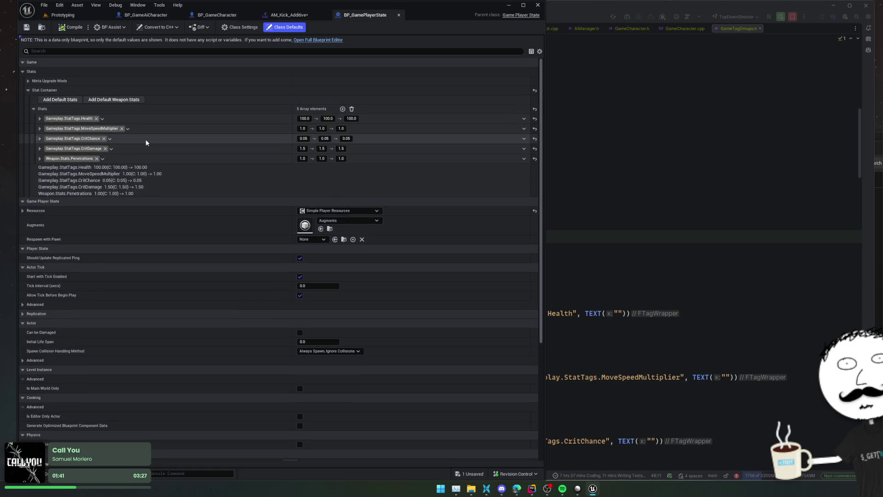
Add a Weapon.Stats.Damage stat with base value 8 to the default stats, then save and compile.
click(342, 109)
click(60, 170)
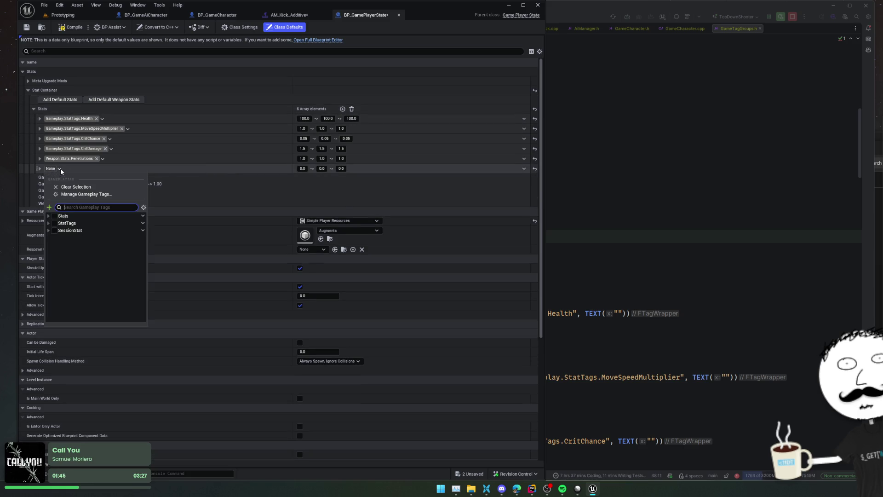
click(49, 223)
click(48, 216)
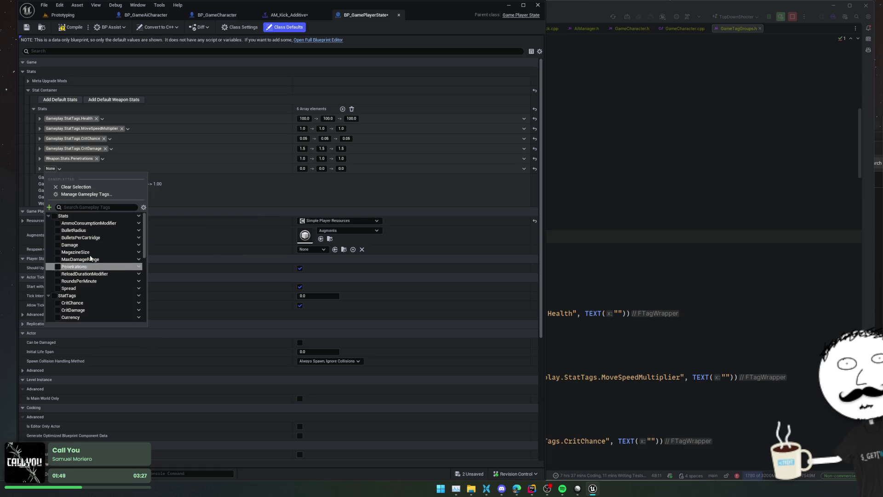
click(69, 245)
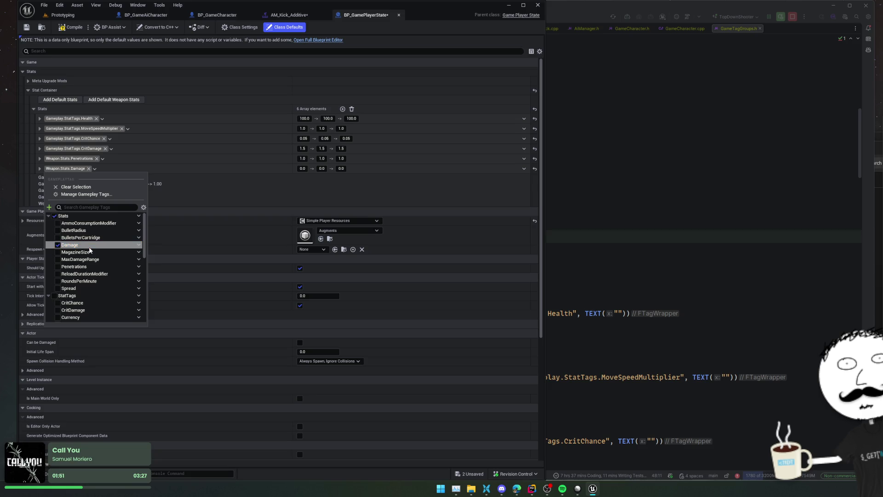
click(184, 166)
click(299, 168)
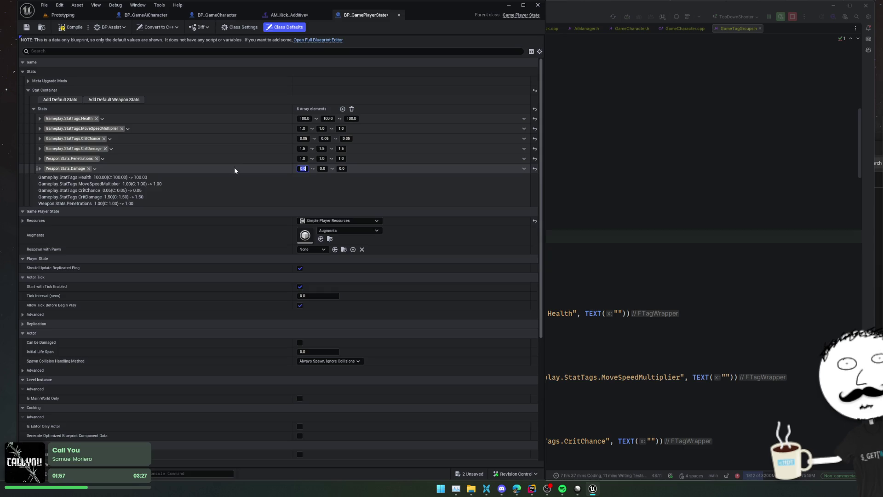
text(8)
key(Tab)
key(Tab)
key(Tab)
key(Return)
key(Escape)
key(ctrl+s)
click(72, 28)
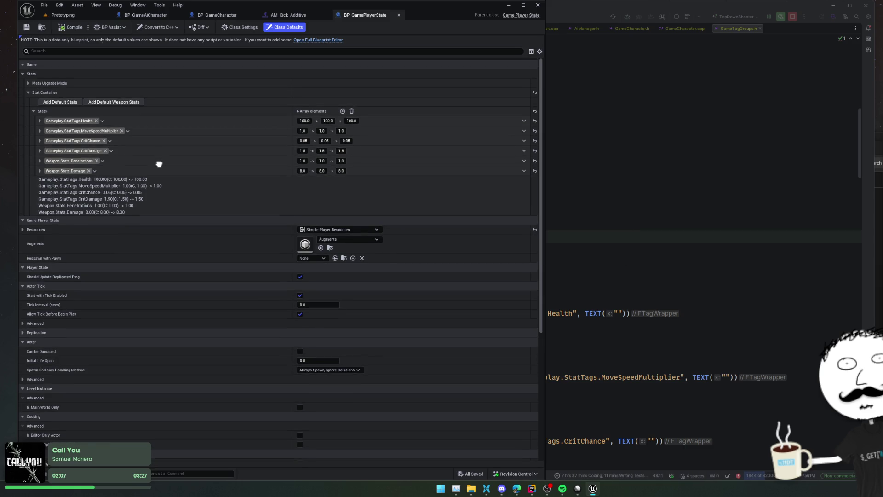
Return to the GameTagGroups.h tag code in Rider.
click(635, 223)
click(518, 263)
key(Up)
key(Up)
scroll(486, 261, down, 10)
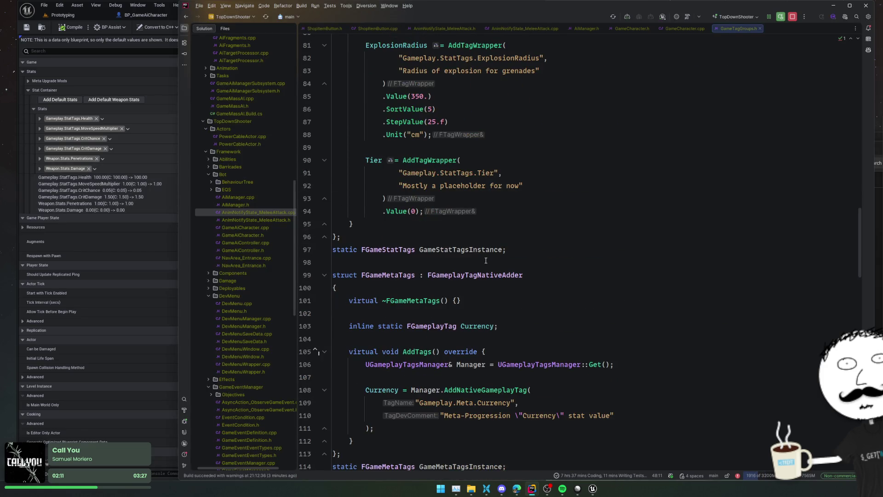
Open GameGameplayTags.h and scroll to the input action tag registrations.
scroll(486, 260, down, 6)
scroll(569, 243, down, 3)
scroll(568, 243, down, 10)
scroll(561, 234, up, 20)
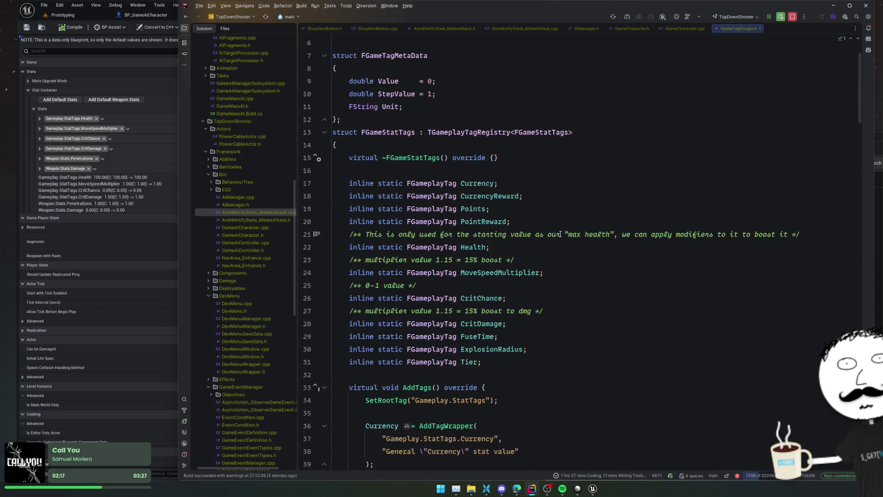
scroll(253, 259, down, 10)
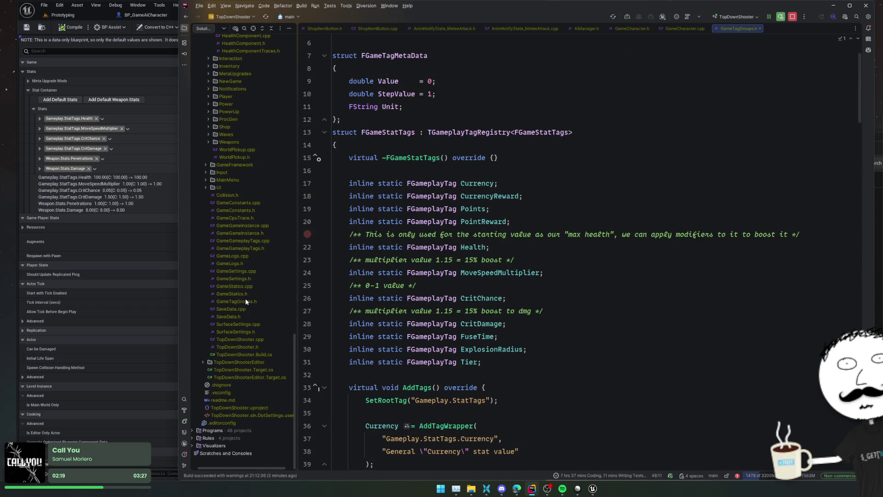
double_click(259, 249)
scroll(497, 250, down, 4)
scroll(497, 250, down, 13)
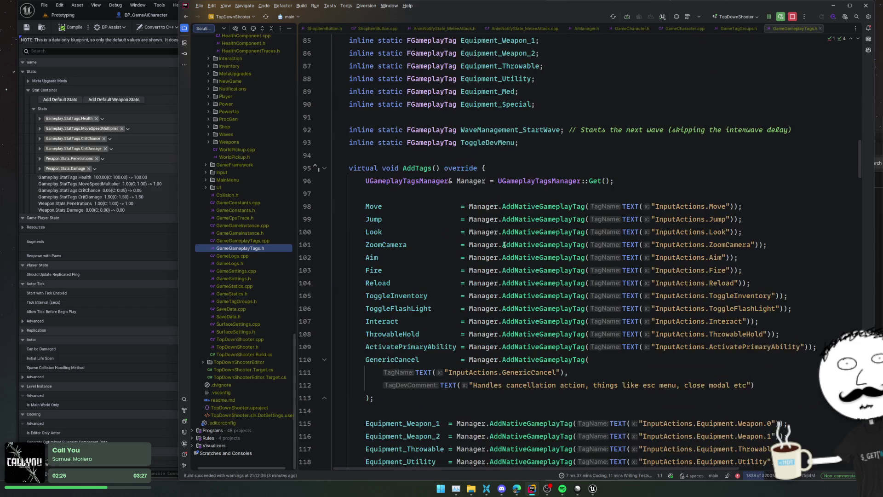
scroll(504, 244, down, 14)
scroll(504, 244, up, 10)
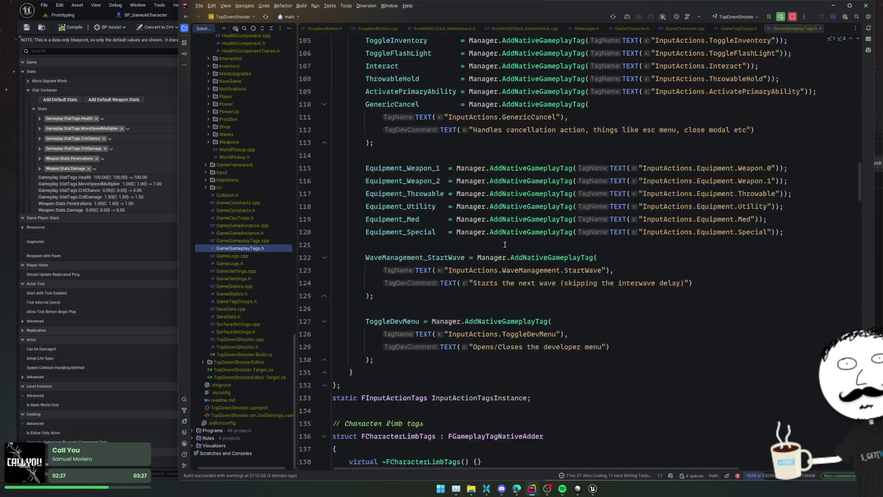
scroll(504, 245, up, 1)
Duplicate the Equipment_Special registration line, then delete the copy again.
click(406, 288)
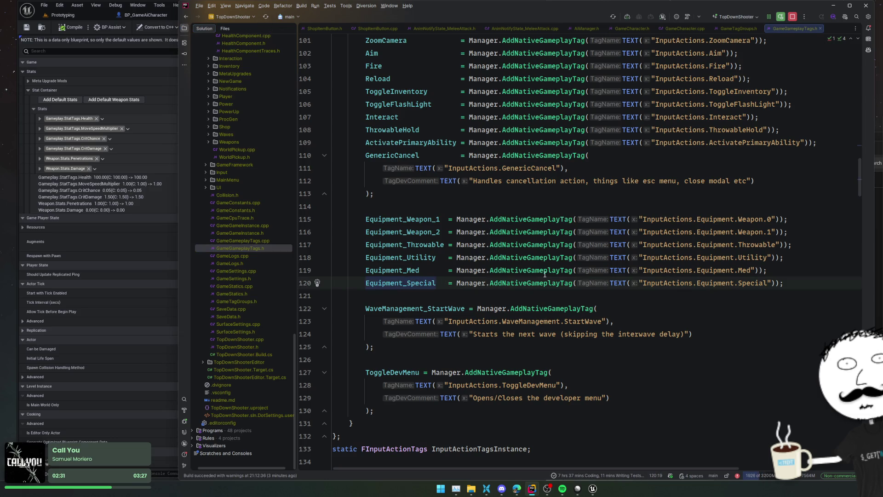
key(ctrl+d)
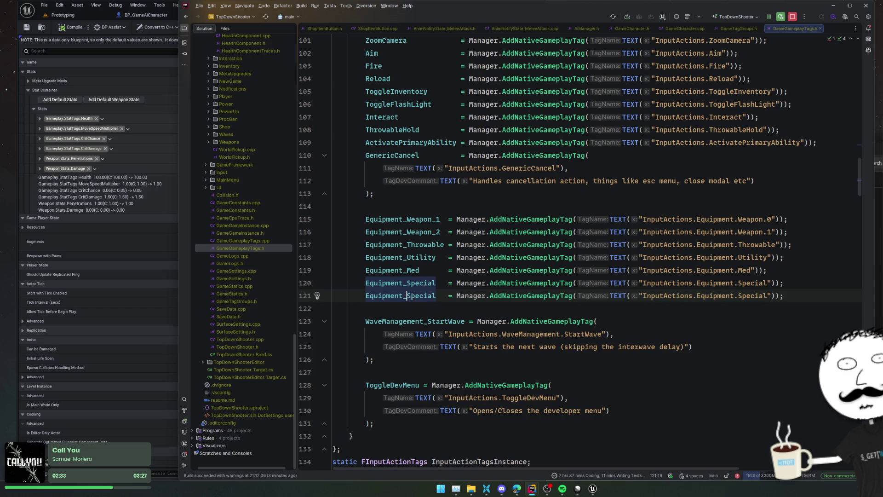
click(429, 296)
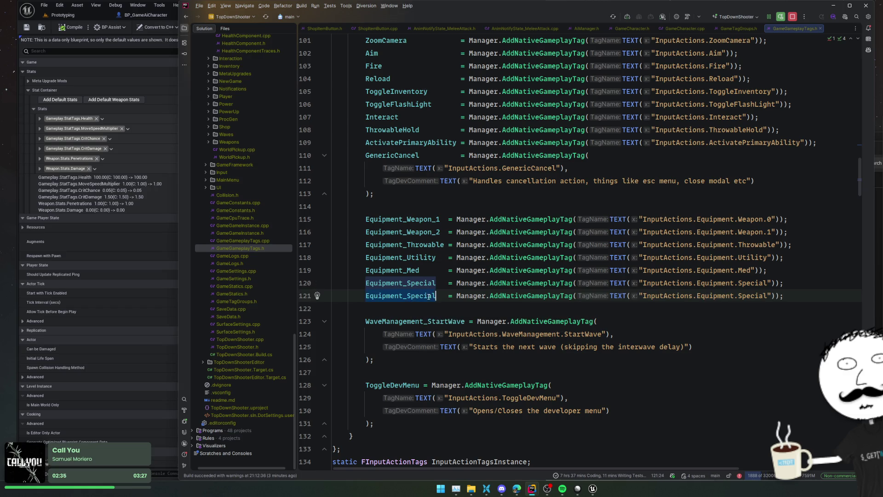
key(ctrl+y)
Duplicate the ActivatePrimaryAbility registration and rename the copy and its tag string to MeleeAttack.
scroll(435, 272, up, 3)
click(419, 226)
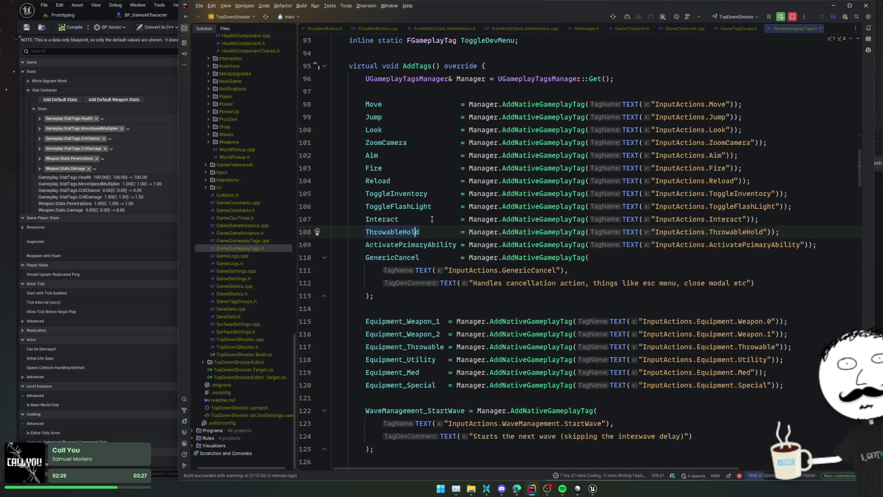
click(443, 248)
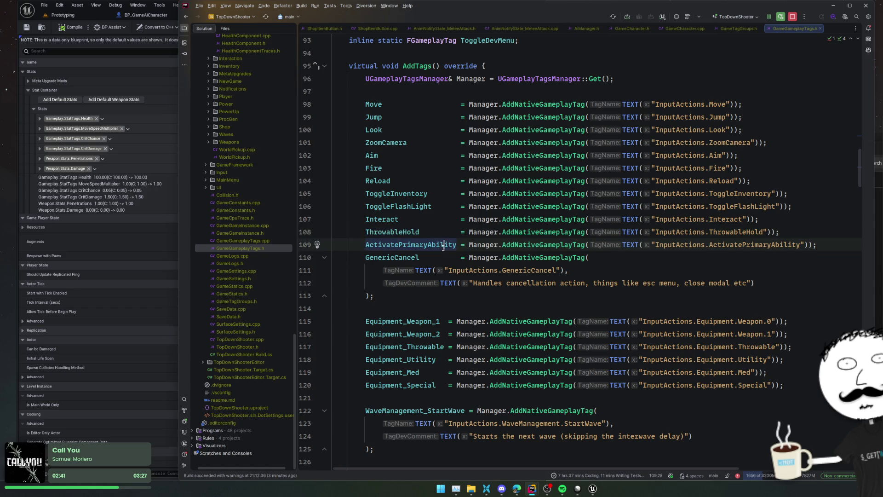
mouse_move(444, 246)
key(ctrl+d)
double_click(439, 257)
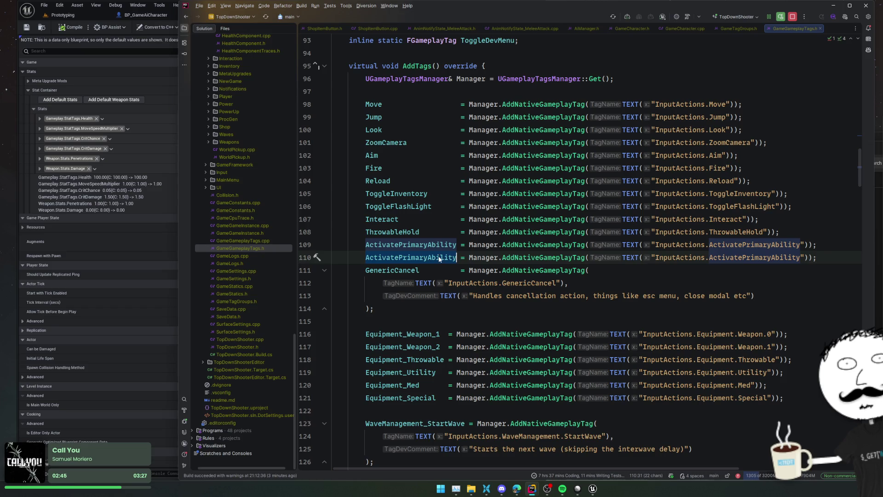
key(alt+j)
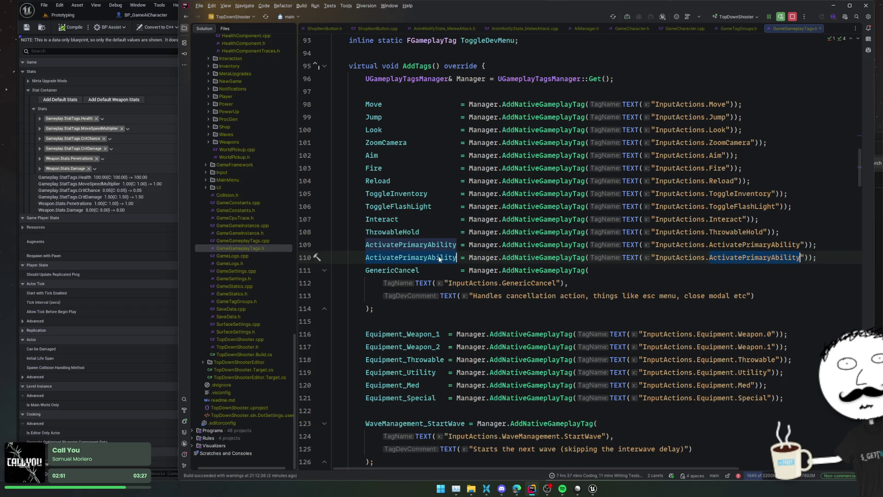
text(MEL)
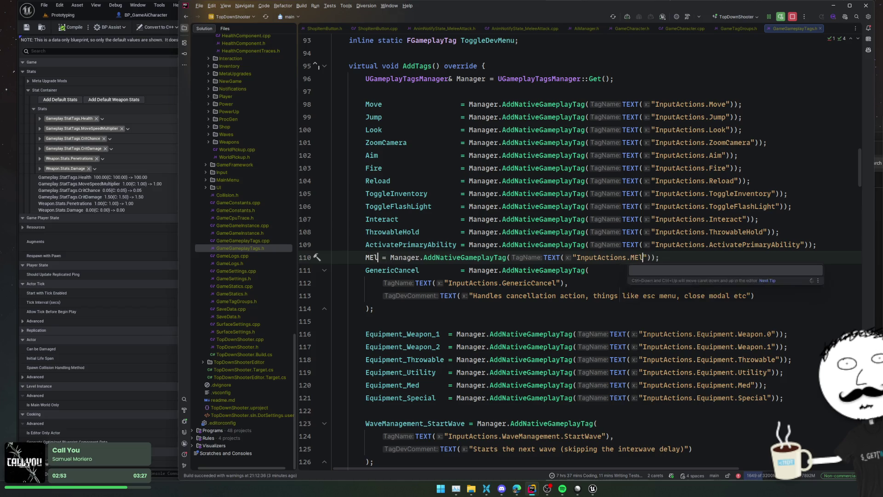
key(BackSpace)
key(BackSpace)
text(eleeA)
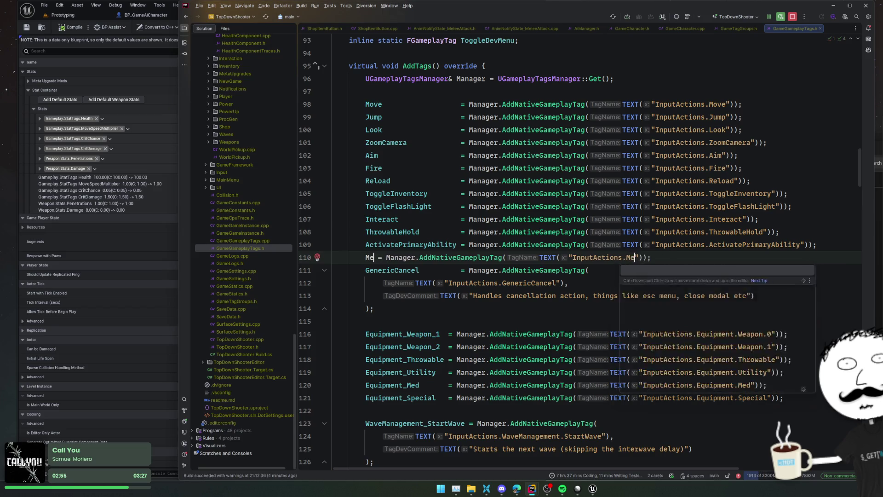
text(ttack)
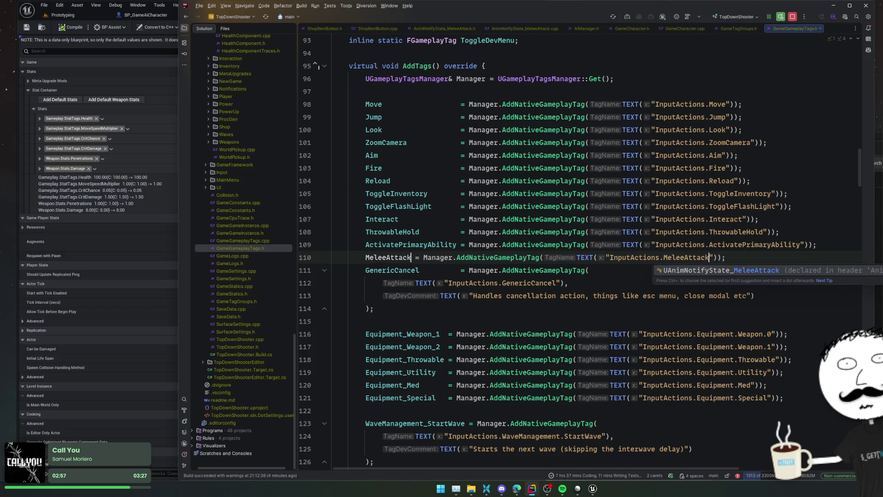
key(Escape)
click(445, 257)
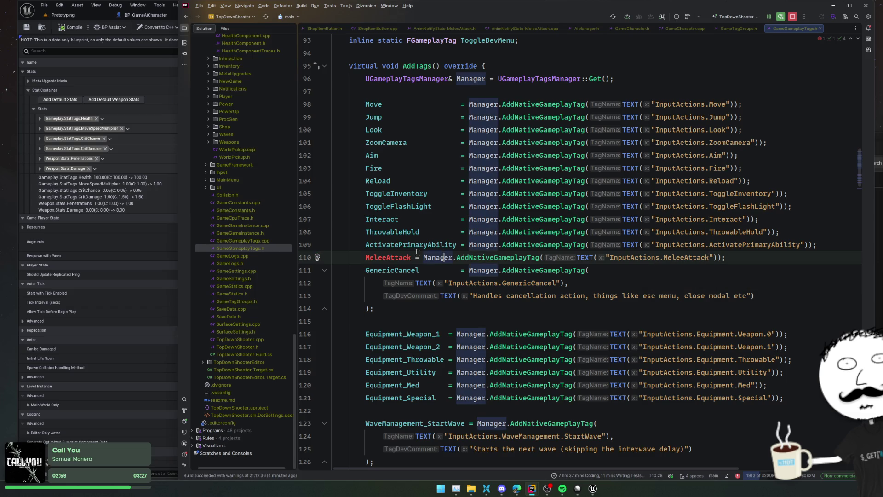
Duplicate the ActivatePrimaryAbility declaration and rename the copy to MeleeAttack.
double_click(397, 258)
key(ctrl+c)
scroll(402, 246, up, 5)
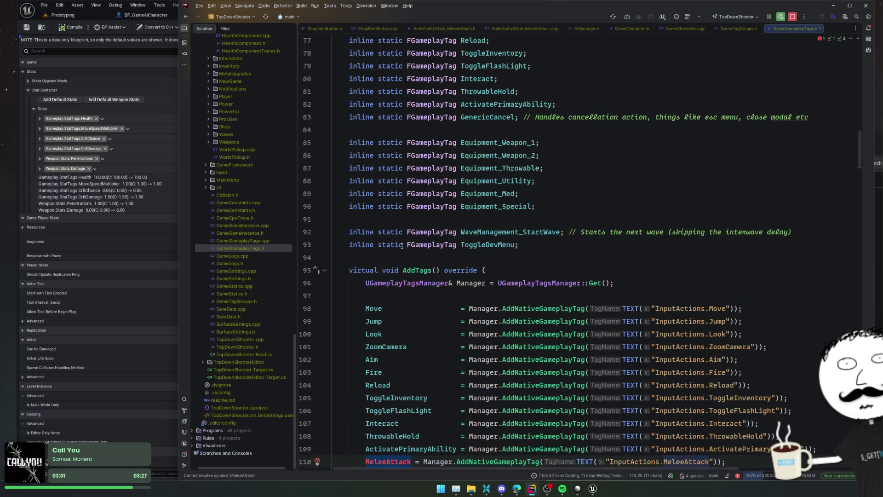
scroll(401, 246, up, 4)
click(568, 254)
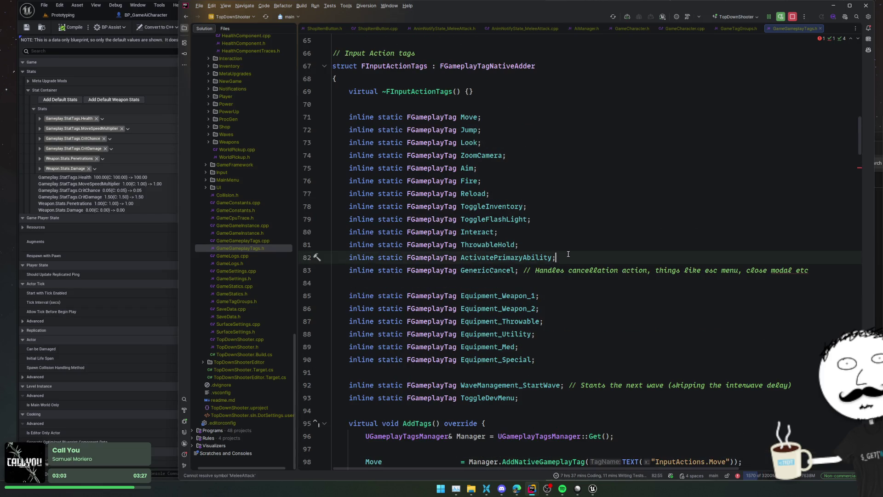
key(ctrl+d)
key(Left)
key(ctrl+shift+Left)
key(ctrl+v)
click(581, 252)
Scroll down to the Damage tag declarations in the FGameTags struct.
scroll(581, 251, down, 10)
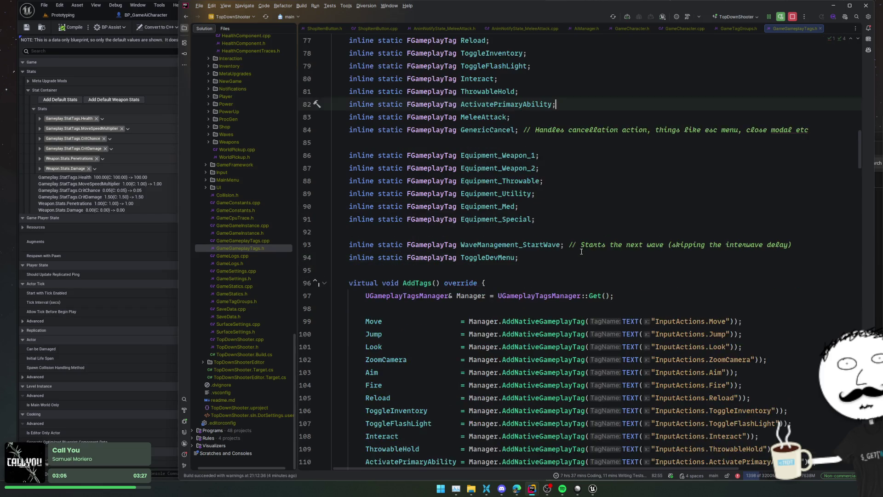
click(581, 252)
scroll(581, 252, down, 20)
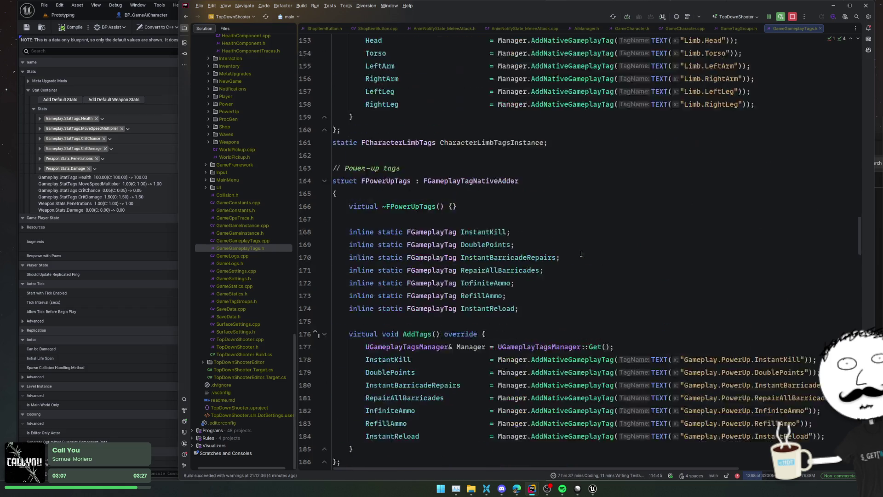
click(607, 220)
click(612, 168)
click(611, 143)
scroll(613, 146, down, 1)
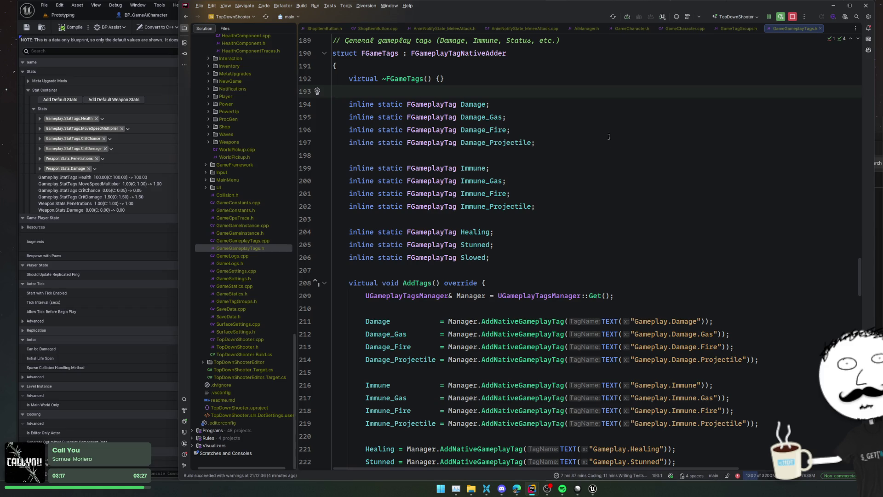
Add a standalone Melee tag declaration and registration by duplicating the Damage lines.
click(552, 108)
key(ctrl+d)
key(ctrl+w)
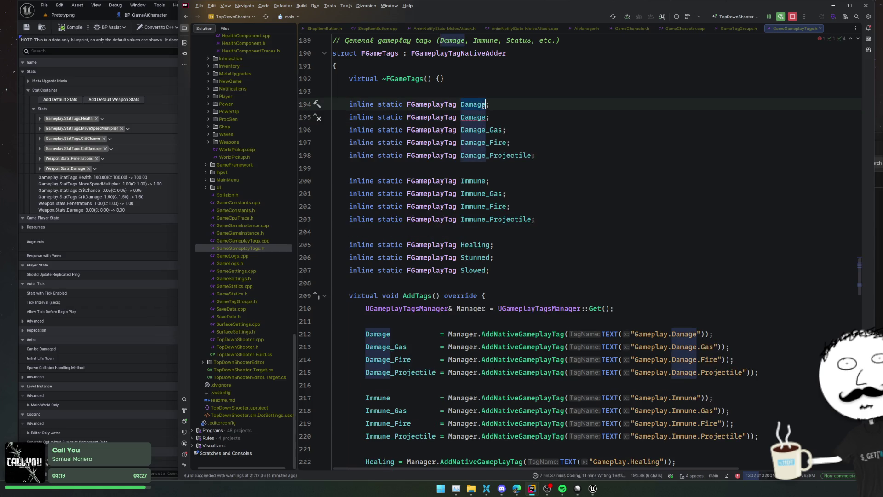
text(Melee)
key(shift+Return)
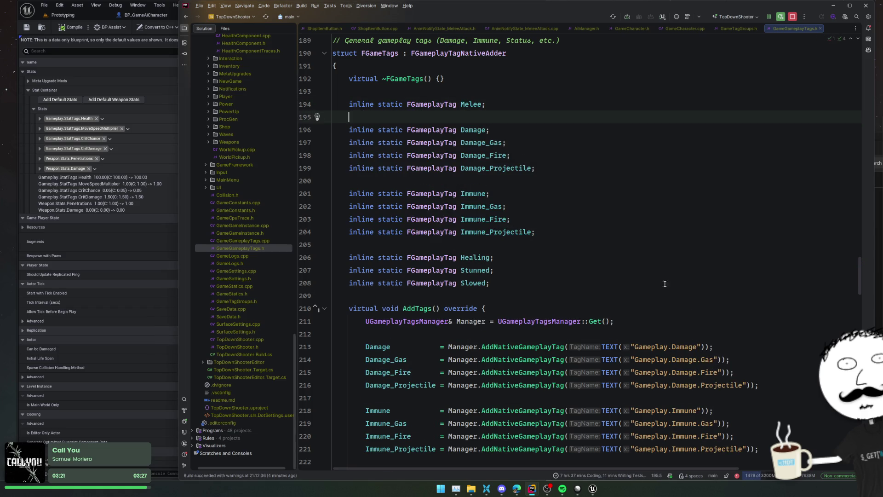
click(693, 342)
key(ctrl+d)
key(ctrl+w)
alt+shift+double_click(367, 346)
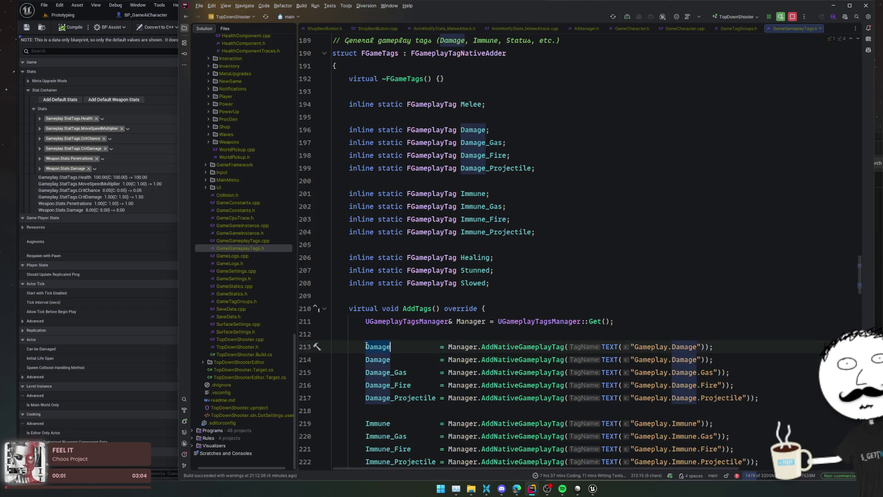
text(Melee)
key(End)
text(Manager)
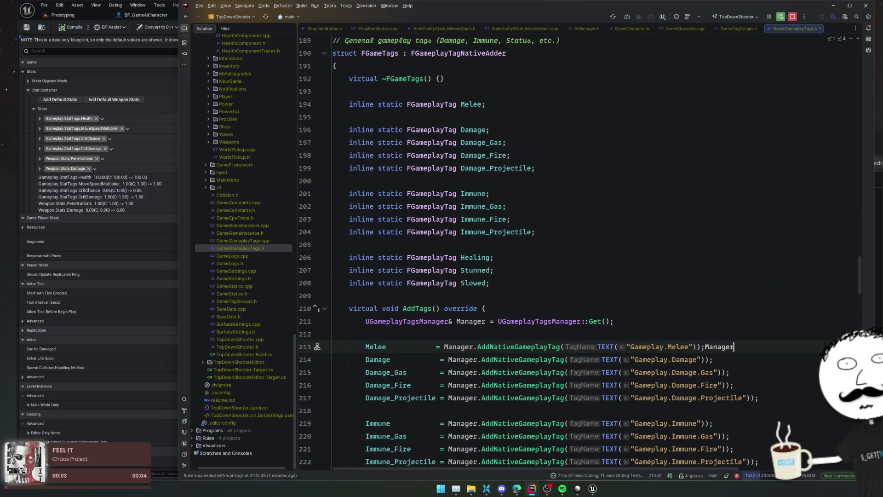
key(ctrl+BackSpace)
key(Return)
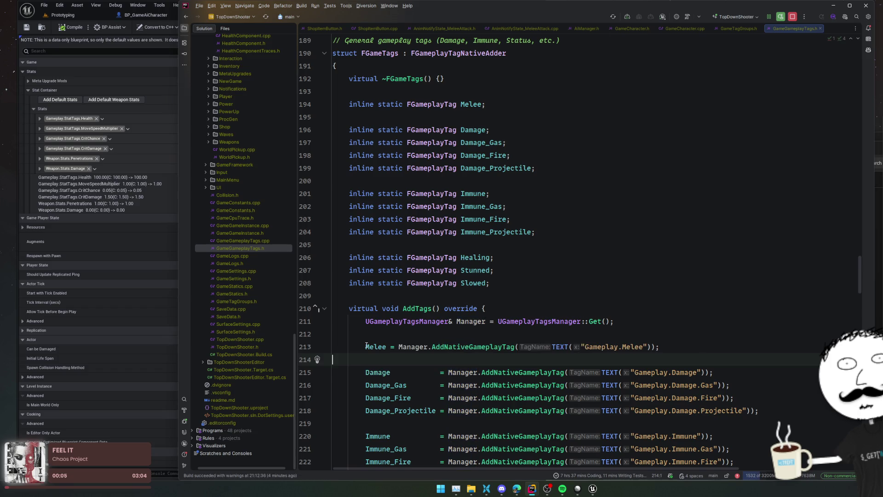
Replace the Melee declaration with a Damage_Melee declaration copied from Damage_Gas.
click(491, 340)
click(598, 252)
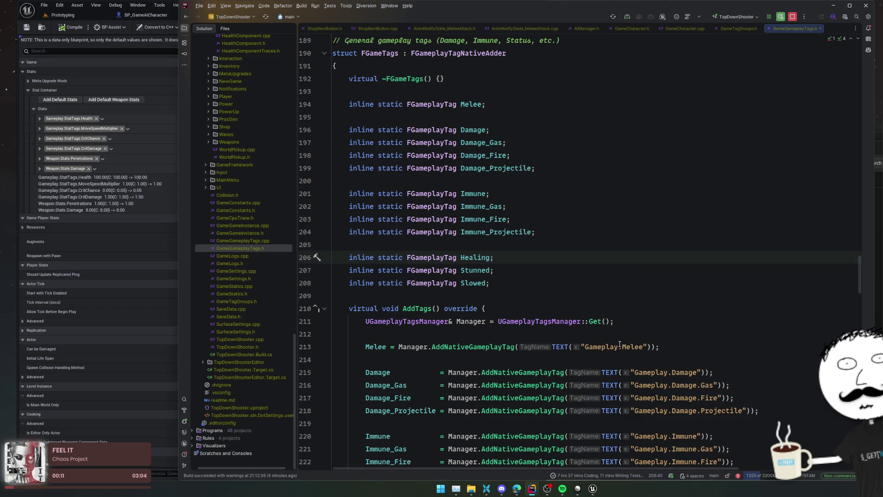
click(504, 105)
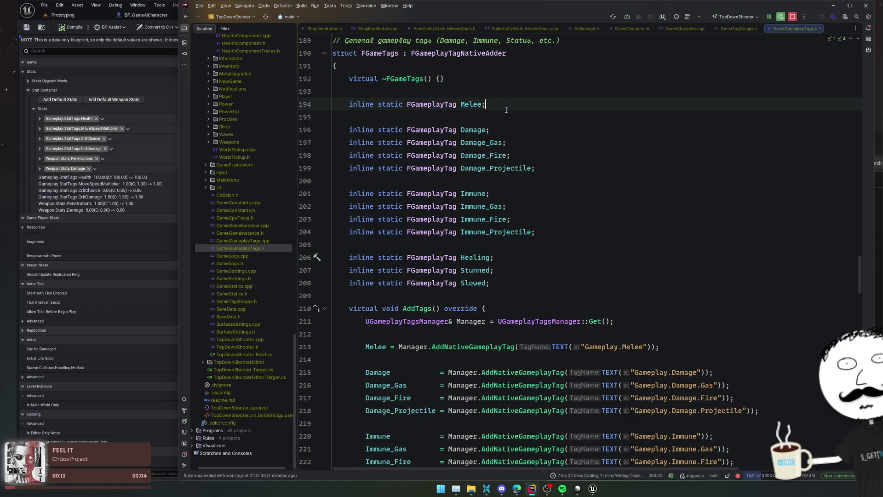
key(shift+Up)
key(BackSpace)
click(502, 130)
key(ctrl+d)
double_click(496, 130)
text(Melee)
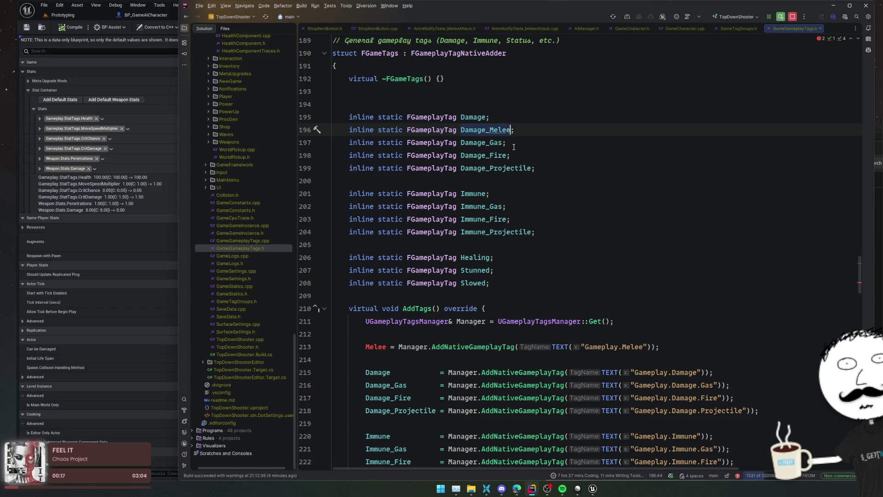
Swap the Melee registration for Damage_Melee registered as "Gameplay.Damage.Melee", then reformat.
scroll(643, 291, down, 2)
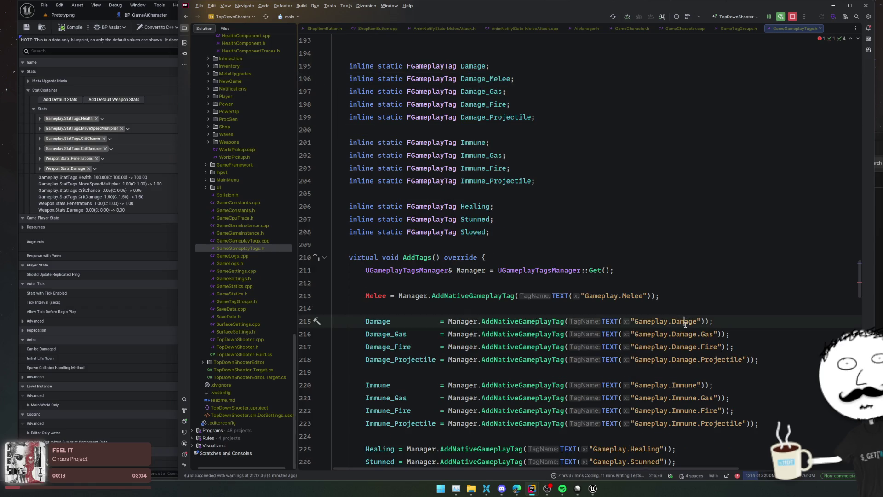
double_click(444, 295)
key(ctrl+y)
click(383, 296)
key(ctrl+d)
alt+shift+double_click(684, 310)
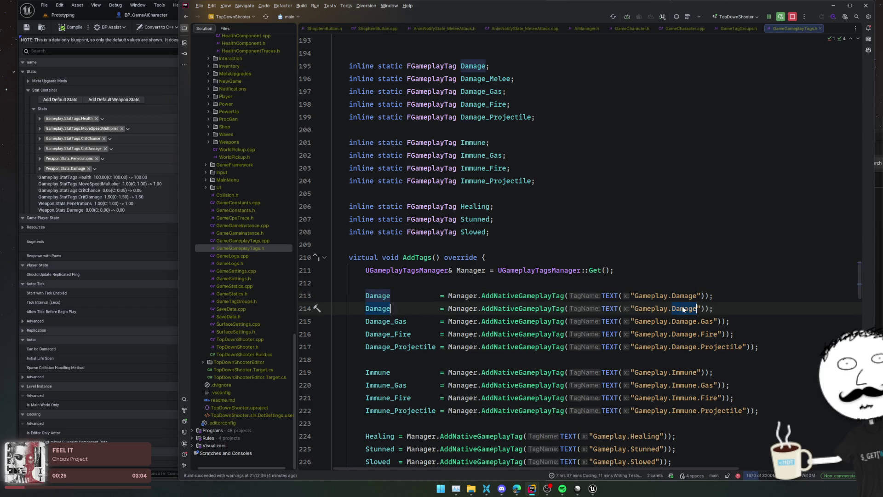
key(Right)
text(_Melee)
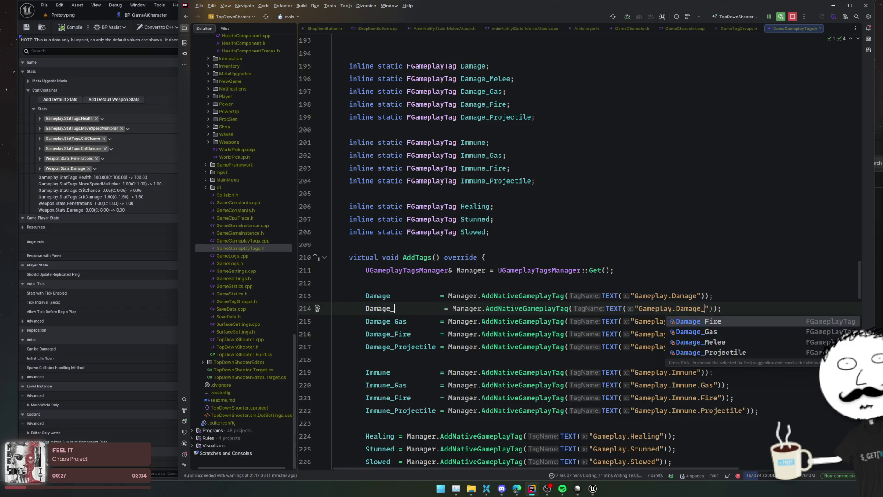
click(726, 308)
key(BackSpace)
text(.Melee)
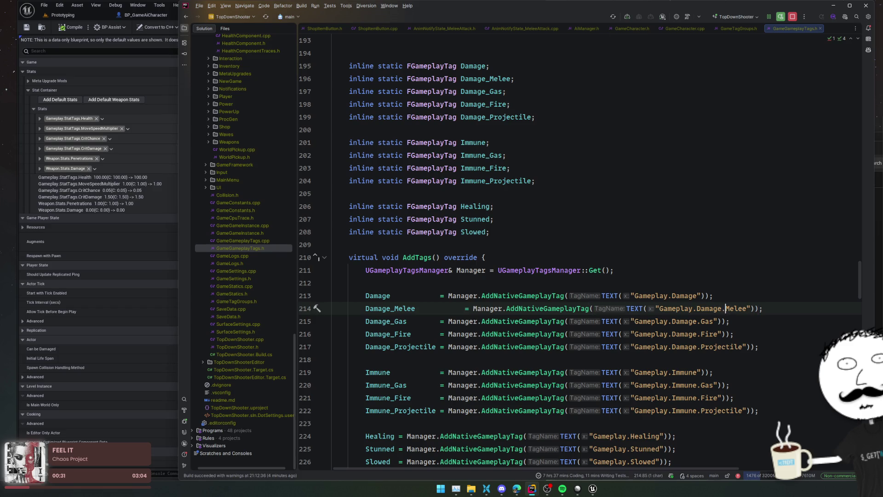
key(Home)
key(ctrl+alt+l)
click(763, 290)
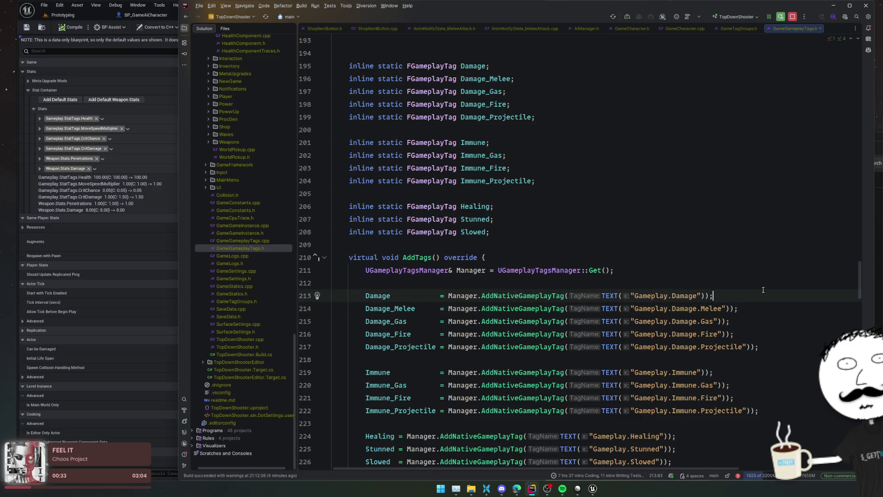
scroll(745, 250, down, 3)
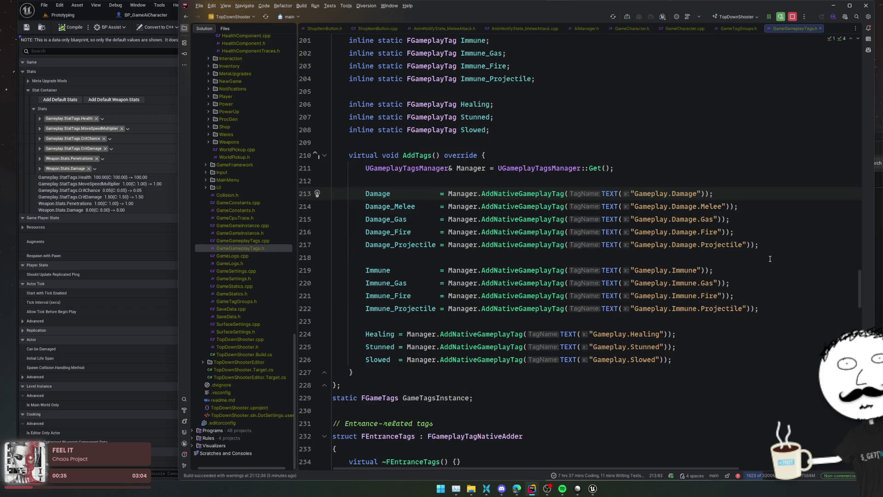
click(734, 321)
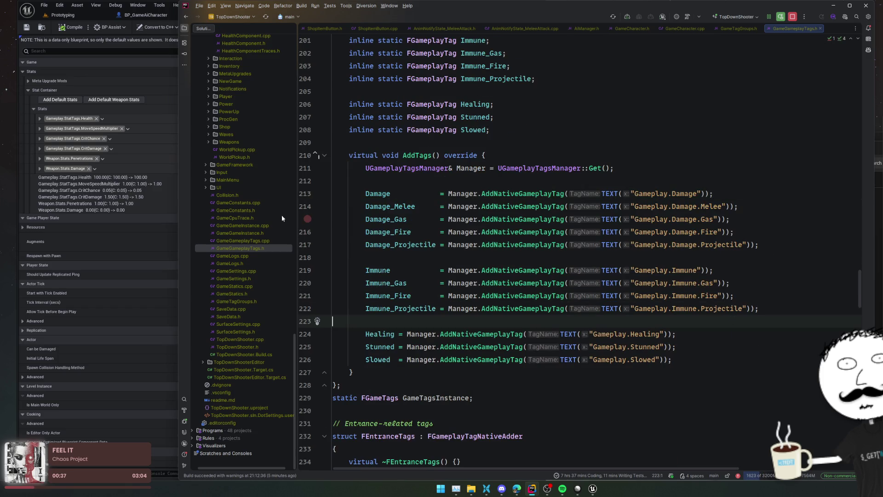
Close the Unreal player state Blueprint window and the GameCharacter.h and AIManager.h tabs in Rider.
click(160, 149)
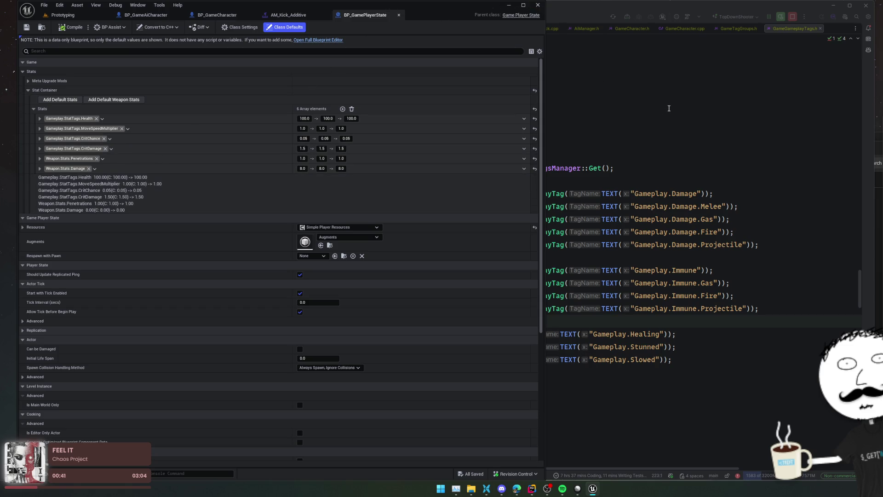
key(alt+F4)
click(671, 105)
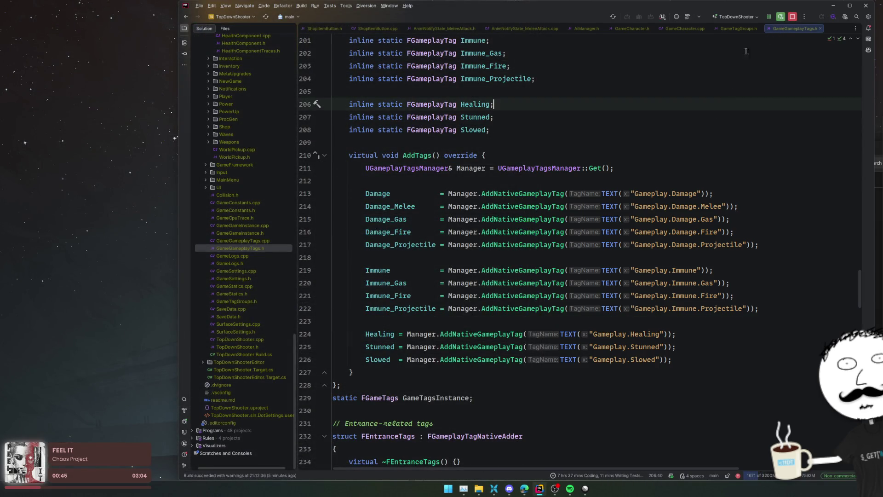
middle_click(629, 29)
middle_click(590, 26)
click(534, 29)
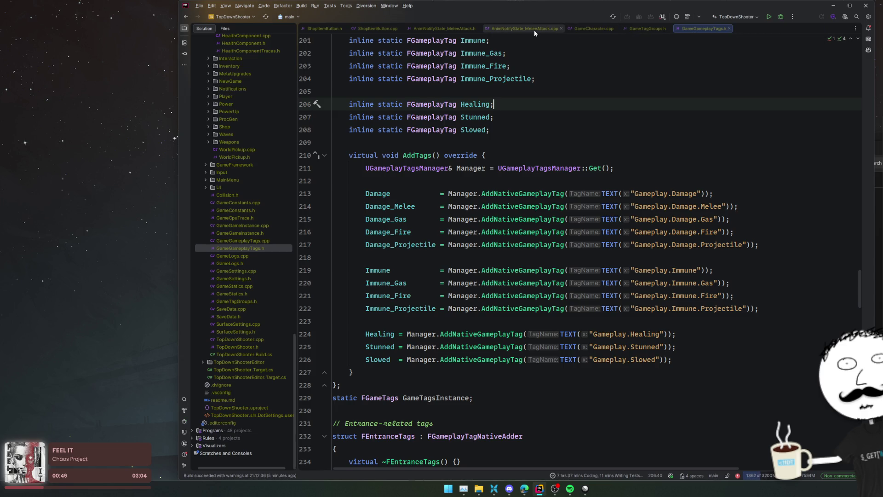
Comment out the DrawDebugBox call in AiManager.cpp's OnAiAdded.
scroll(242, 197, up, 10)
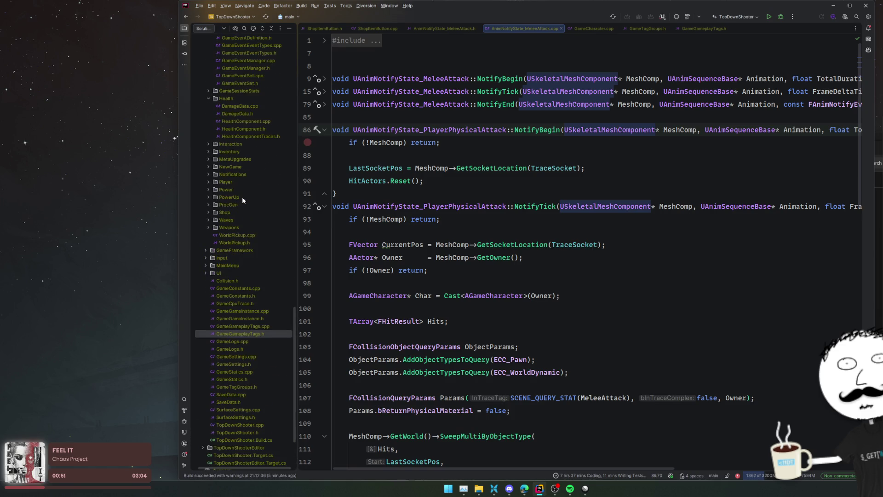
scroll(242, 197, up, 4)
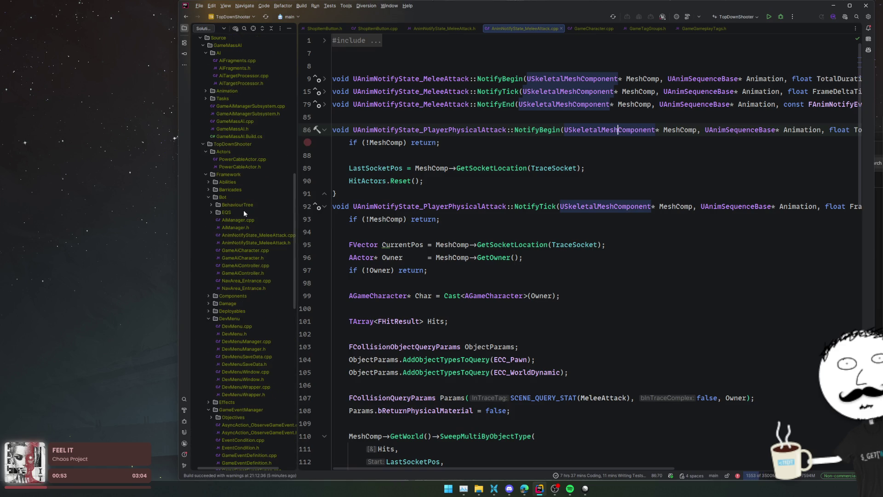
double_click(244, 220)
scroll(535, 218, down, 12)
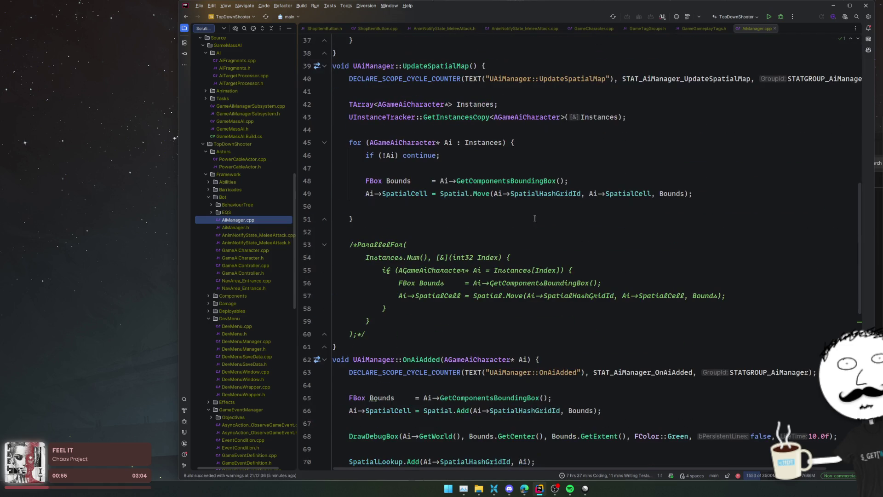
scroll(534, 218, down, 7)
click(457, 184)
key(ctrl+slash)
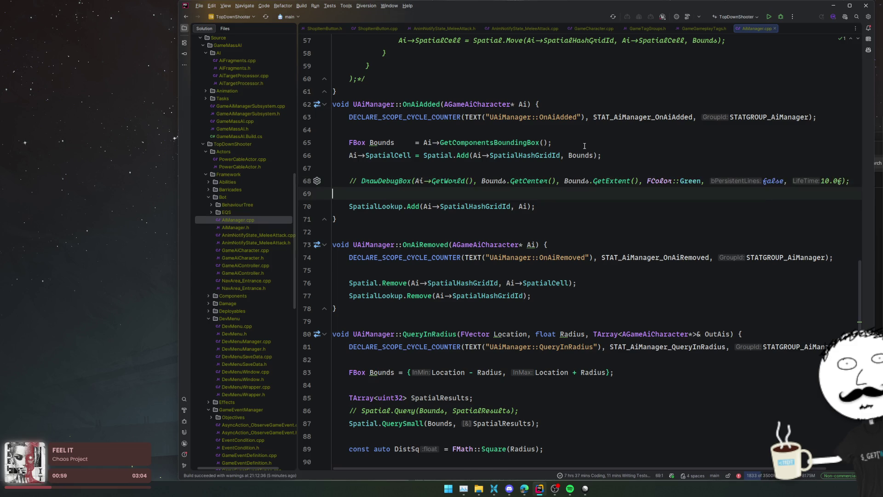
Close AiManager.cpp, GameGameplayTags.h and GameTagGroups.h to return to GameCharacter.cpp.
middle_click(756, 27)
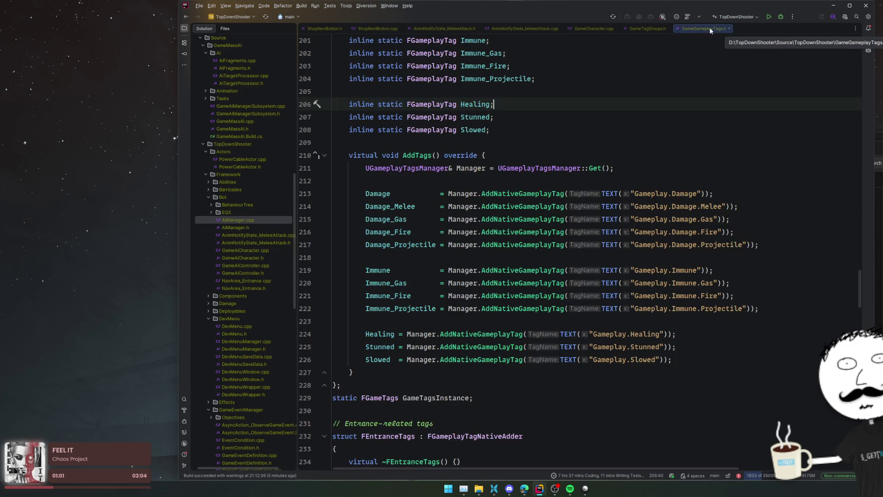
scroll(566, 117, up, 4)
double_click(380, 53)
middle_click(686, 29)
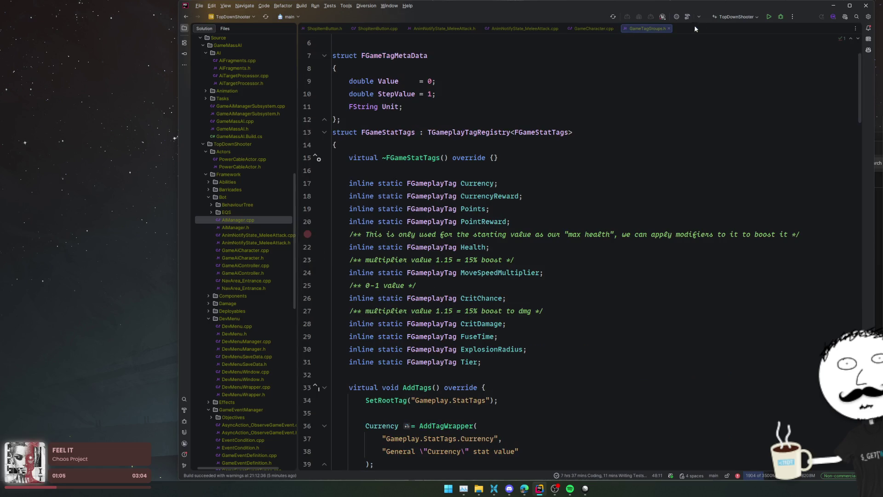
middle_click(657, 28)
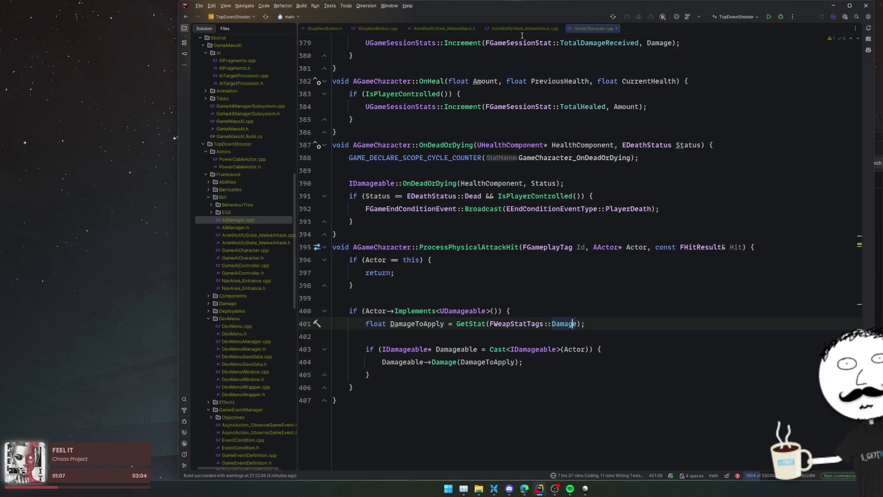
Close the leftover unneeded tabs, including ShopItemButton.h.
middle_click(437, 29)
middle_click(437, 30)
middle_click(386, 30)
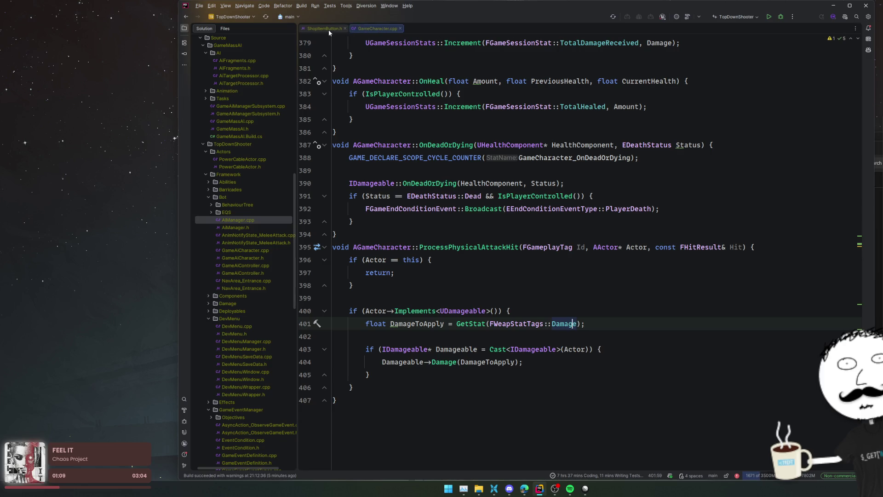
middle_click(329, 30)
Check the damageable check in GameAiCharacter.cpp's ProcessAttackOverlap via Search Everywhere, then close it.
key(shift)
key(shift)
text(Game)
key(Down)
key(Down)
key(Return)
click(511, 194)
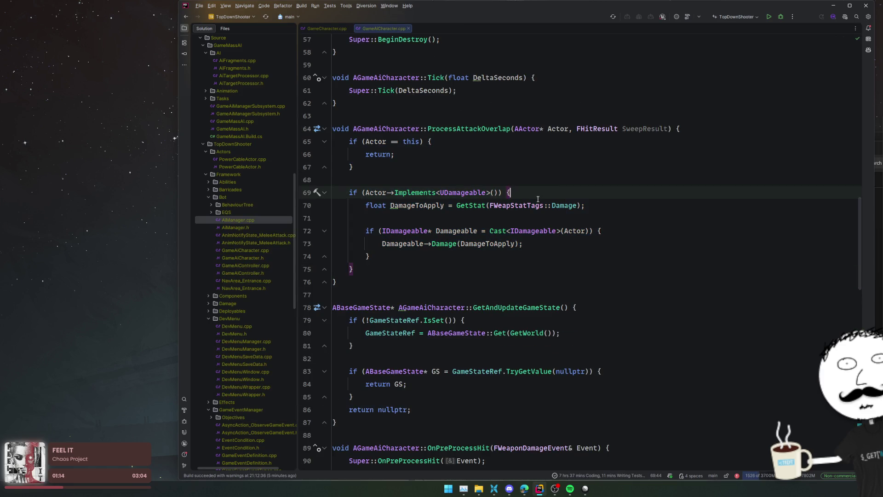
middle_click(392, 27)
Add an indented '// FGameTags::Damage_Melee' comment on line 399 above the damageable check.
click(545, 293)
text(// FGameTags::DAm)
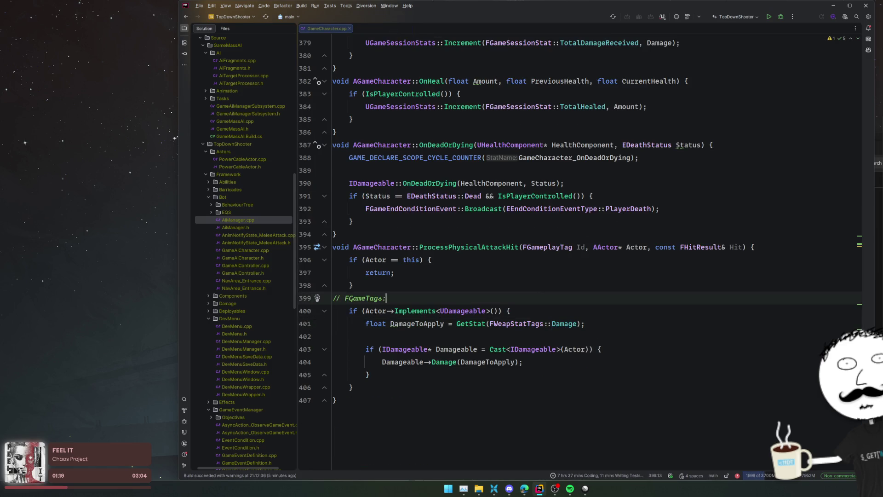
text(age)
key(BackSpace)
key(BackSpace)
key(BackSpace)
text(amage_Melee)
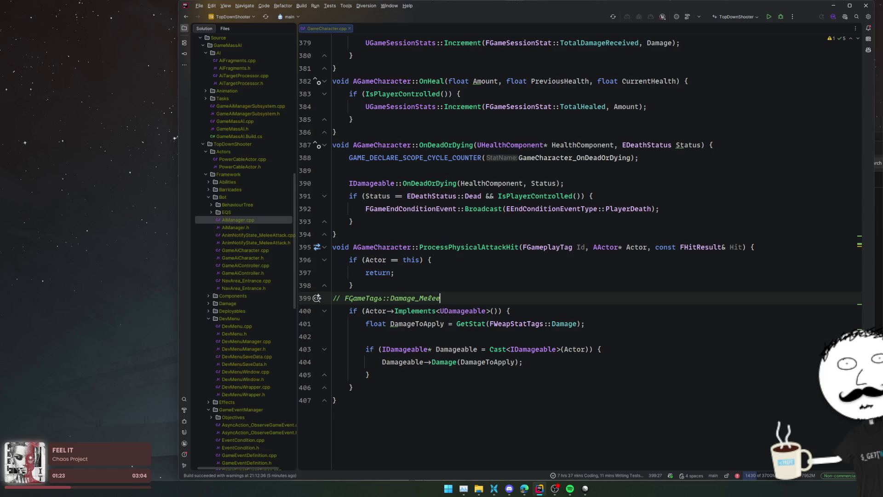
key(Home)
key(Tab)
click(603, 289)
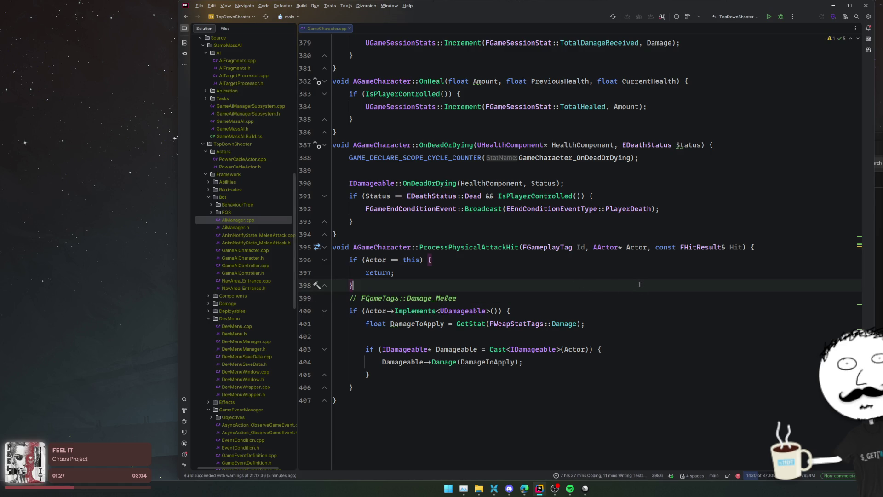
click(635, 325)
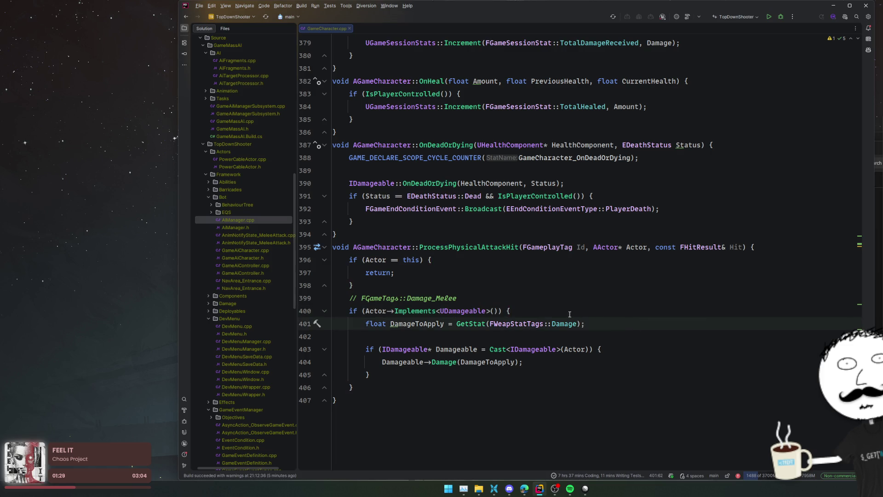
Follow GetStat into StatProvider.cpp and inspect its TryGetStat call and GetStats() lookup.
ctrl+click(472, 324)
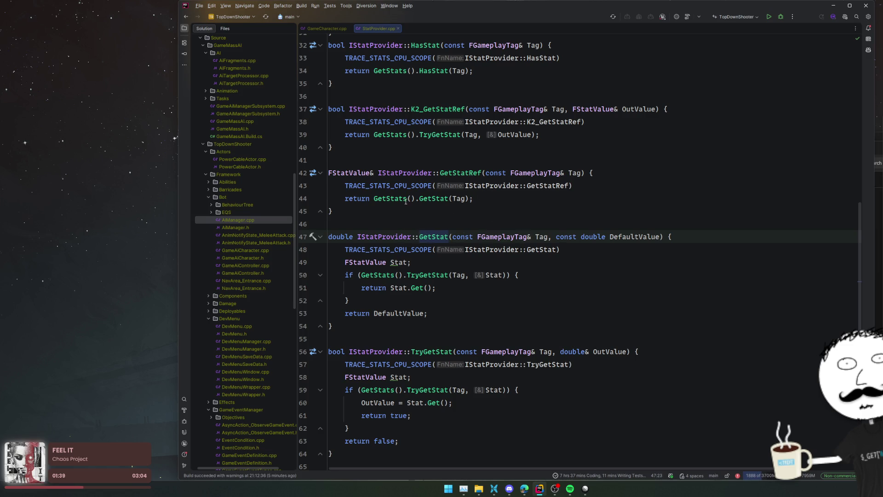
ctrl+click(444, 199)
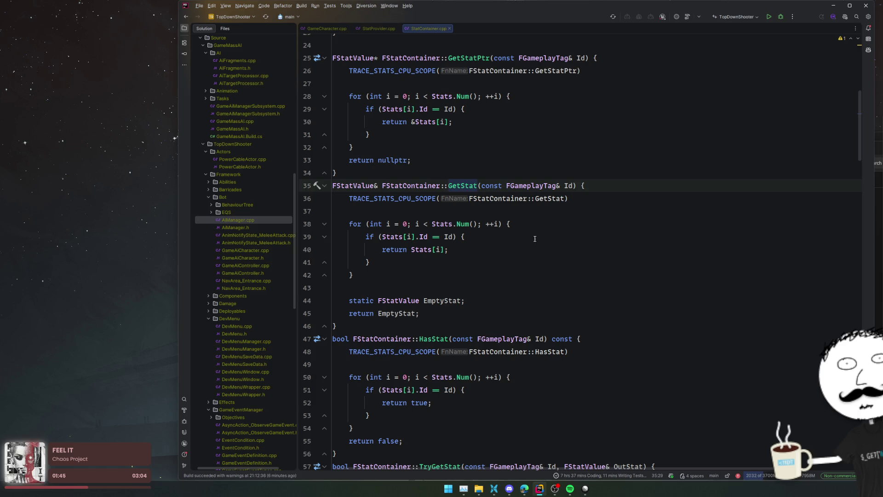
key(ctrl+alt+Left)
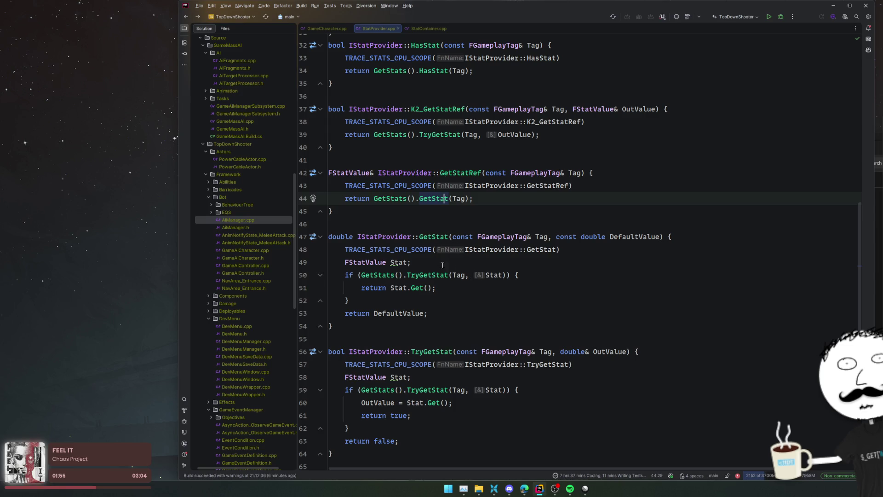
key(Down)
key(Down)
key(Down)
mouse_move(433, 274)
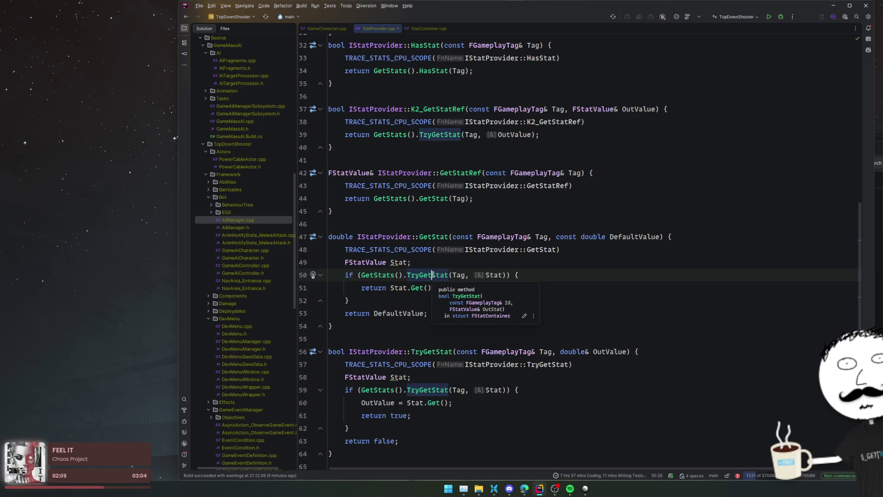
drag(361, 274, 403, 275)
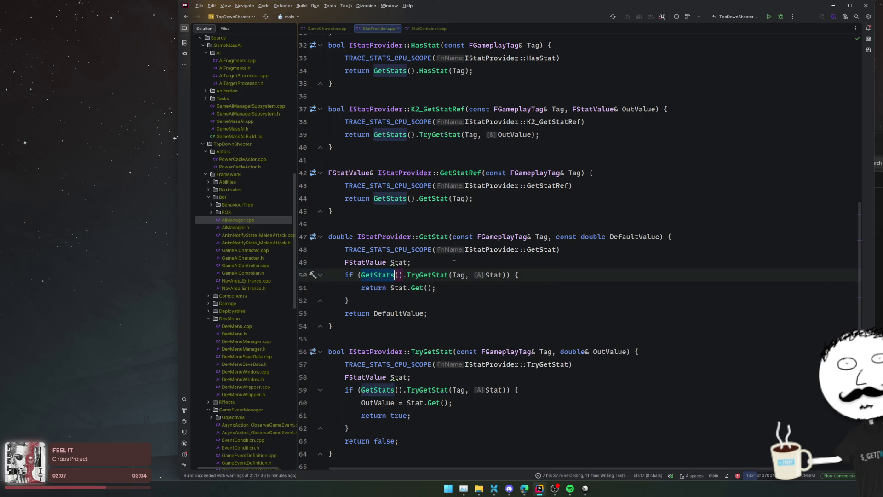
click(622, 250)
In GetStat, add 'if (auto Stat = GetStats().GetStatPtr(Tag))' returning Stat->Get().
key(Return)
text(i)
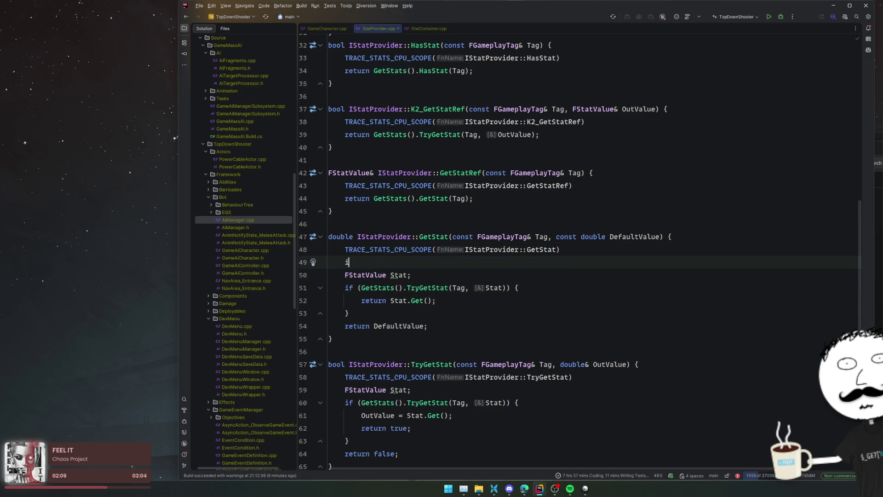
text(f (GetStats().GetSt)
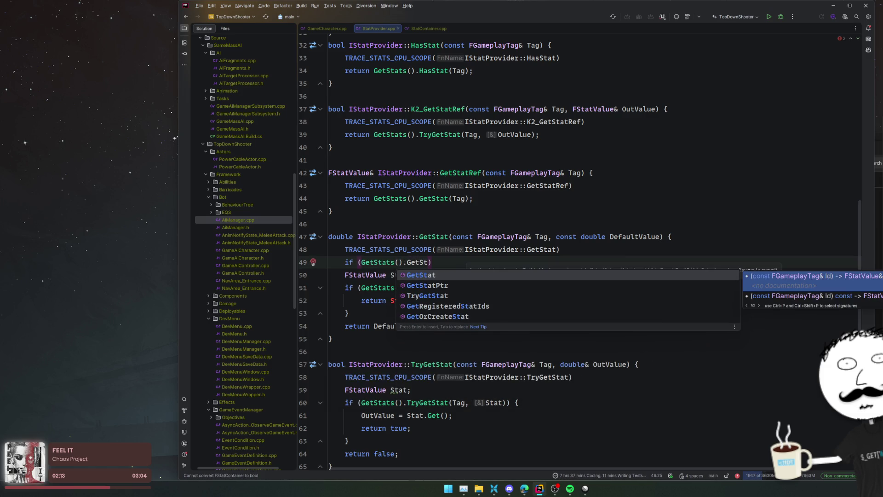
key(Down)
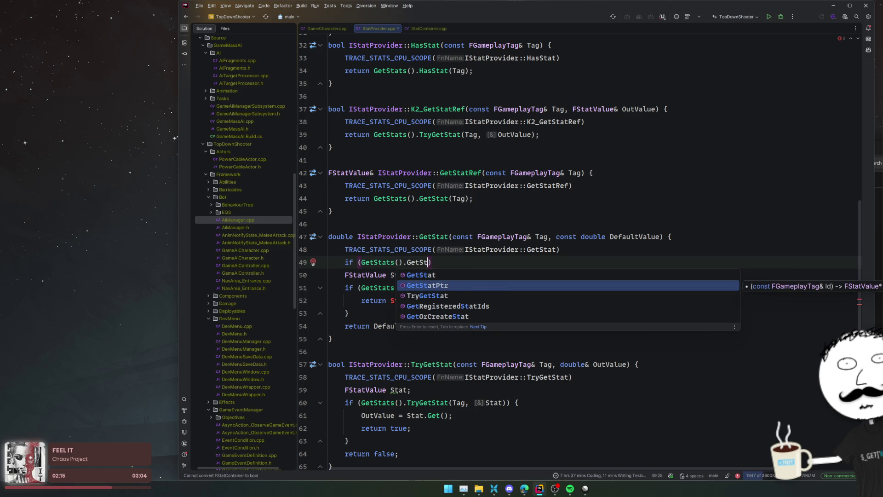
key(Return)
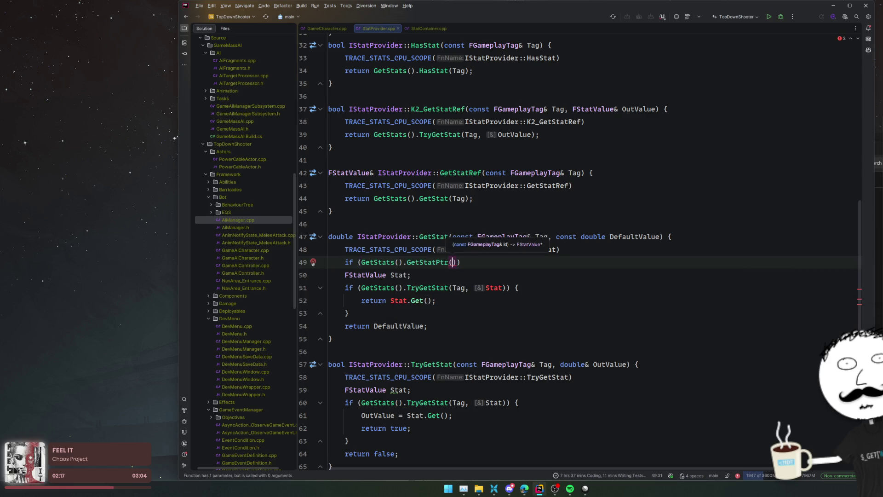
key(Home)
key(Right)
key(Right)
key(Right)
text(auto Stat)
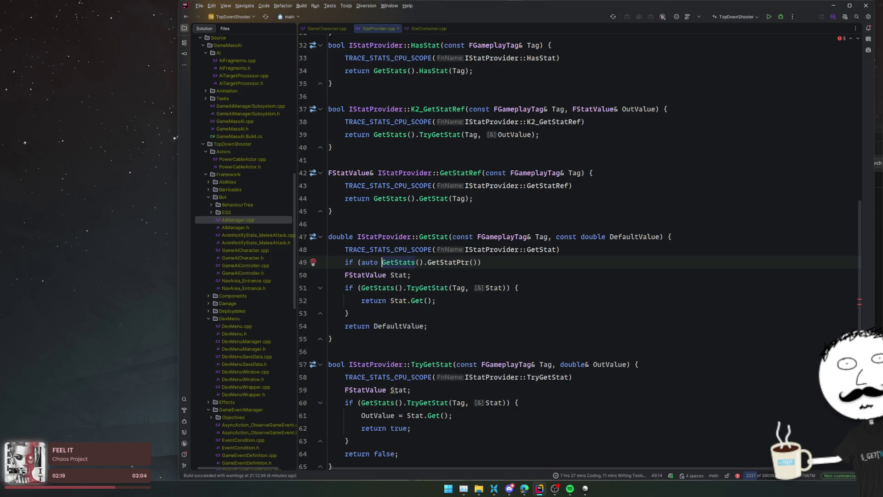
text( =)
key(End)
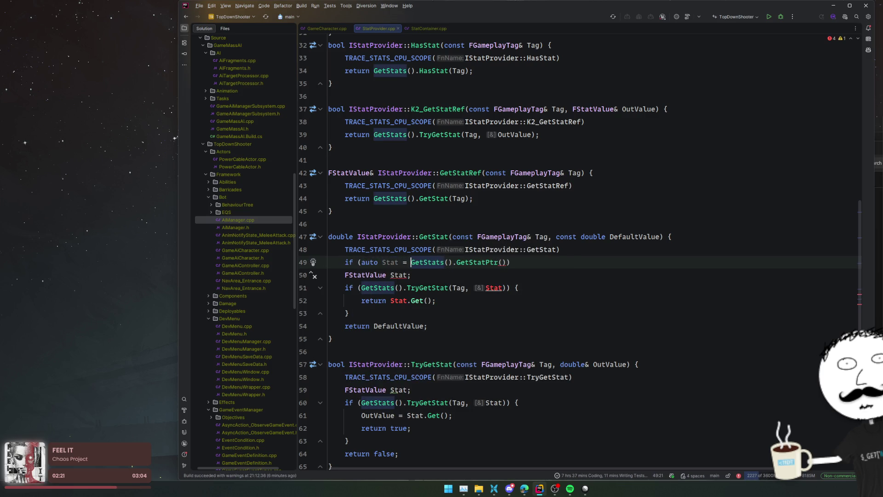
key(Left)
key(Left)
text(Tag)
key(End)
text({)
key(Return)
text(reutnr St)
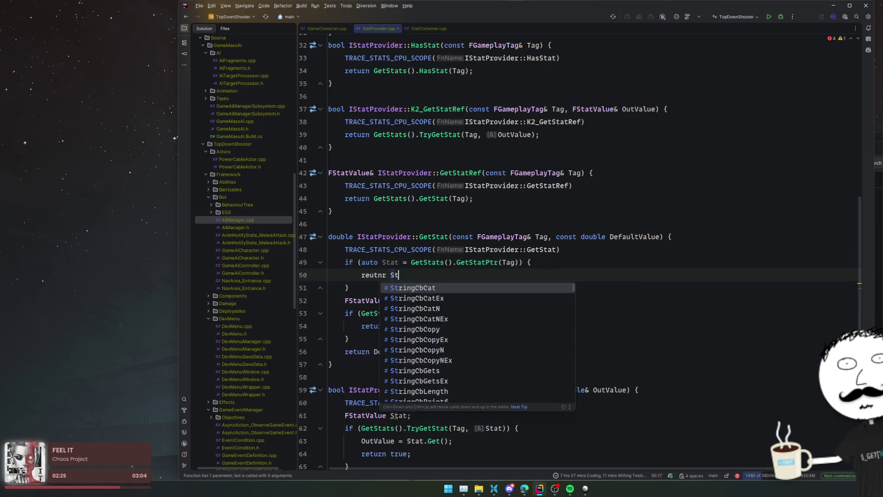
text(at->Get)
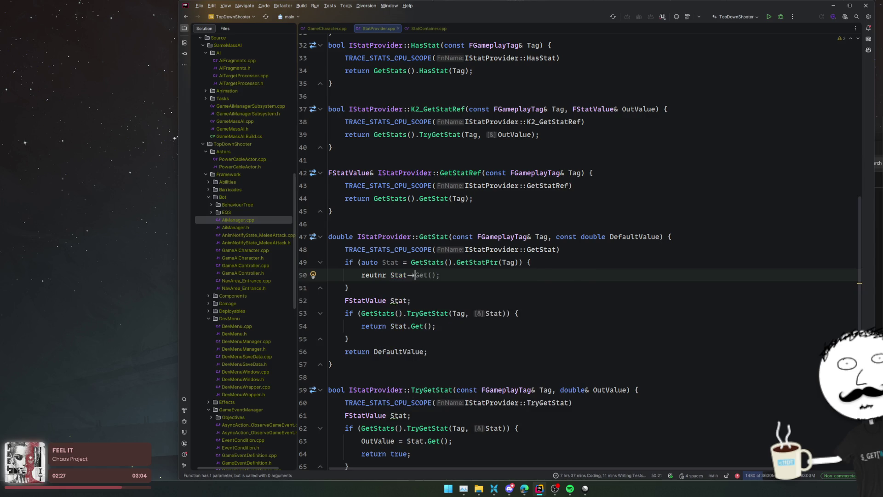
key(Return)
key(Home)
key(ctrl+Delete)
text(retur)
key(Return)
key(End)
text(;)
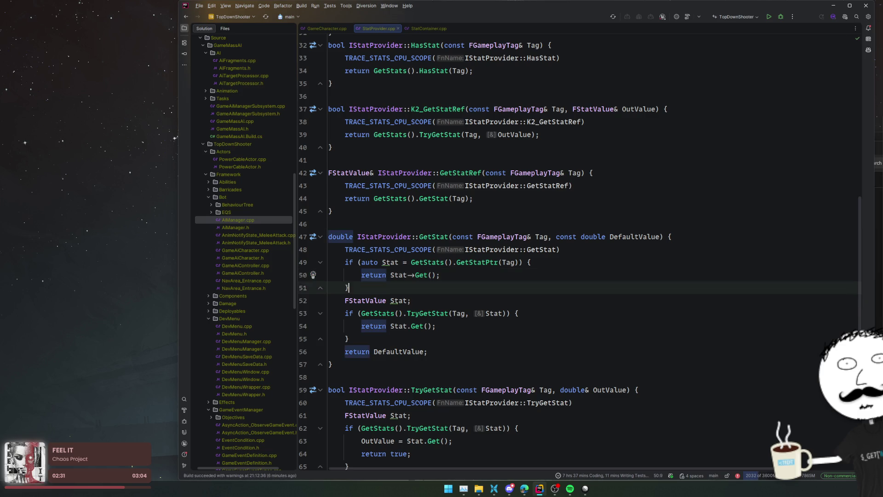
Delete GetStat's old FStatValue lookup code and check the GetStatPtr definition.
drag(349, 288, 361, 313)
key(shift+Down)
key(shift+Down)
key(Delete)
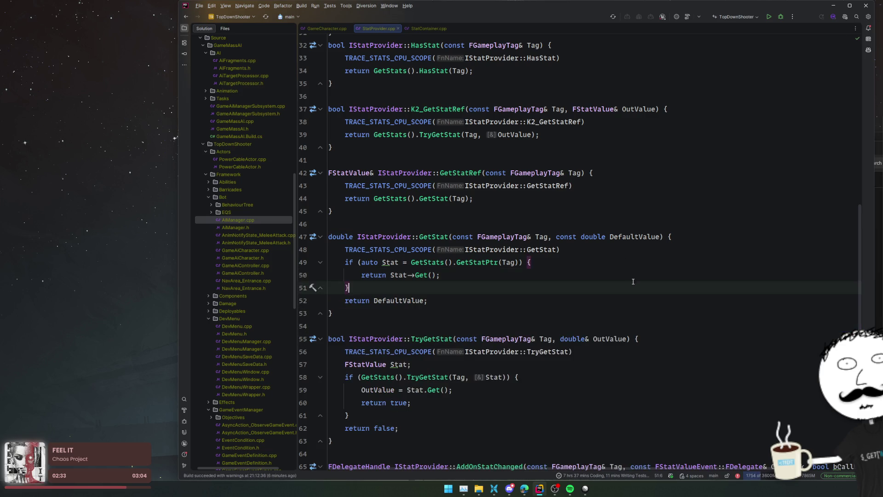
scroll(569, 288, down, 2)
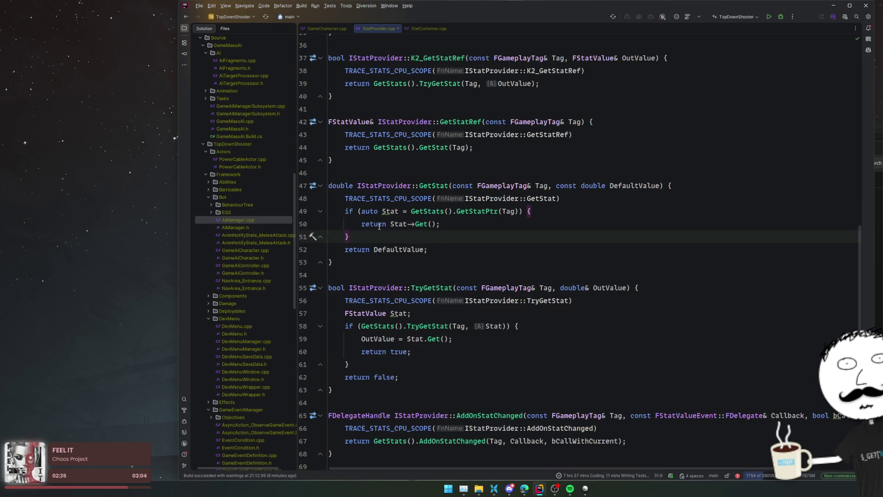
ctrl+click(483, 211)
key(ctrl+alt+Left)
Rewrite TryGetStat to set OutValue from GetStatPtr(Tag) and return true, removing the old lookup.
click(463, 220)
key(Up)
key(Up)
key(End)
key(Return)
text(if)
key(Tab)
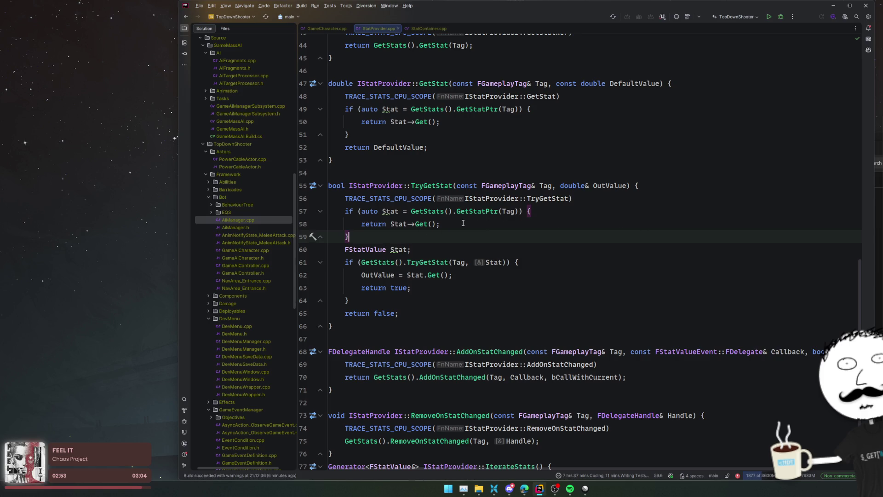
double_click(374, 226)
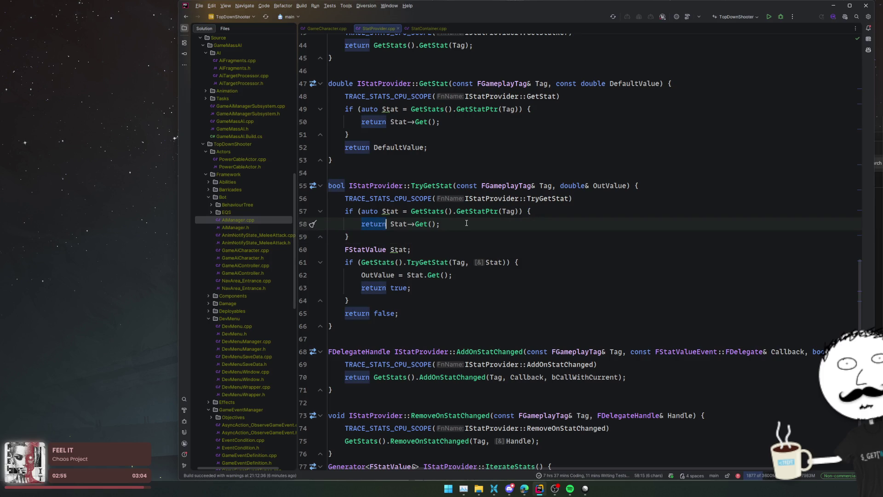
text(OutValue =)
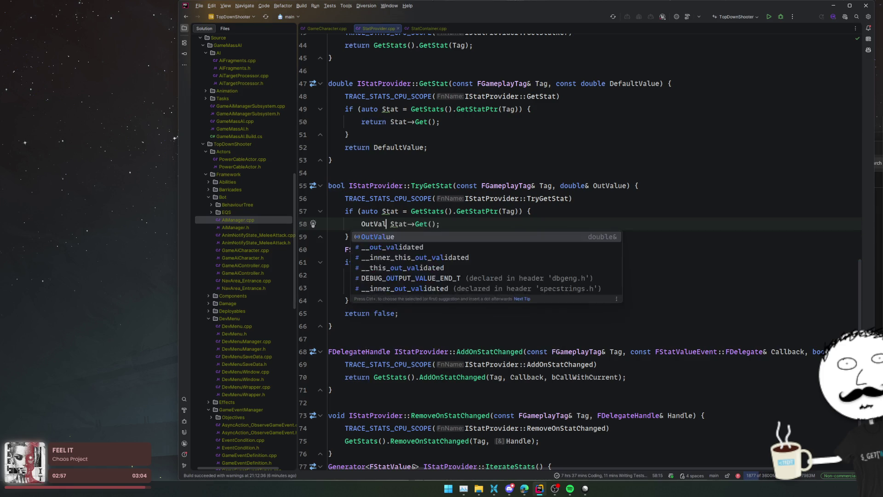
mouse_move(363, 237)
mouse_down()
mouse_move(331, 244)
mouse_move(405, 252)
mouse_move(404, 288)
mouse_up()
key(BackSpace)
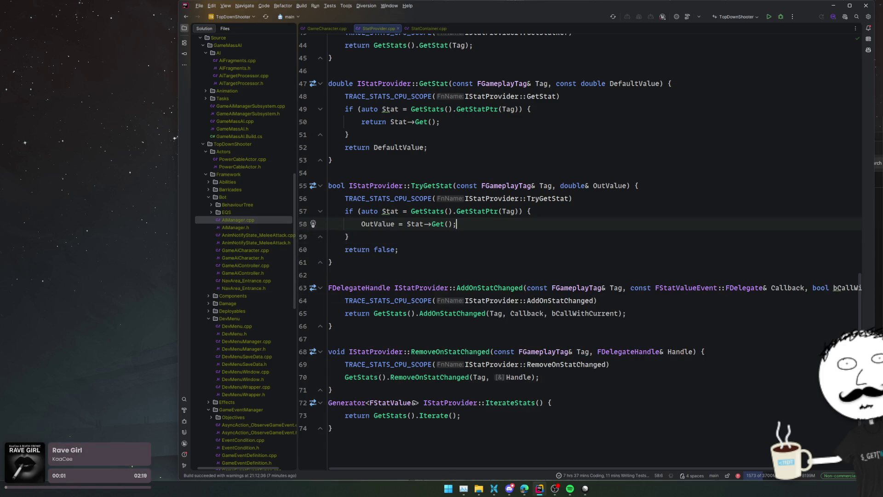
text(return true;)
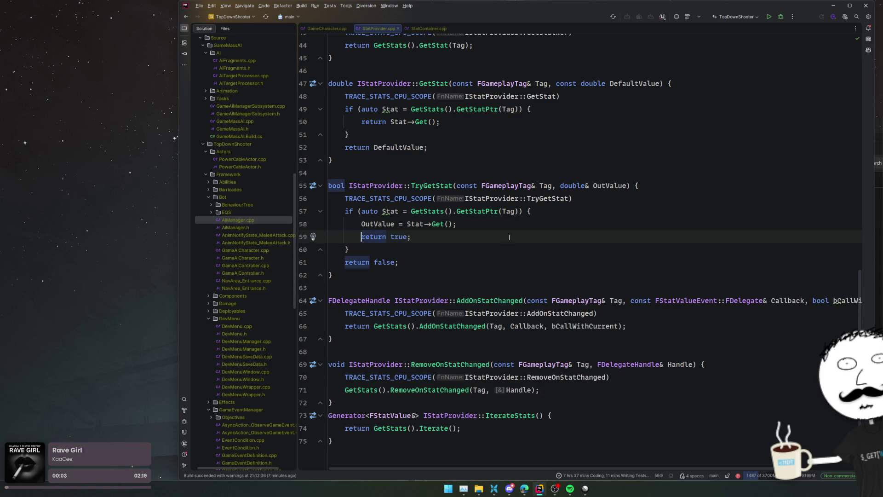
Scroll back to the top of StatProvider.cpp and close the file.
scroll(534, 212, up, 2)
click(524, 236)
click(534, 212)
scroll(543, 207, up, 7)
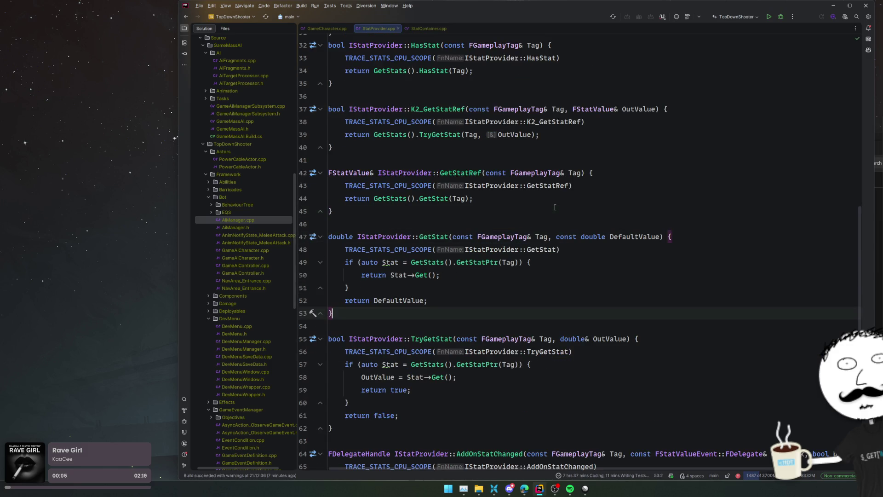
scroll(552, 203, up, 6)
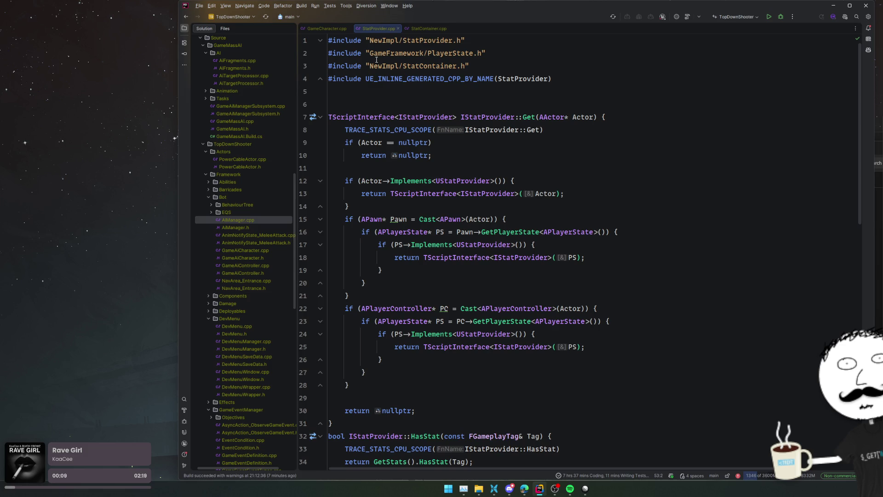
middle_click(379, 26)
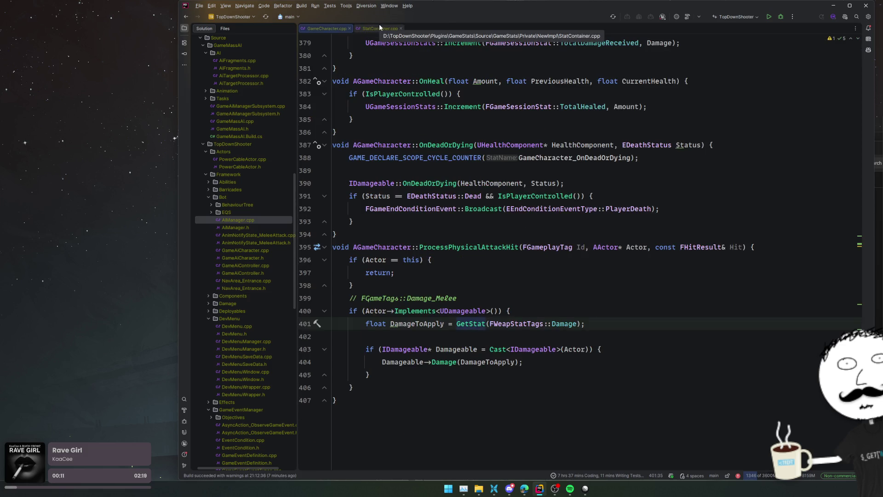
Declare GetStatValueOrBase with a bool bGetBase parameter in StatProvider.h, copied from GetStat.
ctrl+click(457, 323)
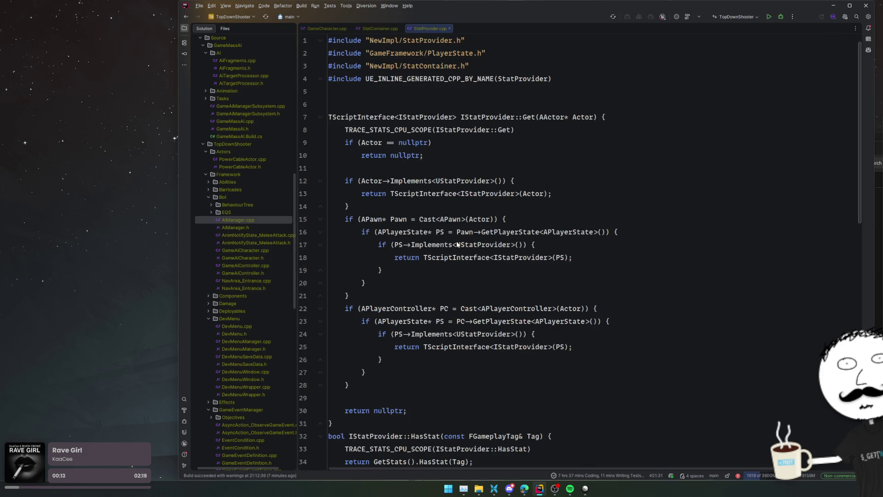
ctrl+click(429, 185)
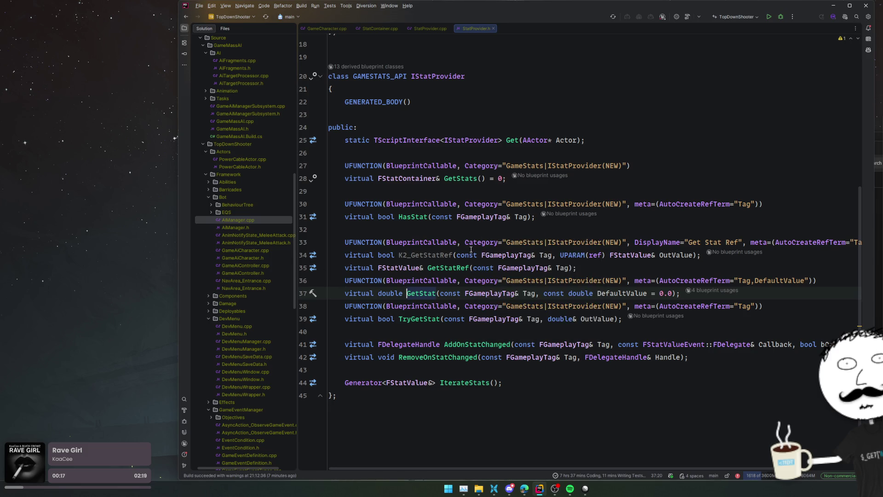
drag(775, 294, 774, 272)
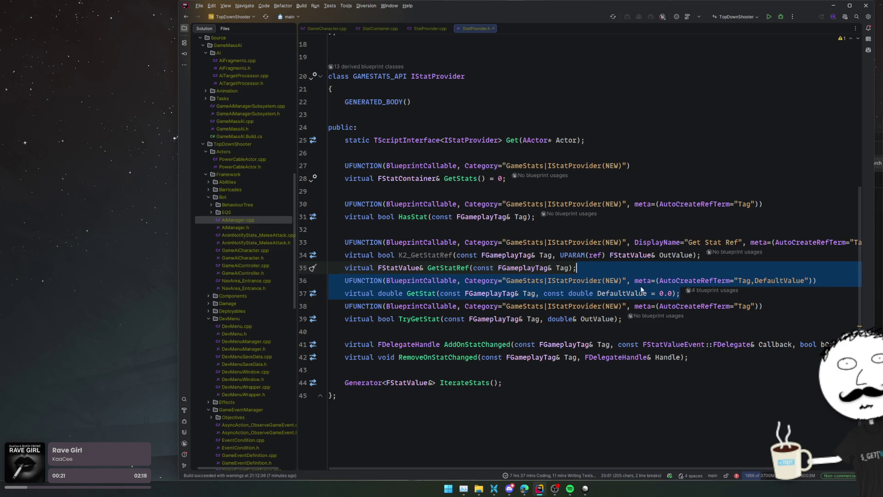
key(ctrl+d)
click(436, 319)
text(ValueOrBase)
key(End)
click(643, 318)
key(ctrl+Left)
key(ctrl+Left)
text(, bool b)
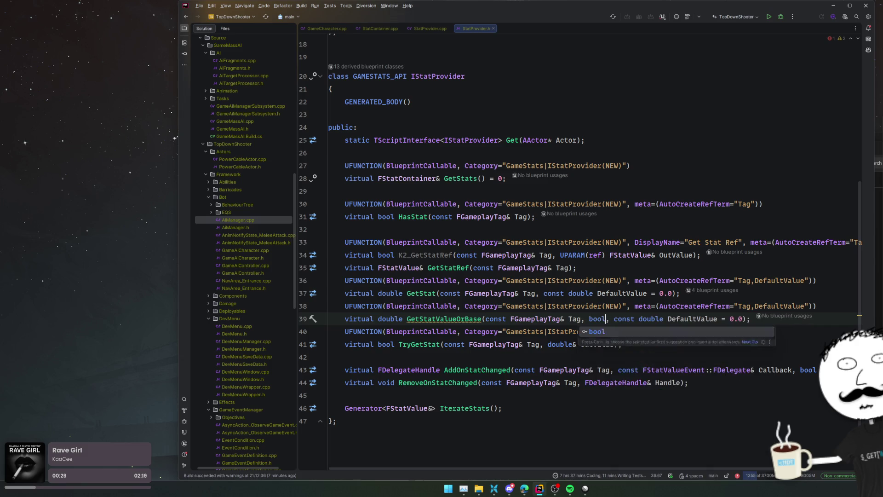
text(GetBase)
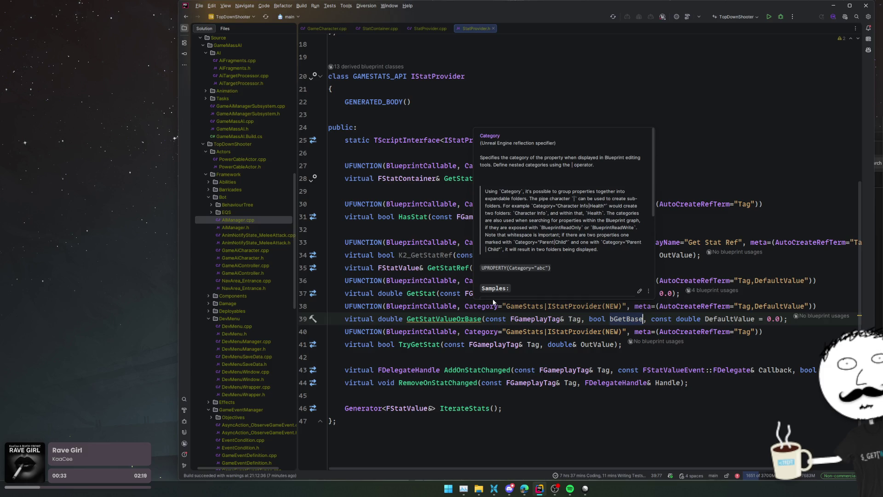
Generate the GetStatValueOrBase definition and accept the suggested GetStatPtr-based body.
click(465, 319)
key(alt+Return)
key(Return)
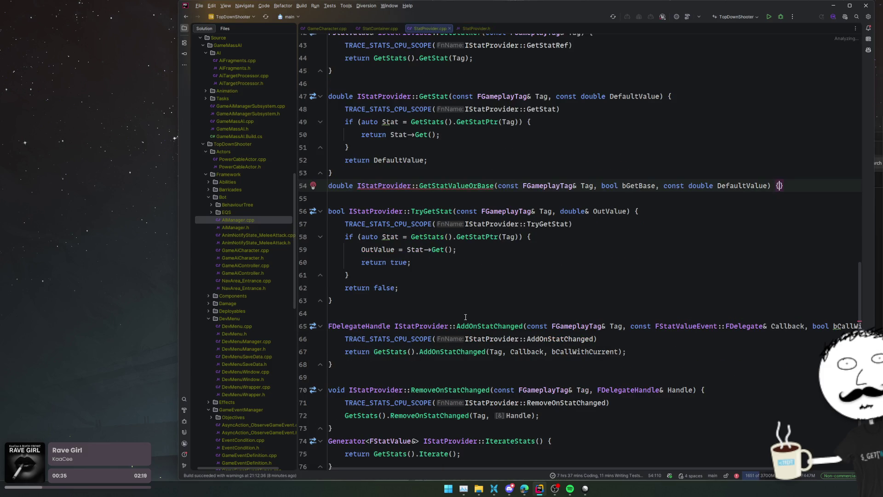
key(Return)
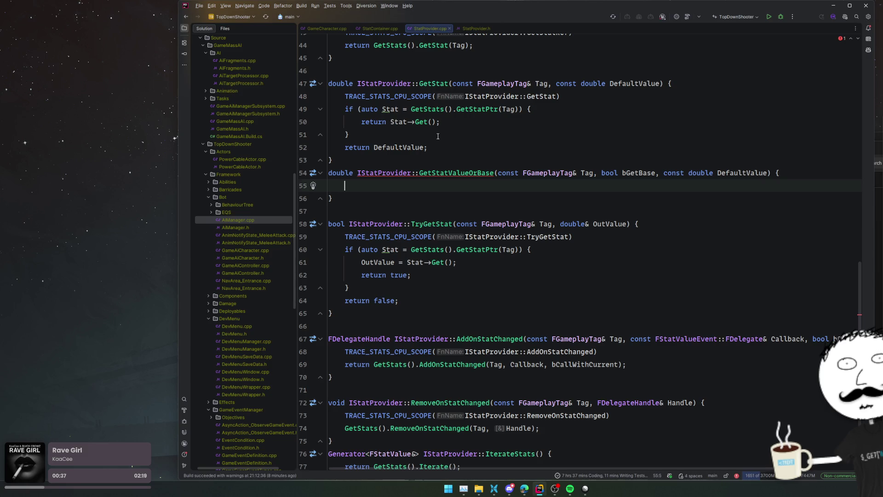
key(ctrl+z)
key(ctrl+shift+z)
key(Tab)
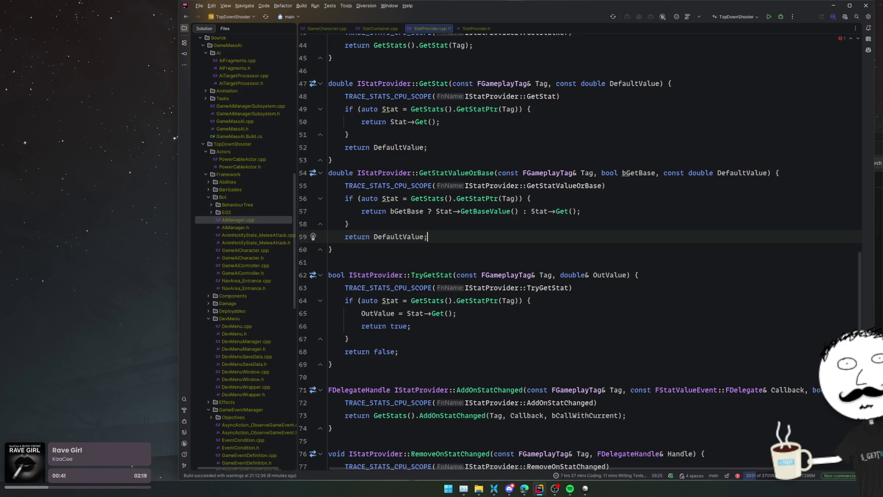
Change line 57 to return Stat->GetValueOrBase(bGetBase);.
key(Up)
key(Up)
key(ctrl+Left)
key(ctrl+Left)
key(shift+End)
text(Stat-)
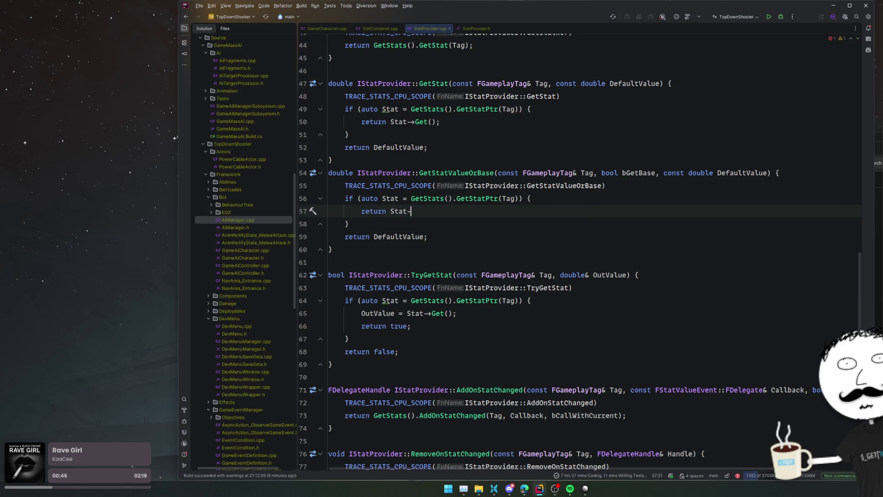
text(>Get)
key(Down)
key(Down)
key(Down)
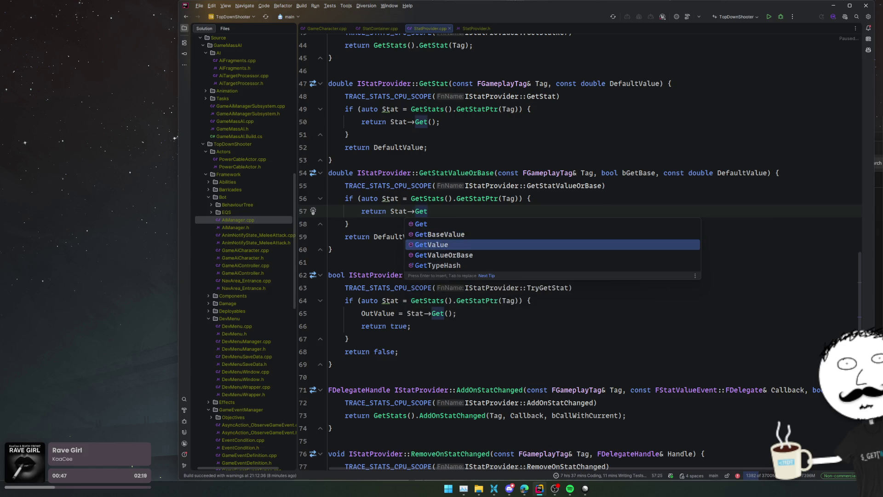
key(Return)
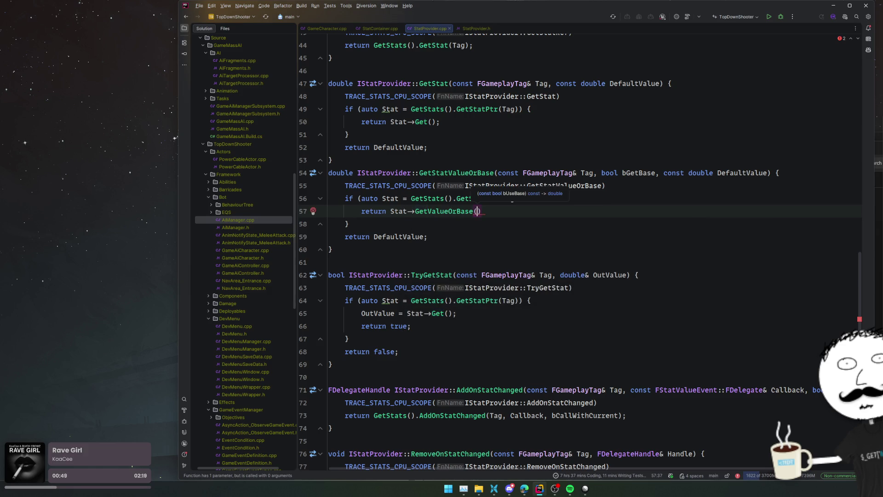
text(bGetBase))
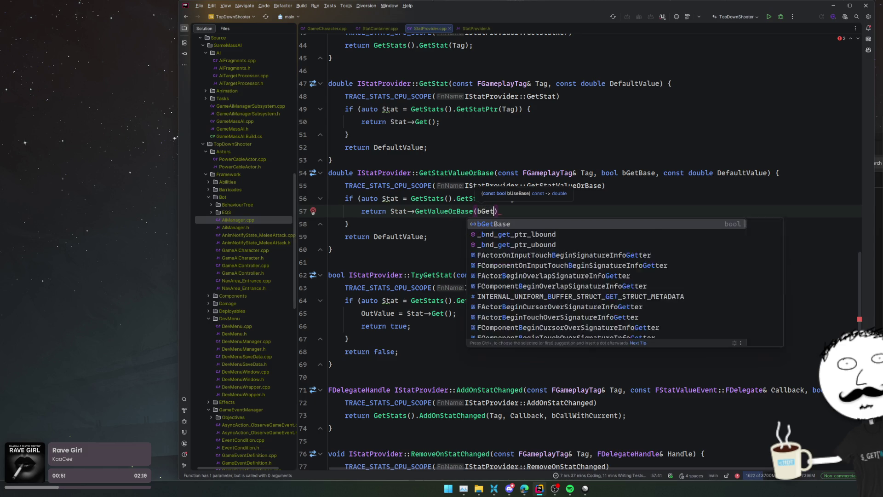
text(;)
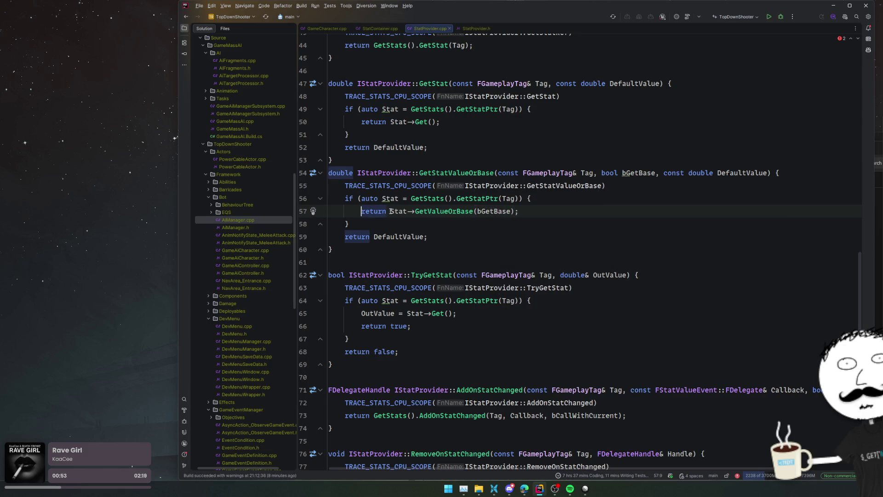
Inspect the GetValueOrBase and GetStatPtr definitions, then go back to GameCharacter.cpp's melee hit code.
ctrl+click(444, 211)
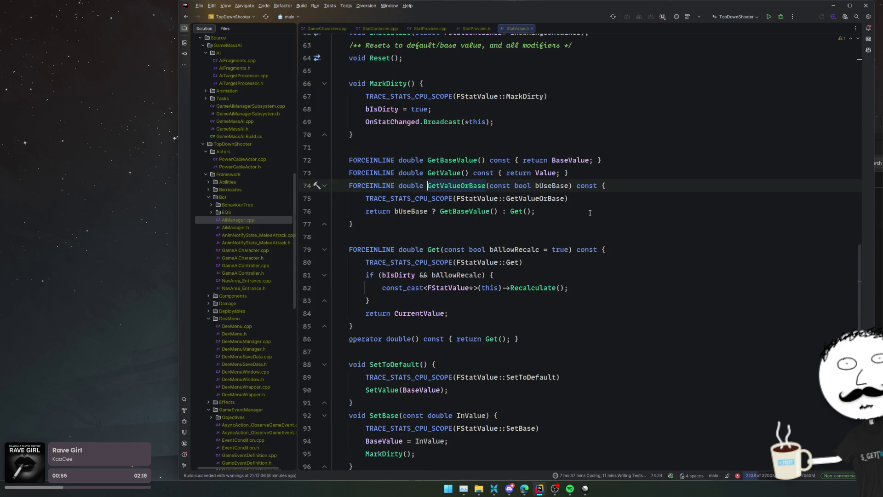
key(ctrl+alt+Left)
click(690, 226)
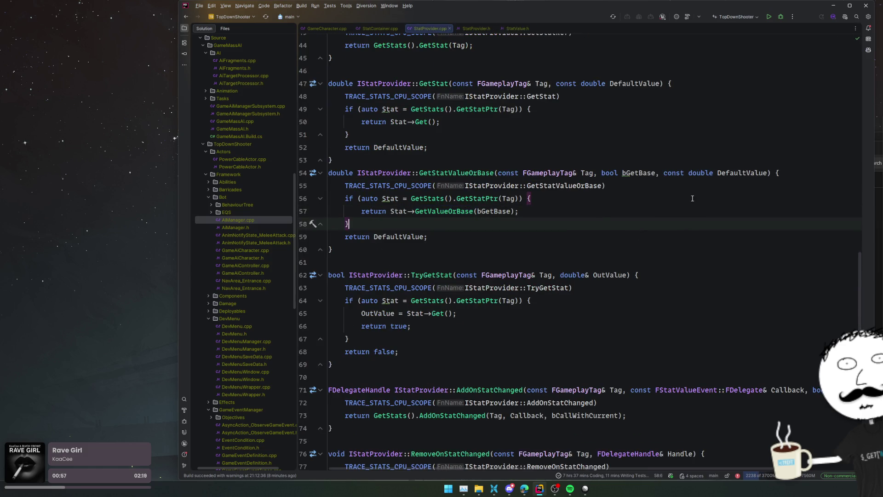
ctrl+click(460, 198)
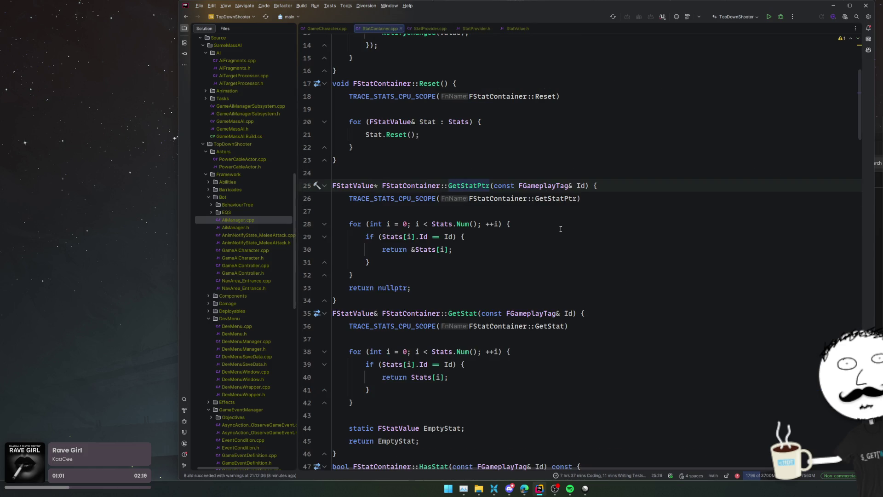
key(ctrl+alt+Left)
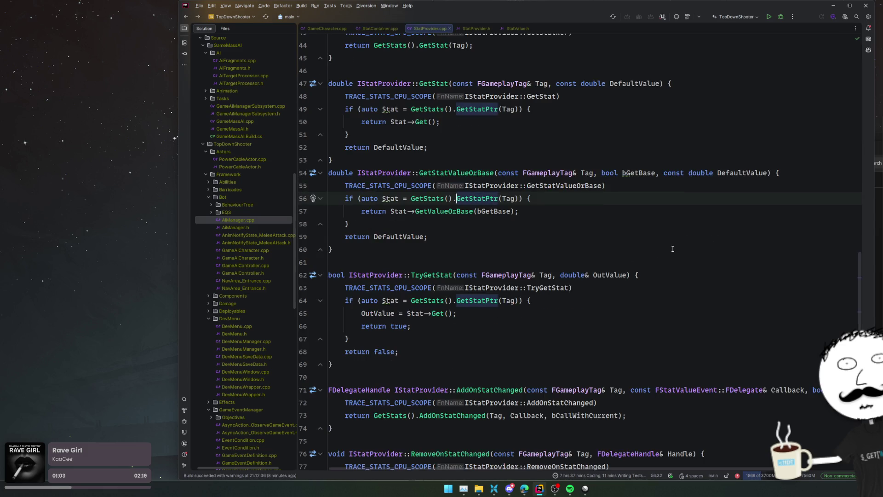
key(ctrl+alt+Left)
key(ctrl+alt+Left)
key(ctrl+alt+Left)
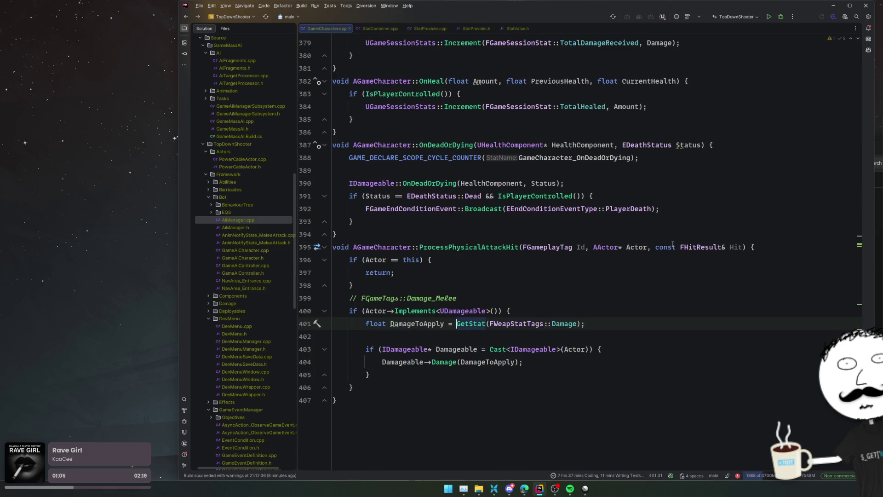
Replace GetStat with GetStatValueOrBase(FWeapStatTags::Damage, true) on the damage line.
click(475, 324)
key(ctrl+Delete)
key(ctrl+space)
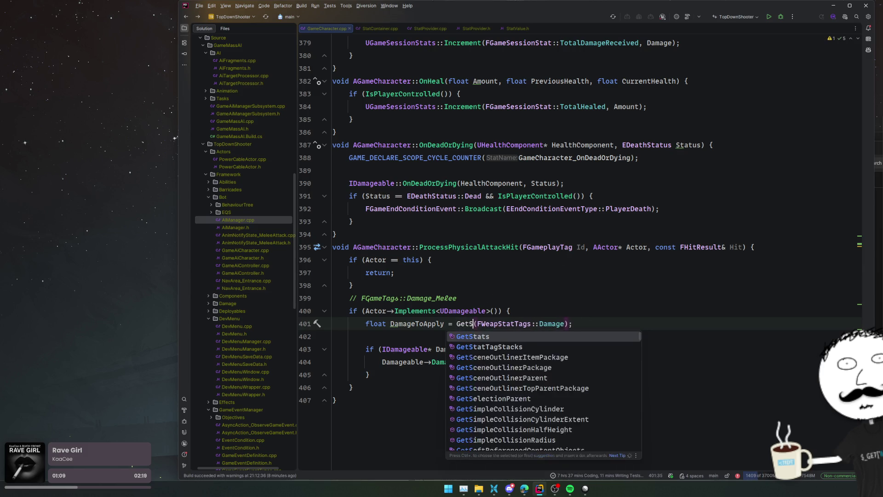
text(tatVa)
key(Return)
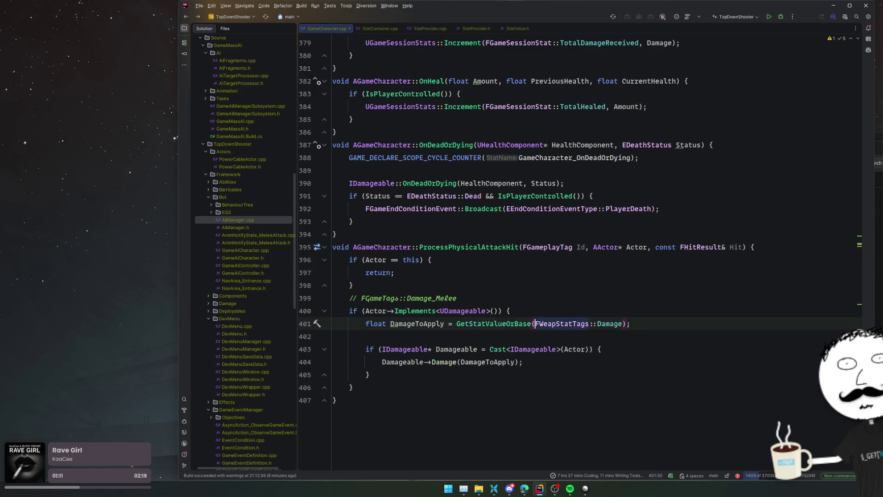
click(624, 324)
text(, )
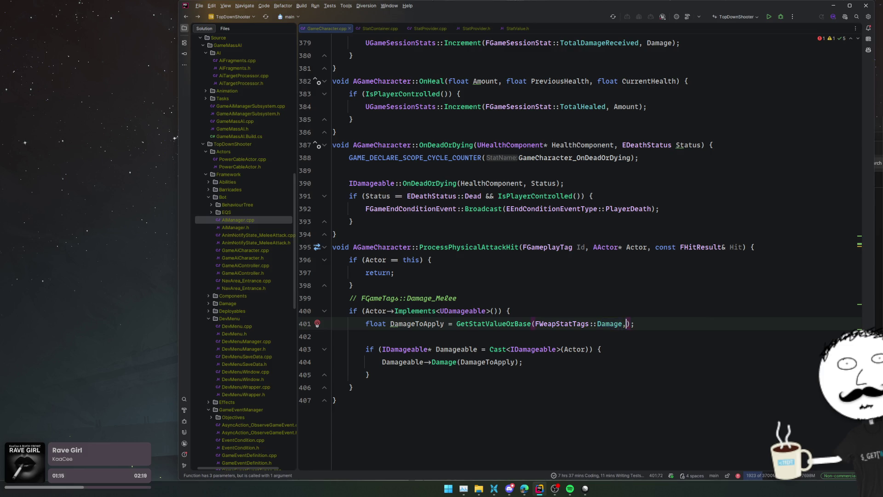
text(true)
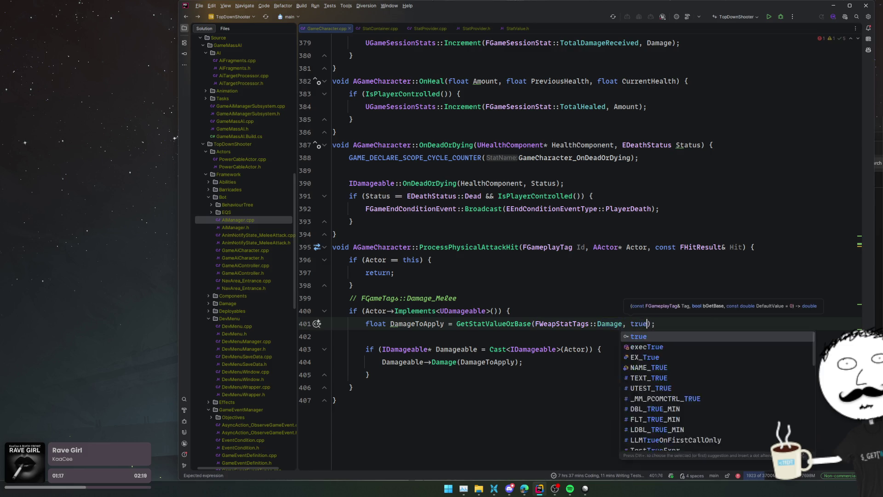
key(Return)
key(Home)
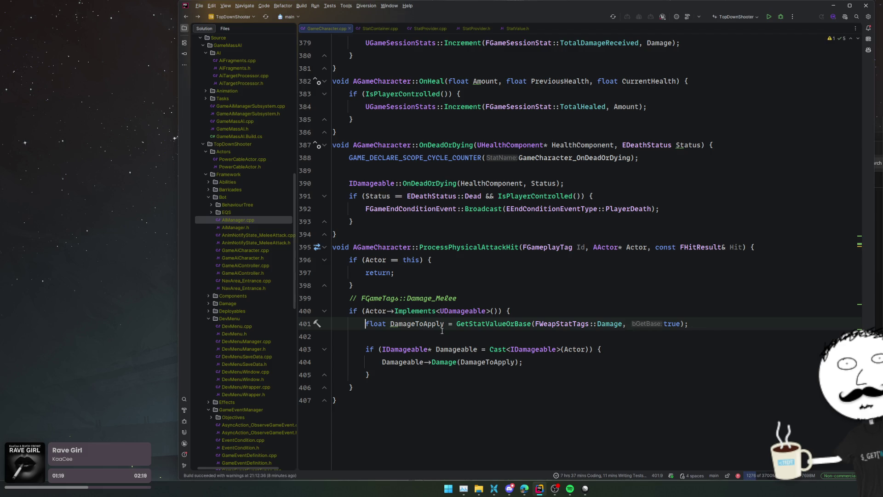
Replace the Damage_Melee comment with an if (Id != FGameTags::Damage_Melee) condition.
key(Up)
key(Up)
key(Up)
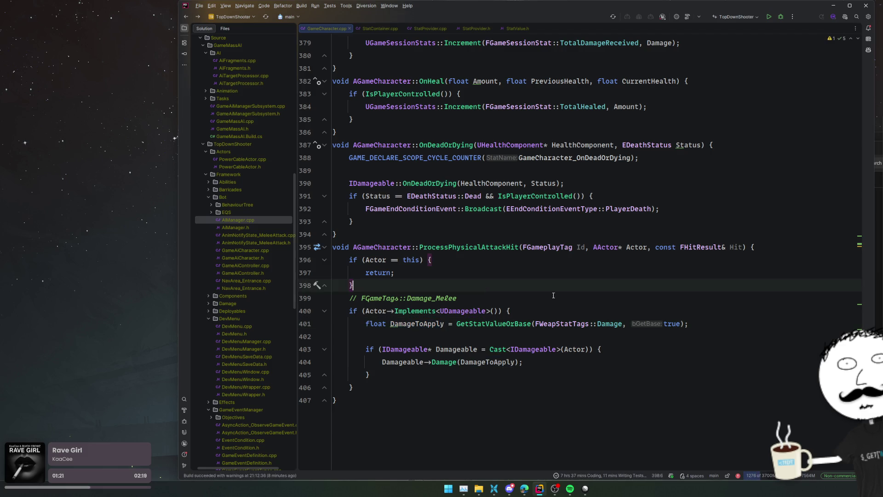
click(520, 301)
key(ctrl+shift+Left)
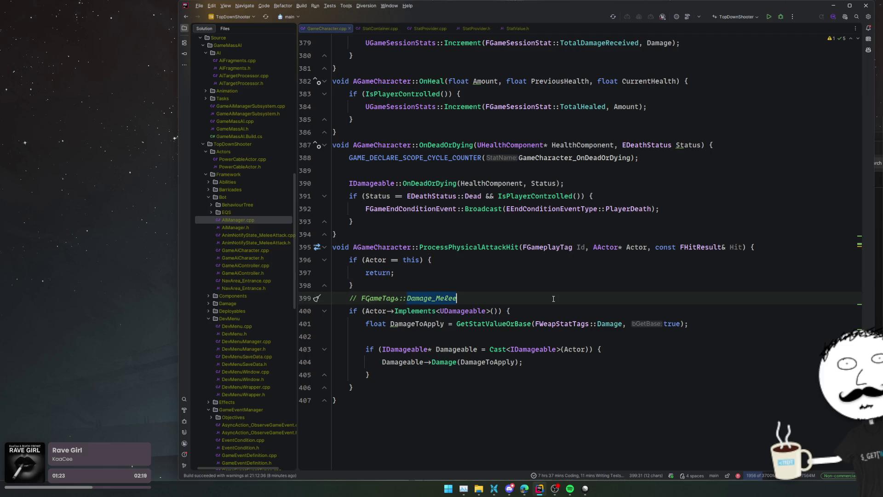
key(Up)
key(Up)
drag(361, 298, 473, 295)
key(ctrl+c)
key(BackSpace)
key(BackSpace)
key(BackSpace)
key(BackSpace)
text(if ()
text(Id.Ma)
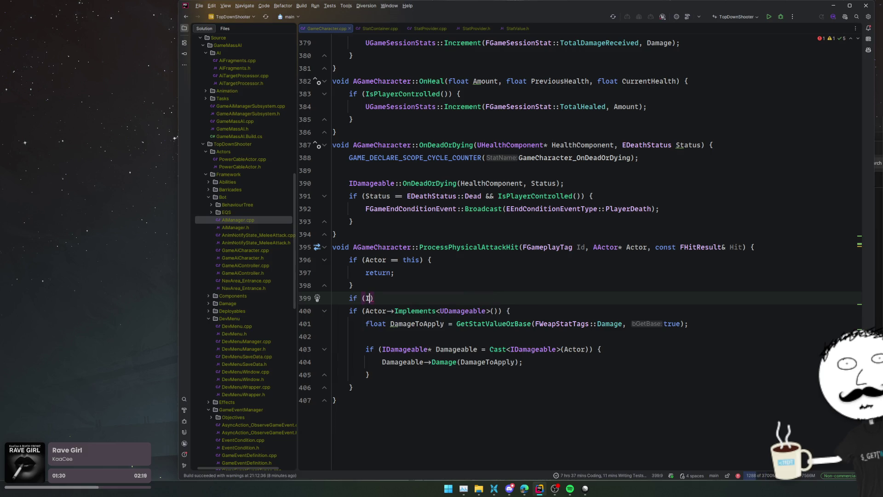
key(Return)
key(ctrl+v)
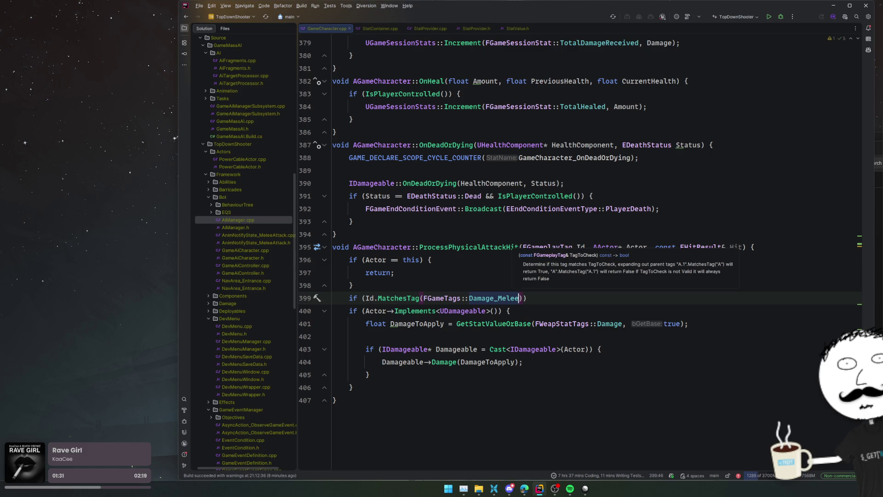
key(Home)
key(ctrl+Right)
key(ctrl+Right)
key(ctrl+Right)
key(shift+End)
text(!=)
key(ctrl+v)
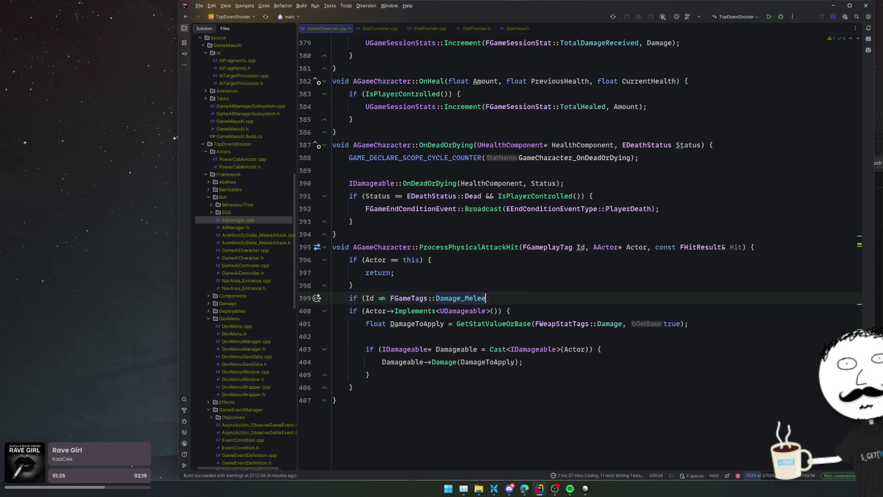
text())
Give the condition a return; body and remove its braces with the quick fix.
key(Return)
text(return;)
key(Up)
key(Up)
key(alt+Return)
key(Return)
Jump toward the IDamageable::Damage definition from the damage call.
key(Down)
key(Down)
key(Down)
key(Down)
key(Down)
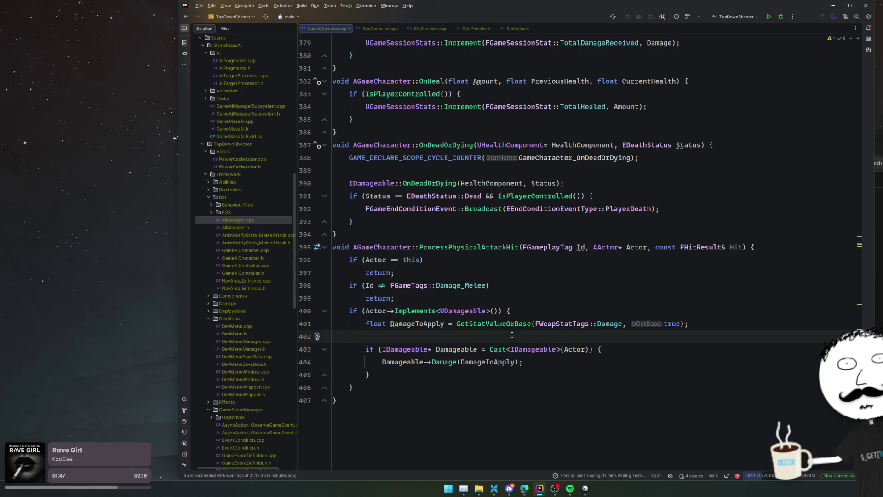
click(560, 307)
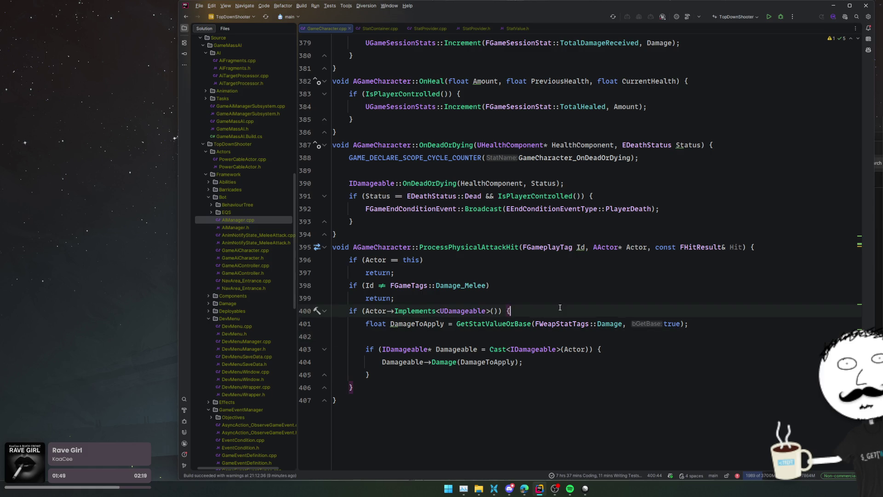
click(569, 340)
click(511, 349)
Open the IDamageable::Damage definition in HealthComponent.cpp.
ctrl+click(444, 362)
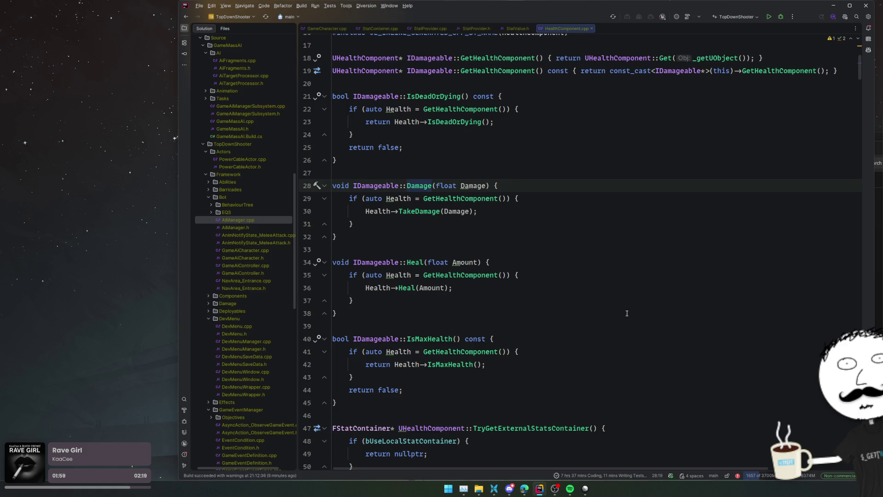
click(307, 351)
scroll(223, 313, down, 10)
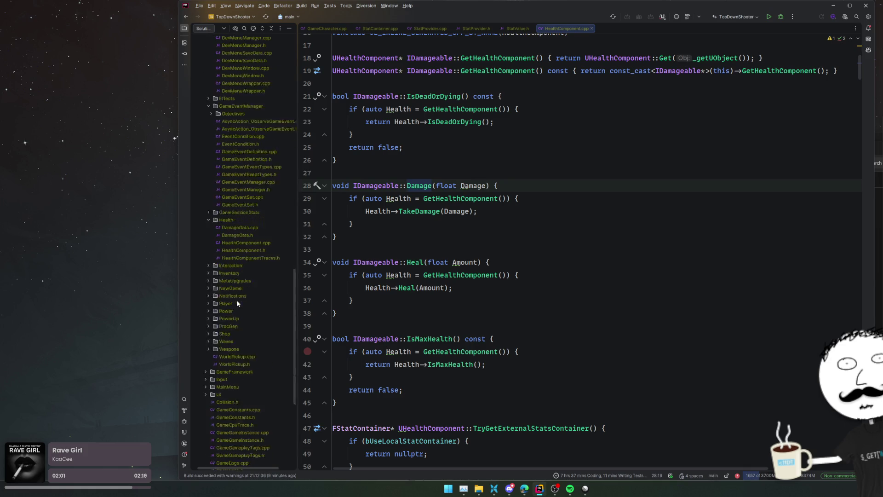
Open GameGameplayTags.h and GameTagGroups.h, placing the caret after the Tier stat tag.
double_click(253, 304)
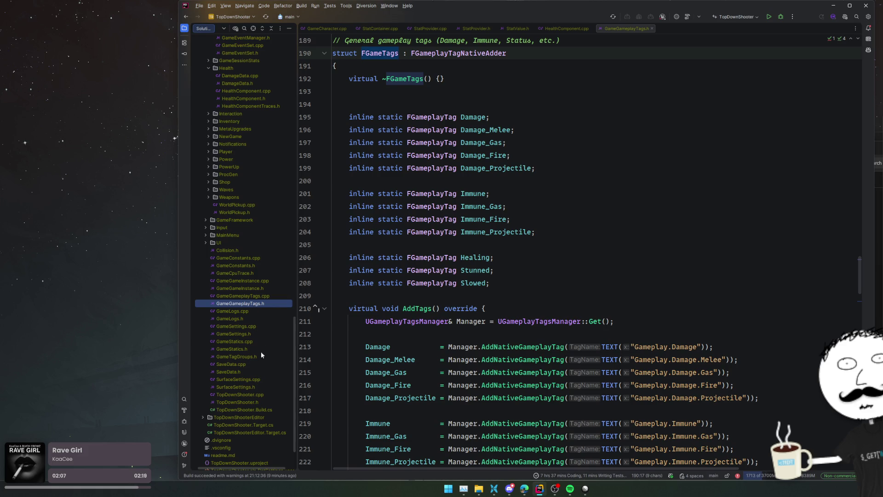
double_click(237, 357)
scroll(545, 318, down, 3)
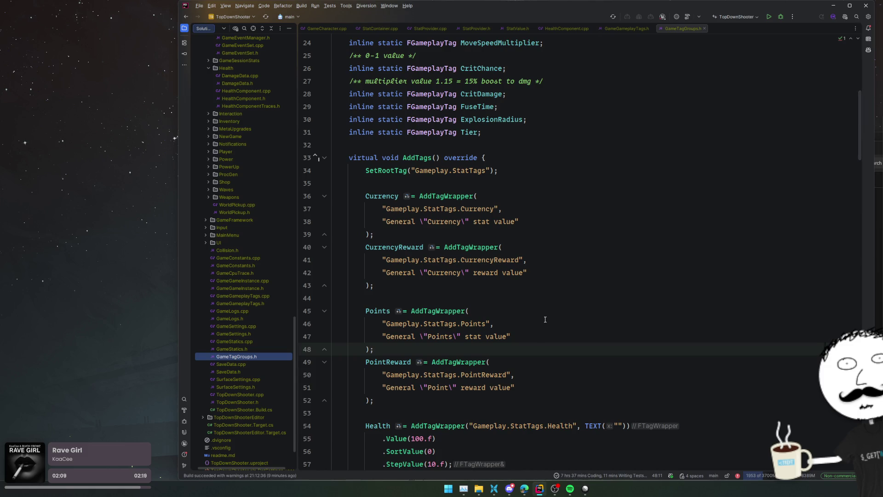
scroll(545, 319, up, 6)
scroll(545, 319, up, 2)
scroll(545, 318, down, 3)
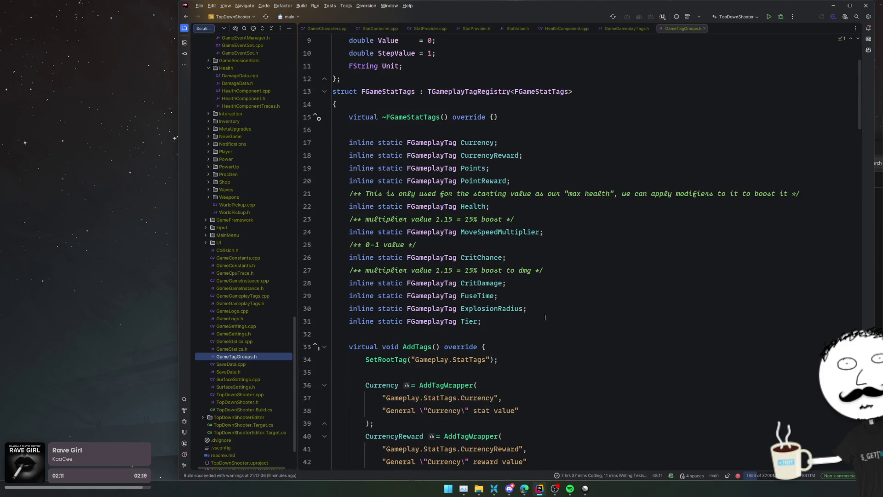
click(535, 324)
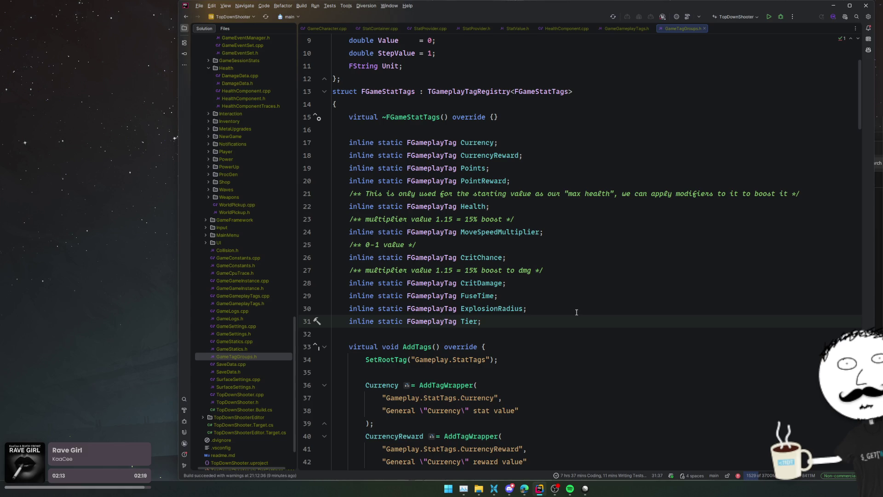
Duplicate the Tier stat tag declaration and rename the copy MeleeKnockbackForce.
key(ctrl+d)
key(Left)
key(ctrl+shift+Left)
text(MeleeKnockb)
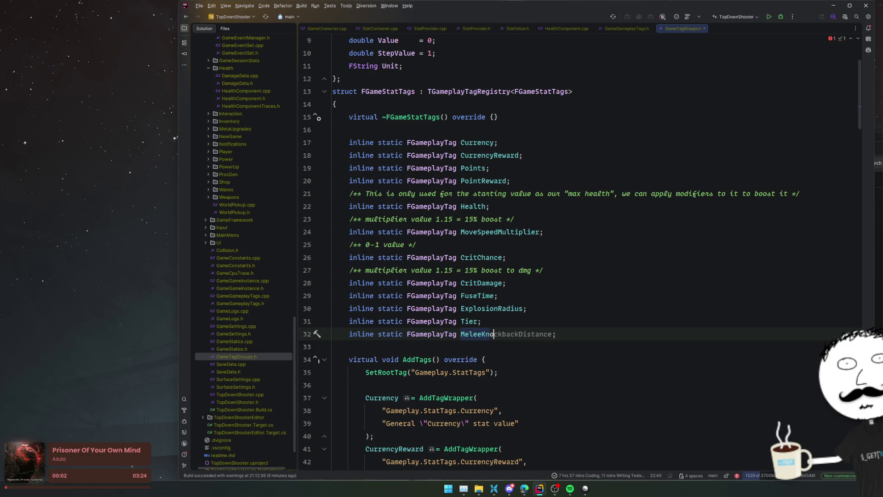
text(ackForce)
key(End)
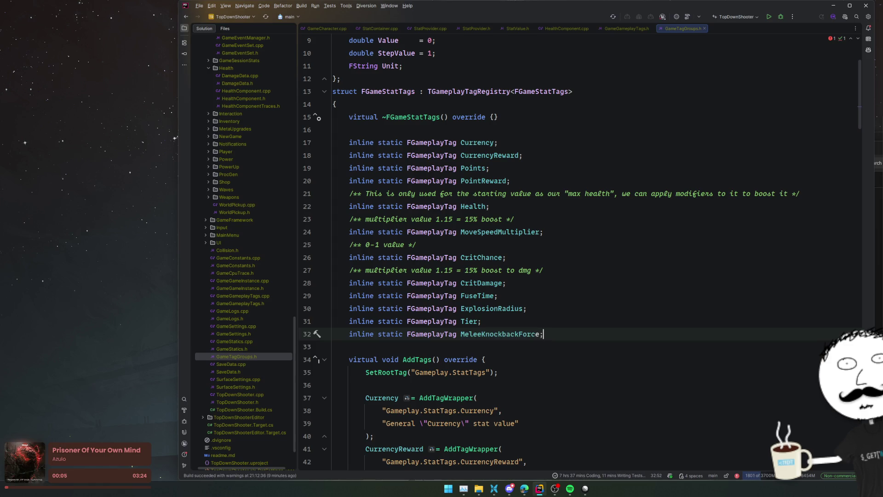
key(Left)
key(ctrl+w)
Duplicate the Tier registration block and change its tag string to MeleeKnockbackForce.
scroll(485, 331, down, 20)
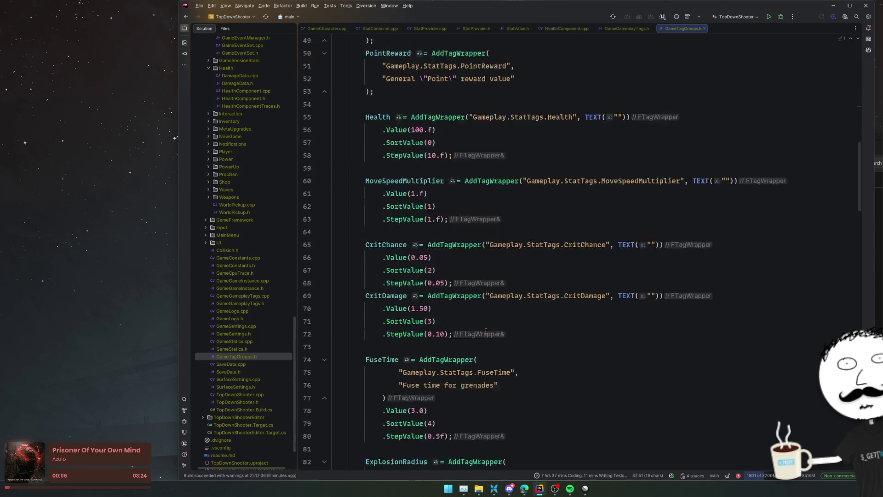
scroll(485, 330, up, 5)
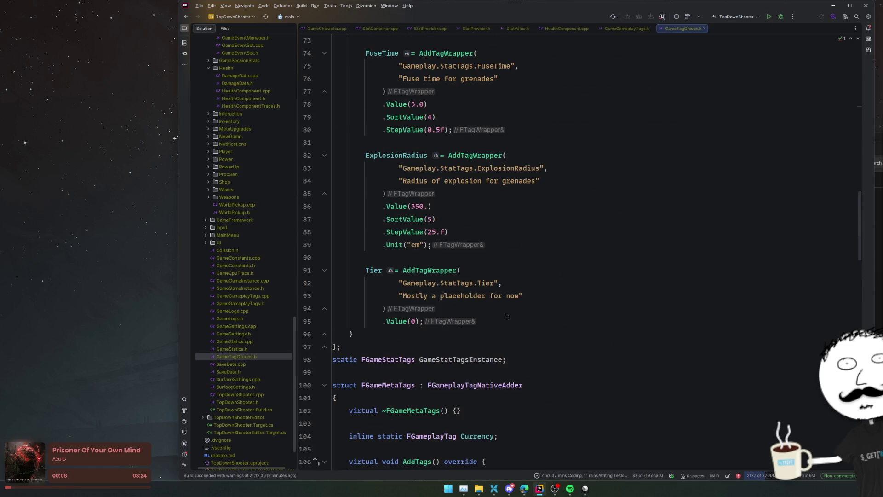
drag(521, 320, 534, 257)
key(ctrl+d)
click(540, 245)
click(488, 347)
double_click(486, 347)
text(MeleeKnockbackForce)
click(488, 359)
key(ctrl+w)
key(ctrl+w)
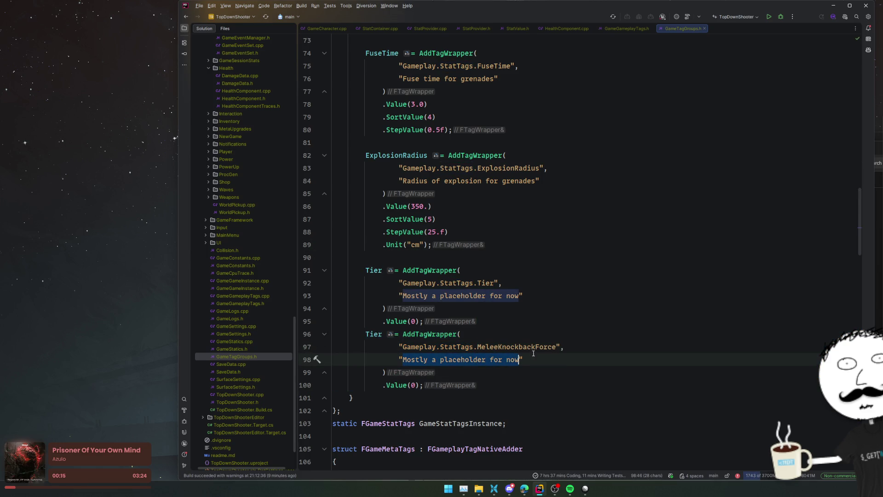
double_click(524, 346)
key(alt+j)
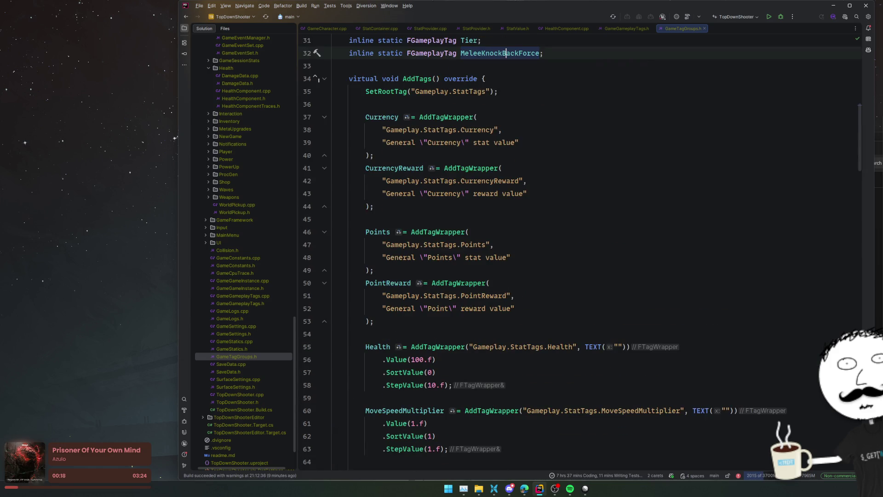
key(Escape)
Write an 'Amount of' knockback description and separate the two blocks with a blank line.
scroll(516, 336, down, 3)
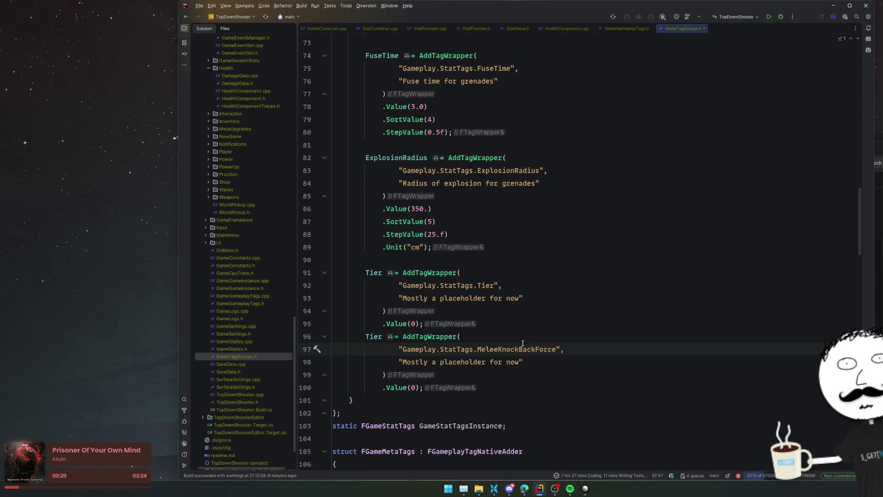
click(483, 362)
key(ctrl+w)
key(ctrl+w)
text(Amount of)
key(Tab)
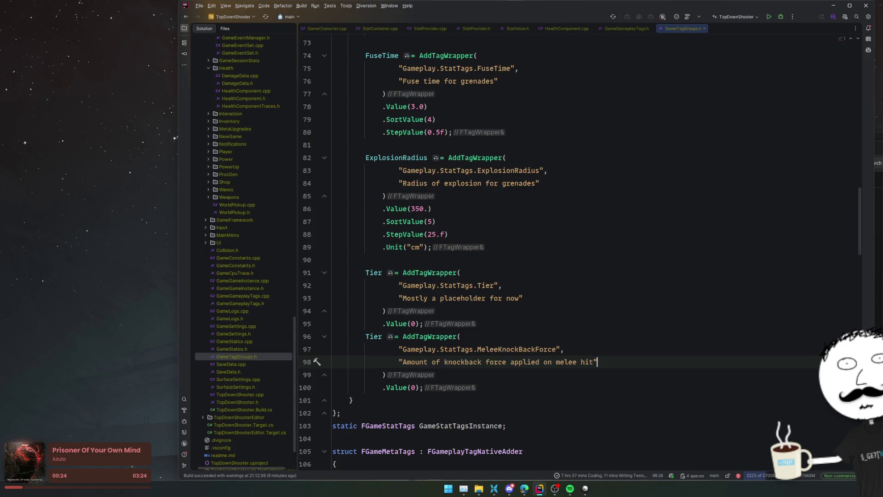
click(607, 322)
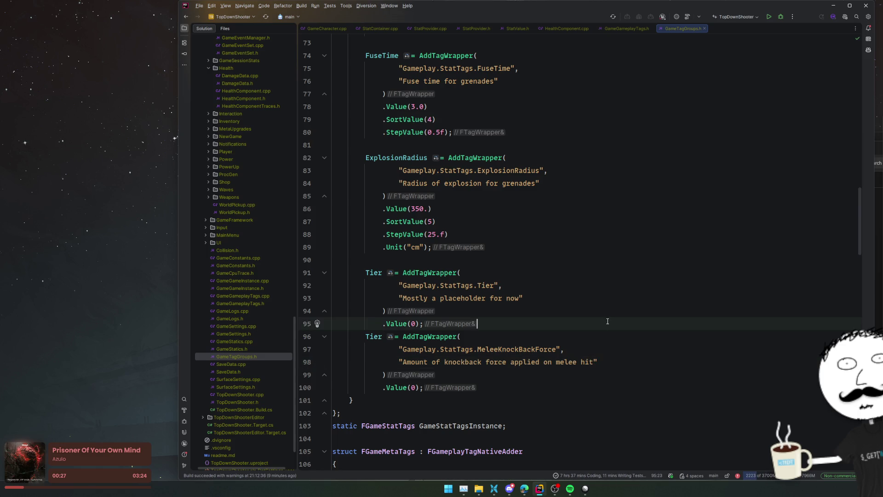
key(Return)
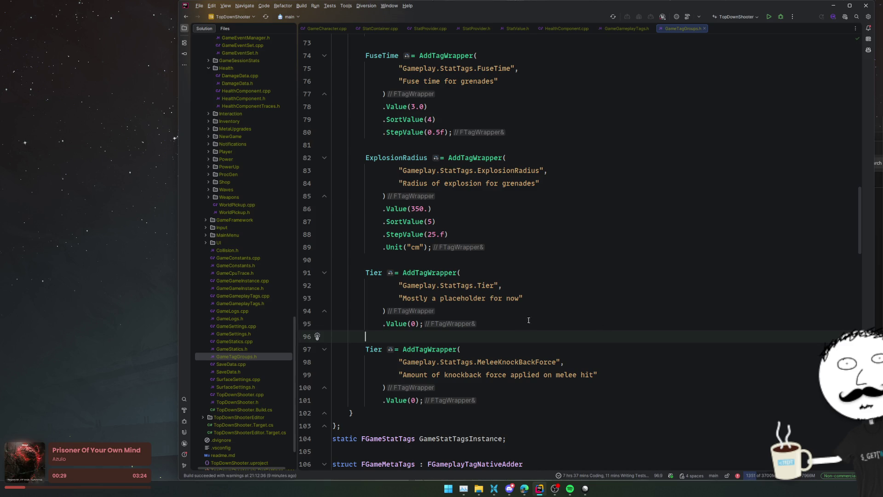
Set the new tag's Value to 100 and add SortValue(6).
click(510, 397)
drag(411, 398, 415, 399)
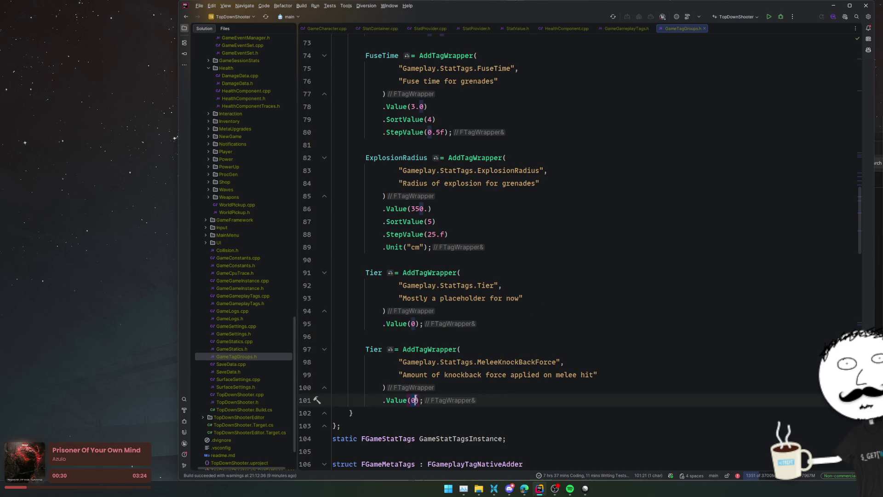
text(100)
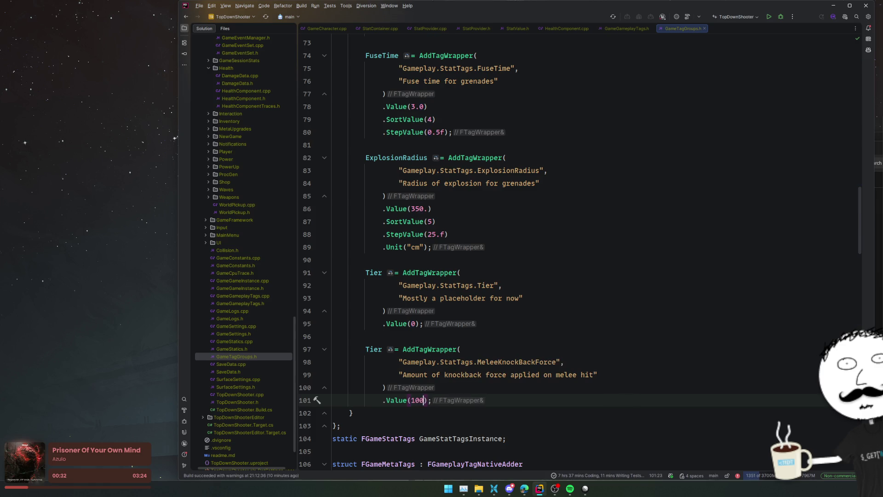
key(End)
key(BackSpace)
key(Return)
text(.)
key(Escape)
key(Home)
key(Tab)
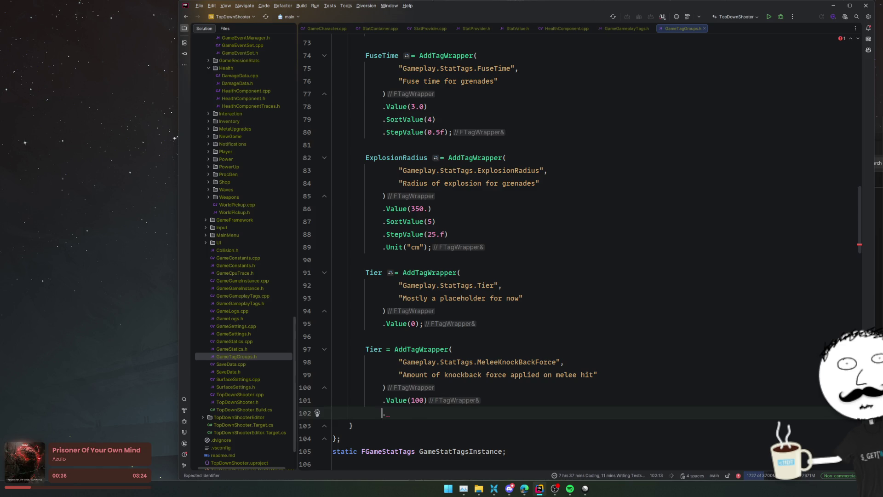
key(Tab)
Add StepValue(10) and a Unit line, trimming the unit to "cm".
key(Return)
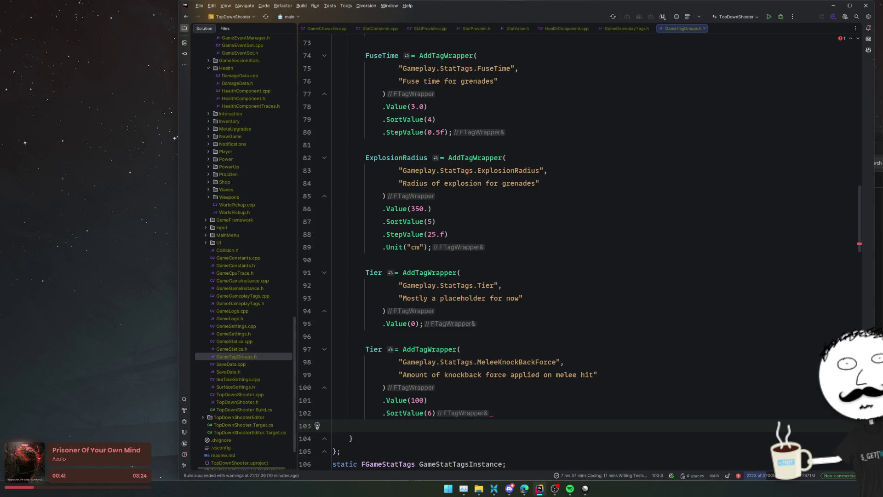
key(Tab)
text(.)
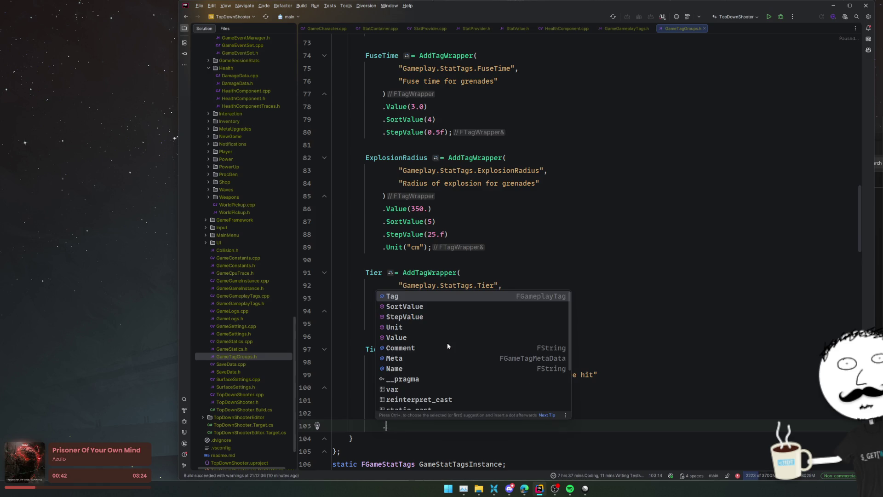
key(Escape)
key(Tab)
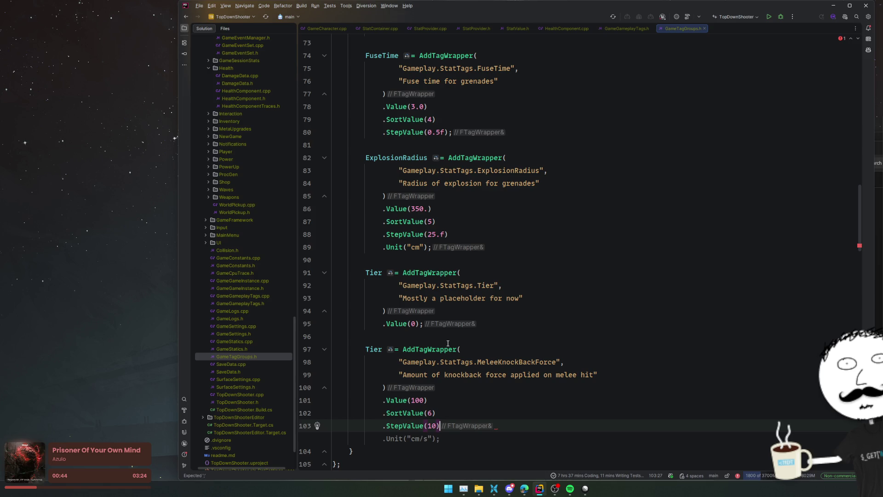
key(Tab)
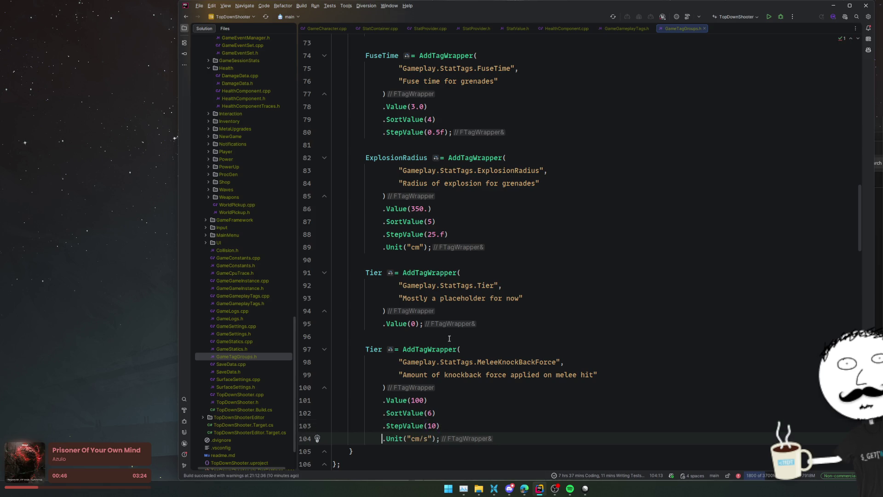
click(547, 276)
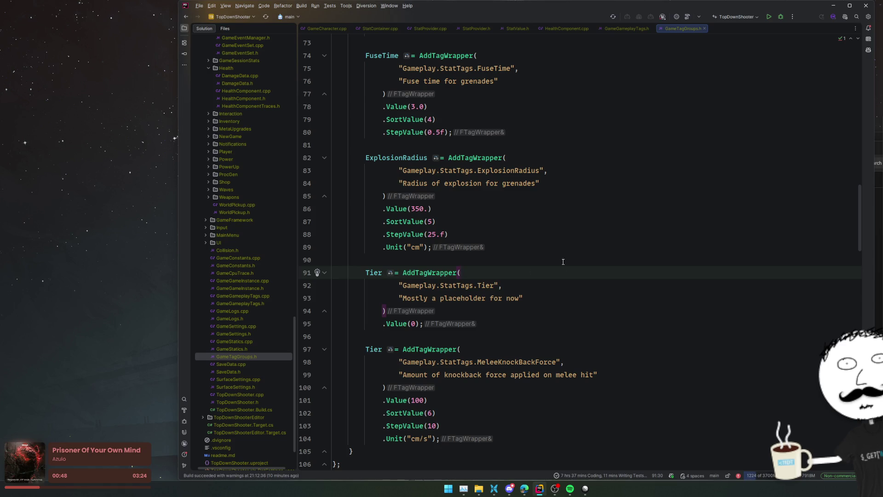
click(422, 438)
key(shift+Right)
key(BackSpace)
key(BackSpace)
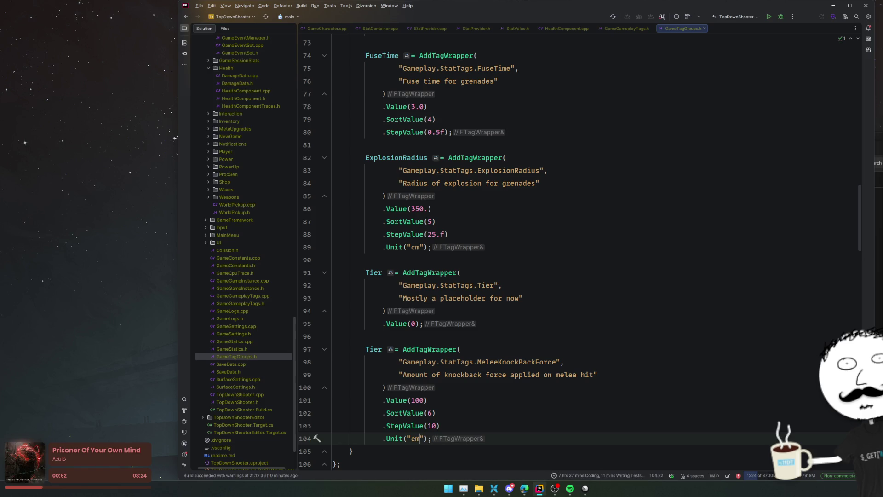
Open DamageData.h at the end of the FromGasDamage function.
click(566, 405)
click(597, 375)
click(583, 324)
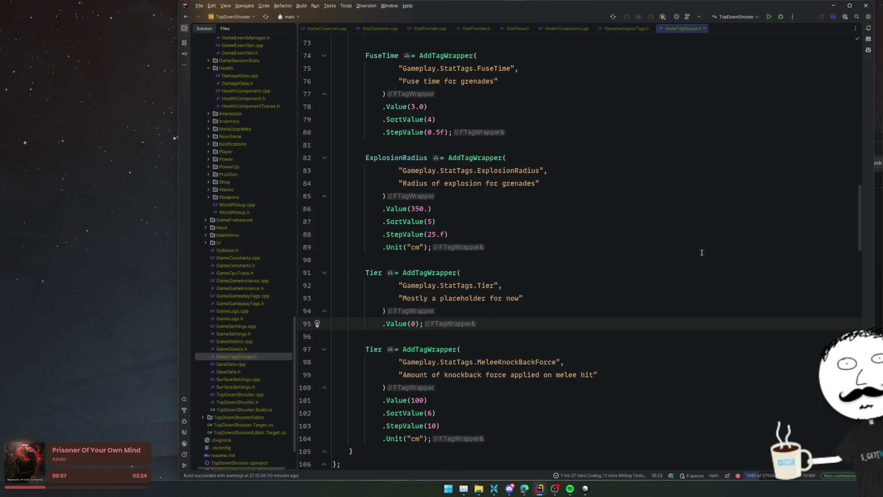
click(427, 208)
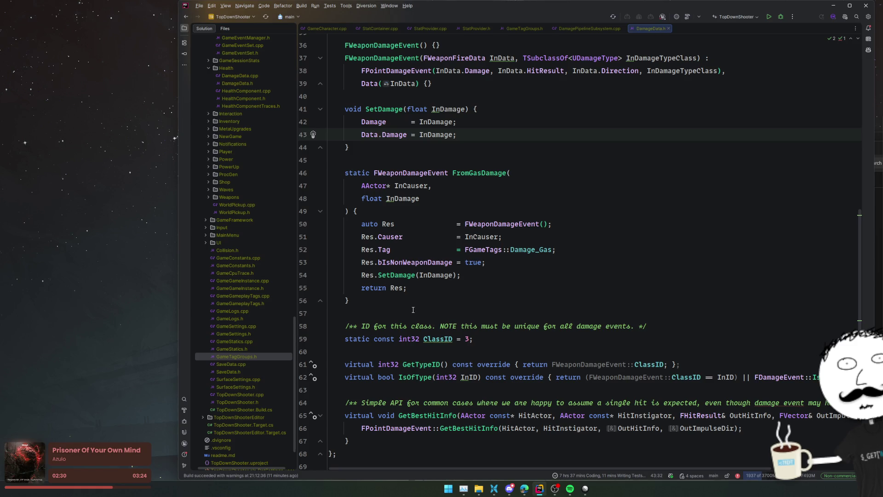
click(438, 306)
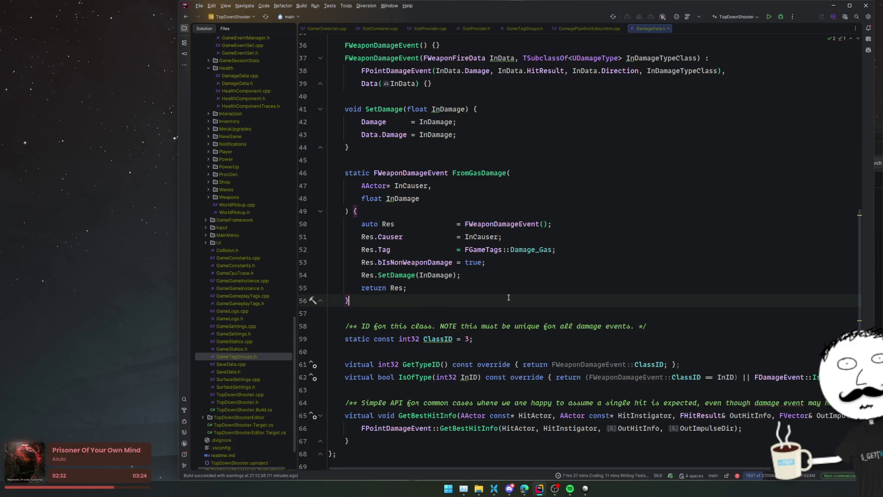
Declare static FWeaponDamageEvent FromHitResult taking an FHitResult below FromGasDamage.
key(Return)
key(Return)
text(static)
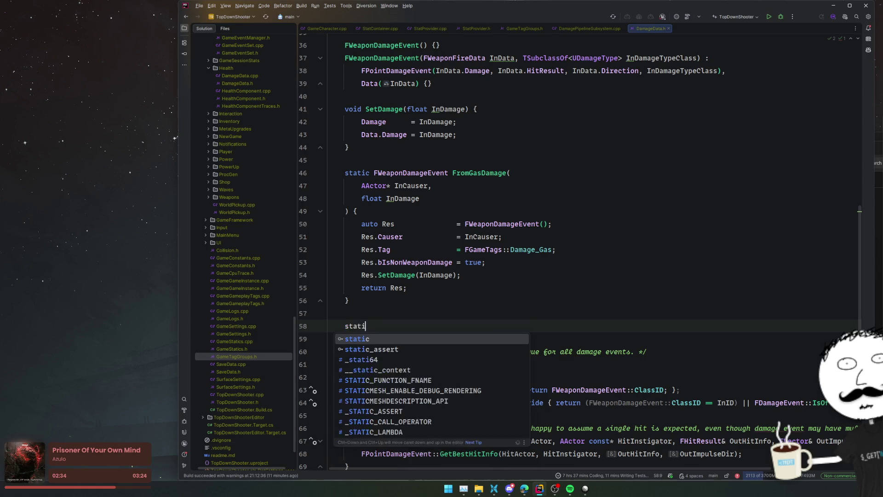
key(ctrl+Right)
text(From)
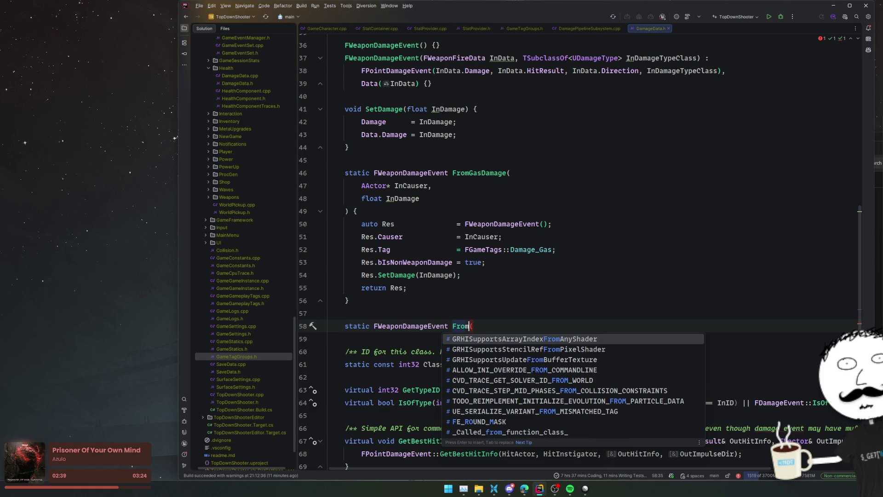
text(Hit)
text(Data();)
key(Left)
key(Left)
key(Left)
key(BackSpace)
key(BackSpace)
key(BackSpace)
text(Result)
key(Right)
text(F)
text(t)
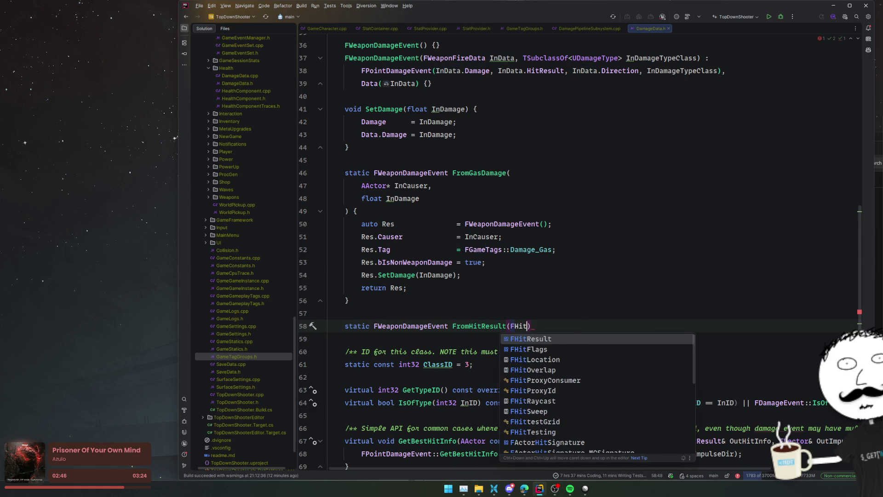
key(Return)
Make the parameter const FHitResult& InHitResult on its own line.
key(ctrl+Left)
text(co)
key(Return)
key(ctrl+Right)
text(& )
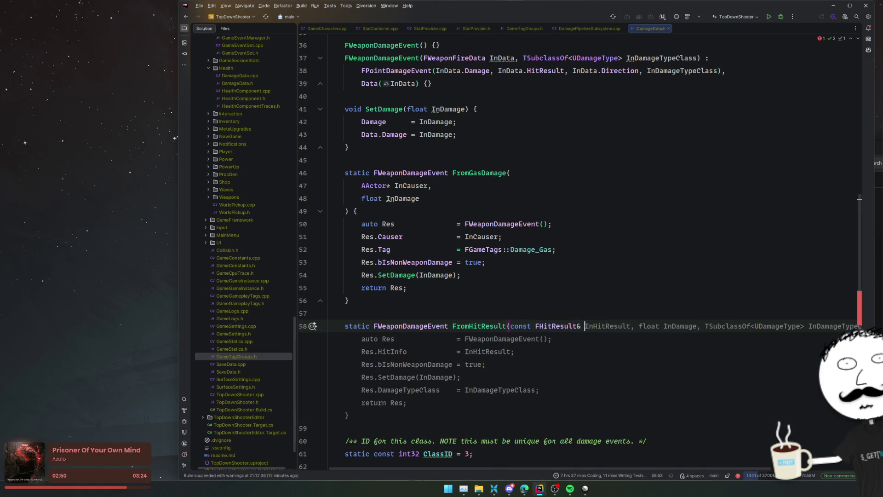
text(InHitResult)
key(Escape)
key(ctrl+Left)
key(ctrl+Left)
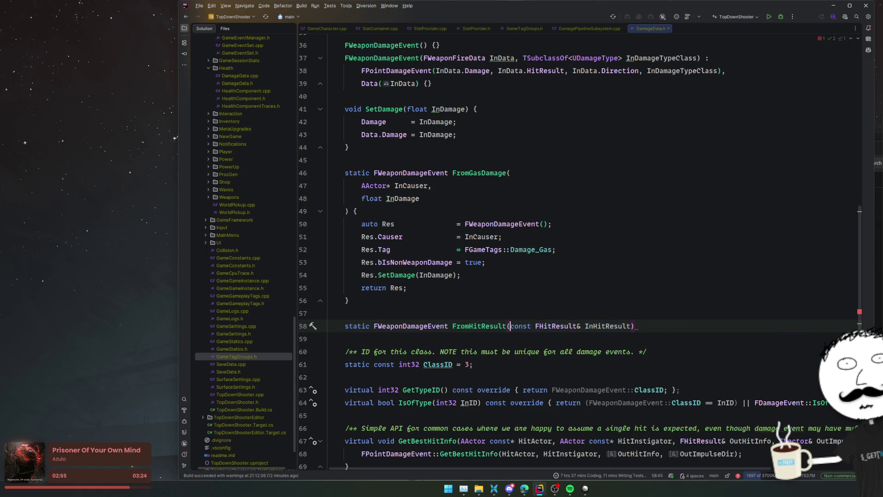
key(ctrl+Left)
key(Return)
key(ctrl+Right)
key(ctrl+Right)
key(ctrl+Right)
key(Return)
Add AActor* InCauser and float InDamage parameters, dropping the suggested damage type class.
key(Up)
key(End)
text(,)
key(Return)
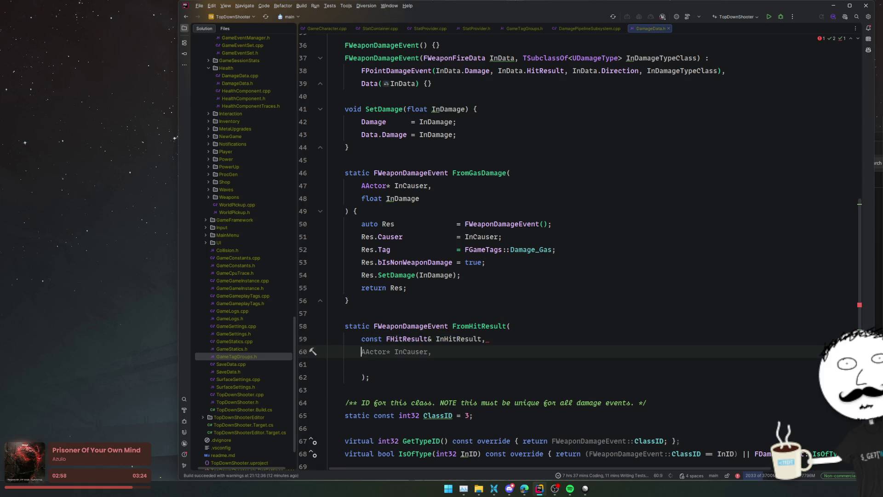
key(Tab)
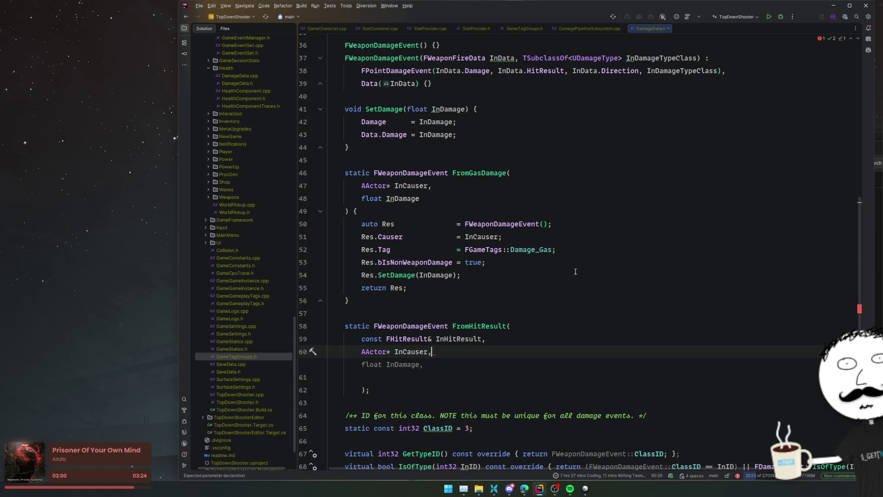
key(Tab)
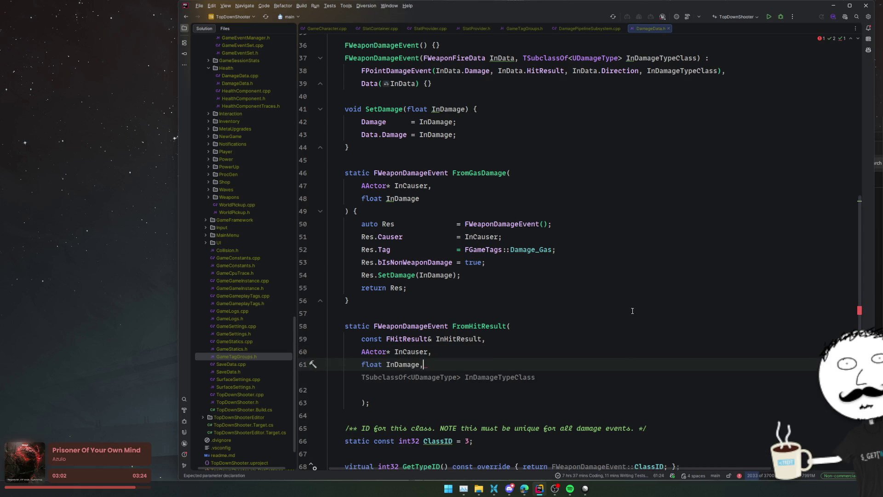
key(Tab)
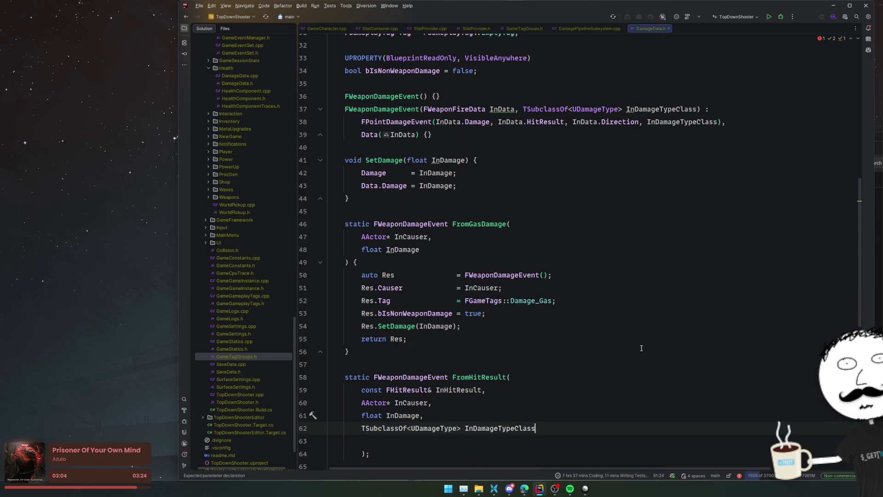
key(ctrl+z)
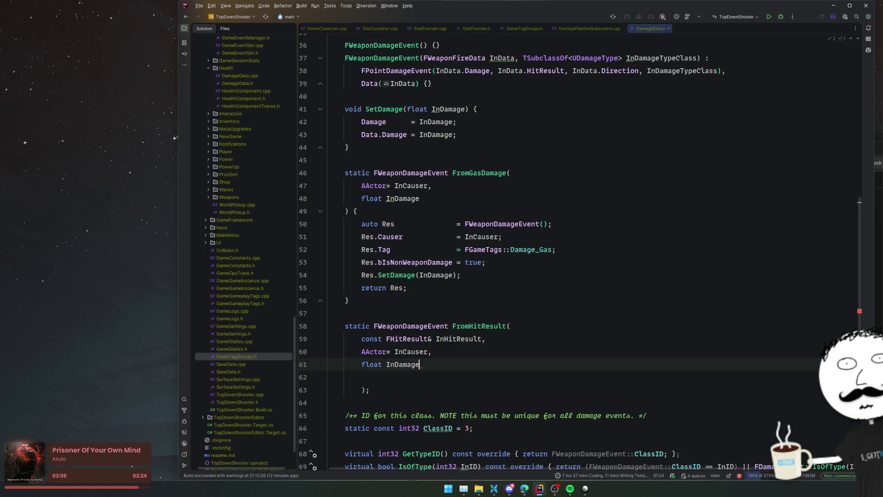
key(BackSpace)
key(BackSpace)
Replace the signature's closing semicolon with an opening brace for the body.
key(Down)
key(BackSpace)
text({)
key(Return)
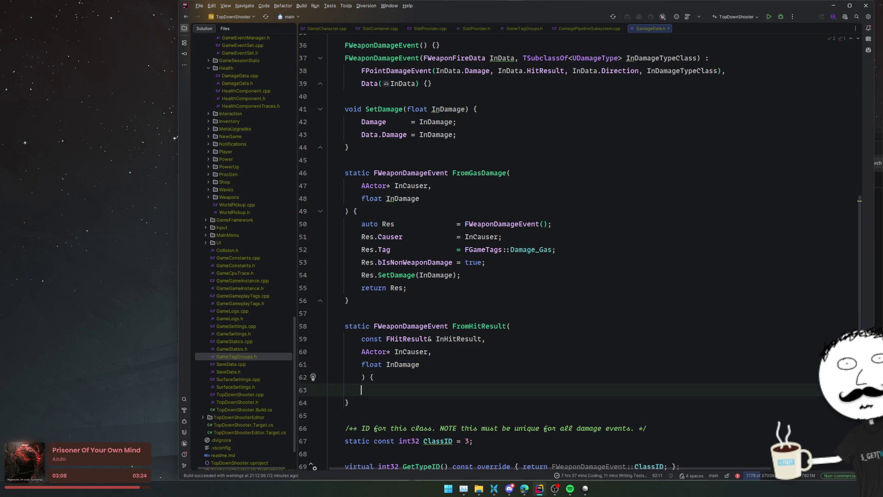
Duplicate the InCauser parameter line and select its AActor type for replacement.
scroll(672, 311, up, 7)
scroll(673, 310, up, 2)
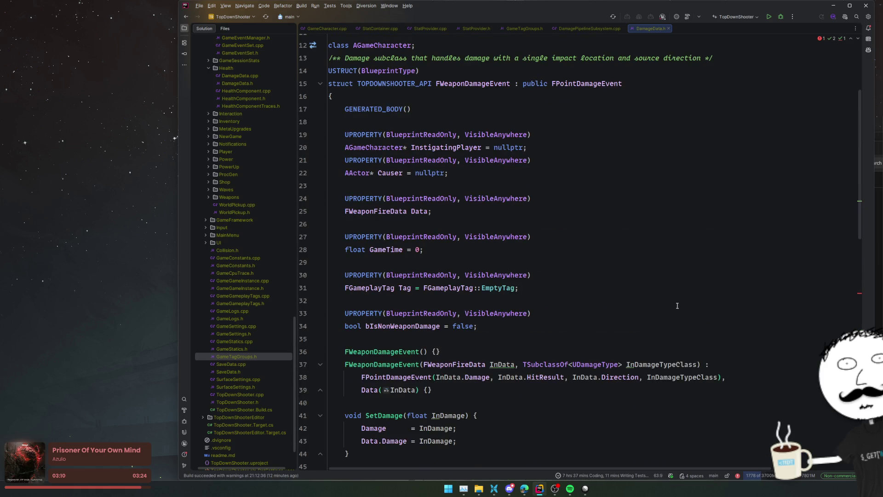
scroll(610, 225, down, 8)
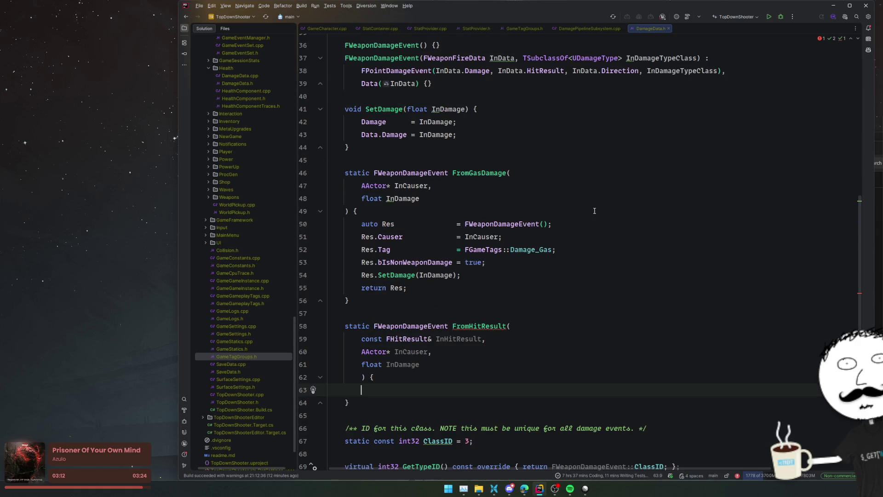
click(516, 355)
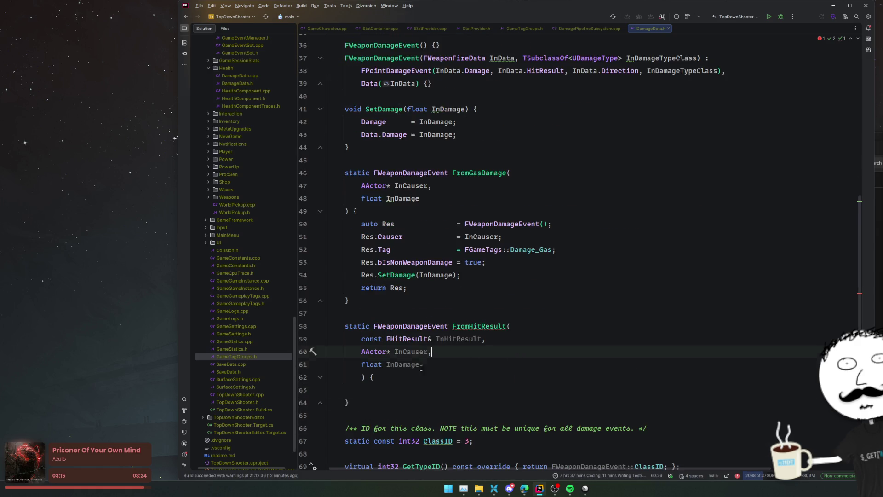
key(ctrl+d)
double_click(371, 365)
Add an AGameCharacter* InInstigatingPlayer parameter to FromHitResult after InCauser.
text(AGam)
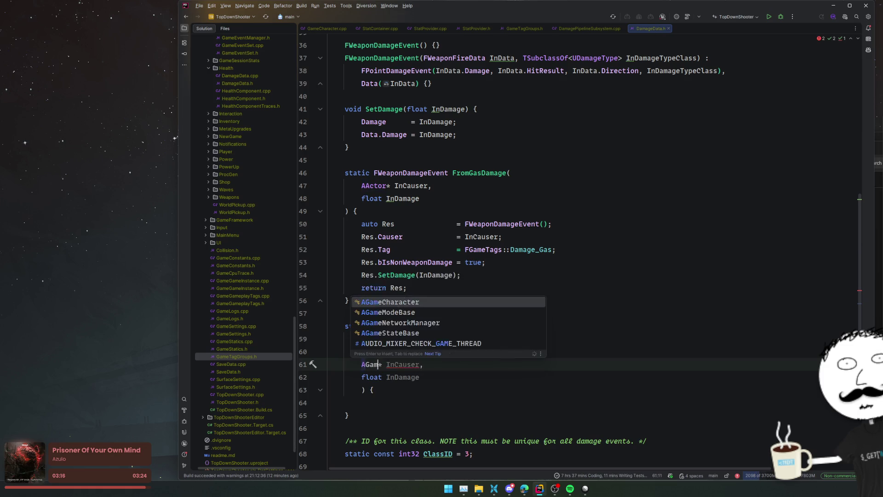
text(eCh)
key(Return)
key(Right)
key(Right)
key(shift+End)
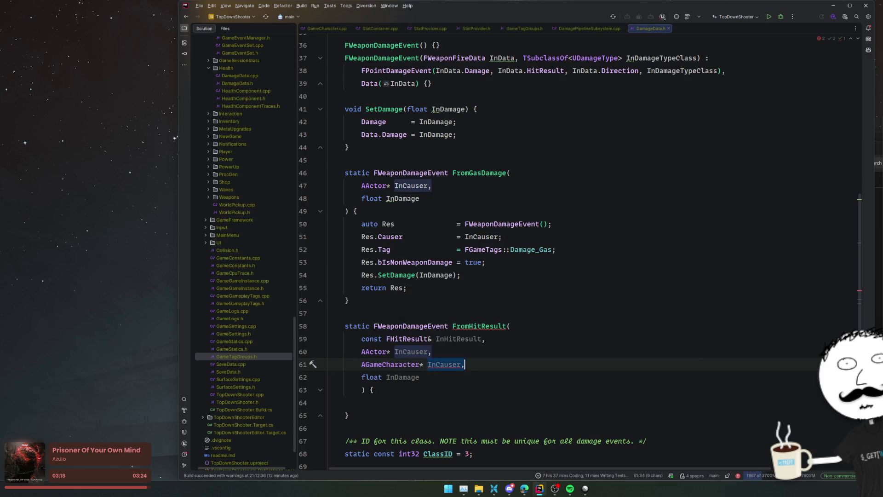
text(InIn)
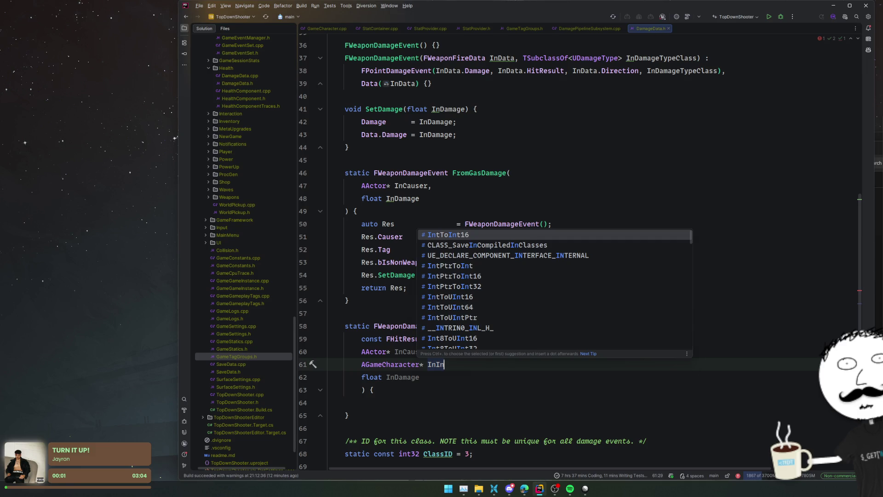
text(stigatingPlayer,)
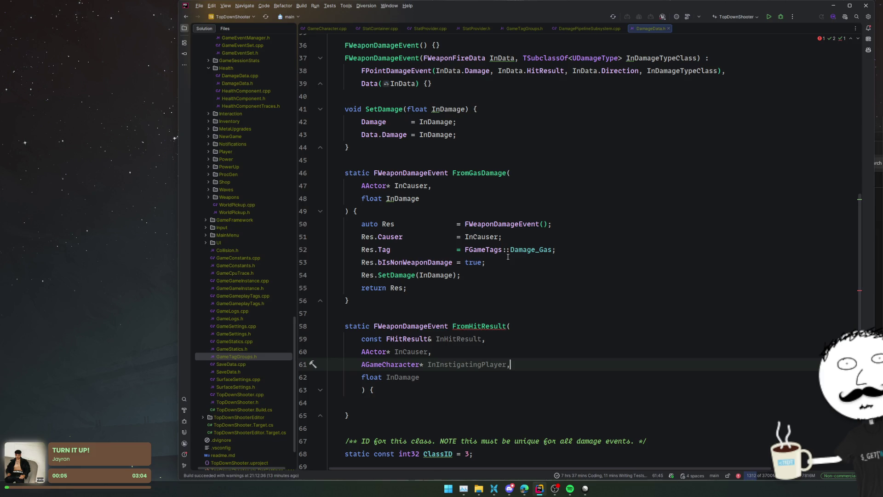
Copy the Res creation line from FromGasDamage into the new FromHitResult body.
mouse_move(510, 253)
click(386, 401)
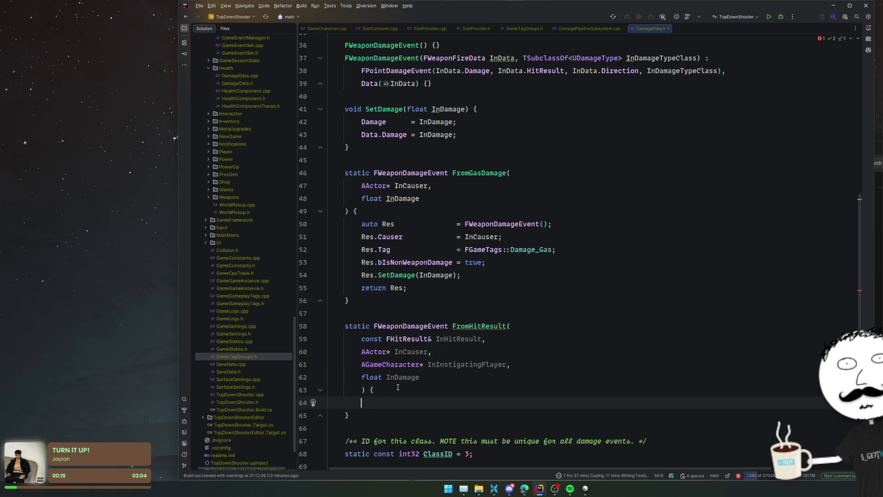
drag(574, 223, 577, 216)
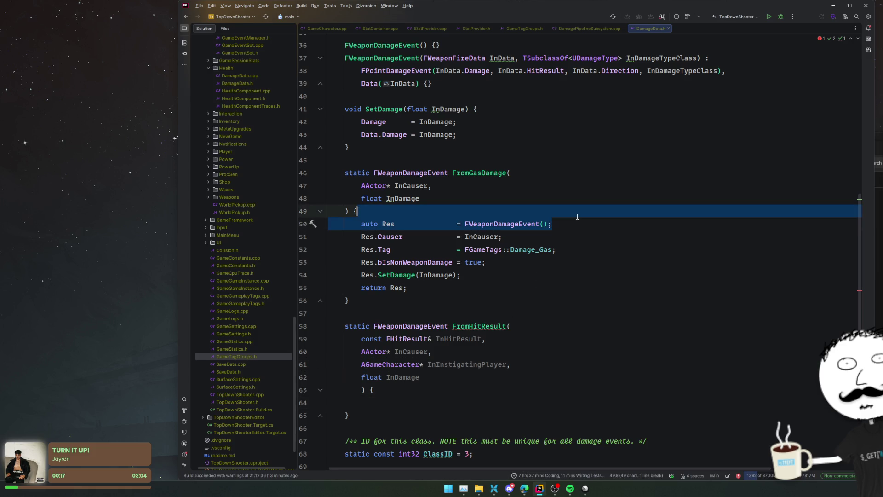
key(ctrl+c)
click(386, 402)
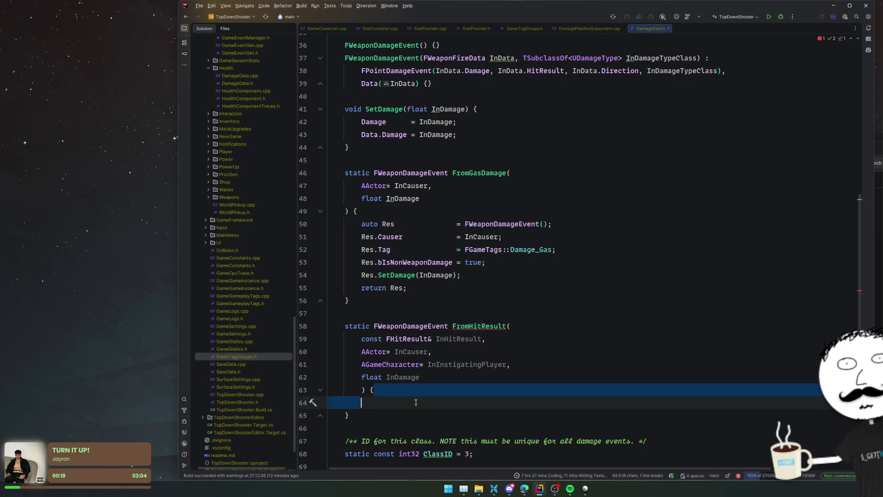
key(ctrl+v)
key(alt+shift+Up)
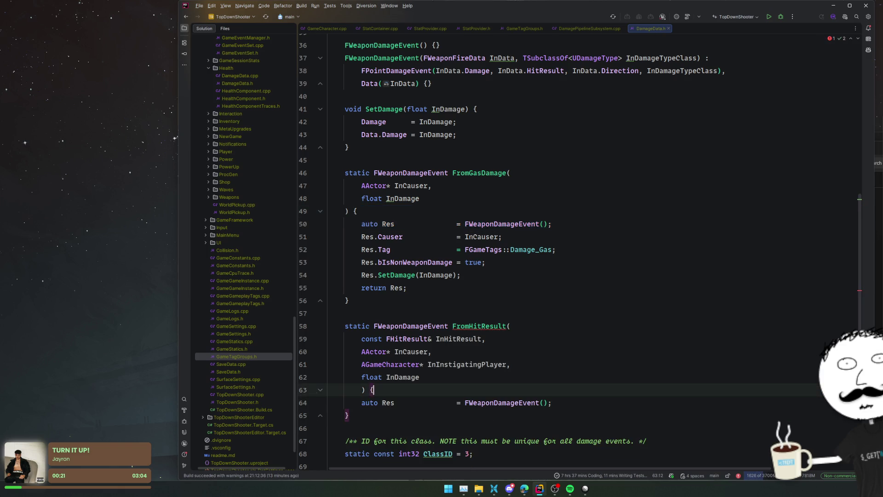
key(Return)
Fill Res with the suggested Causer, InstigatingPlayer, bIsNonWeaponDamage and SetDamage assignments.
key(Tab)
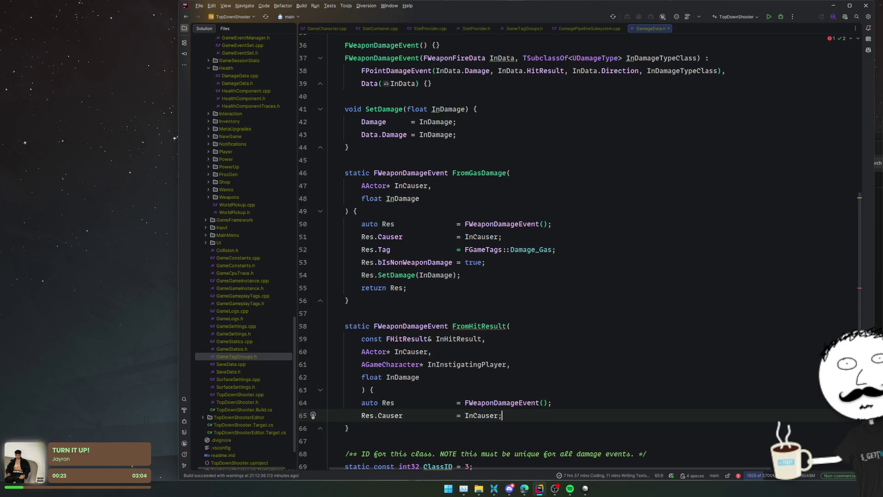
key(Return)
key(Tab)
key(Return)
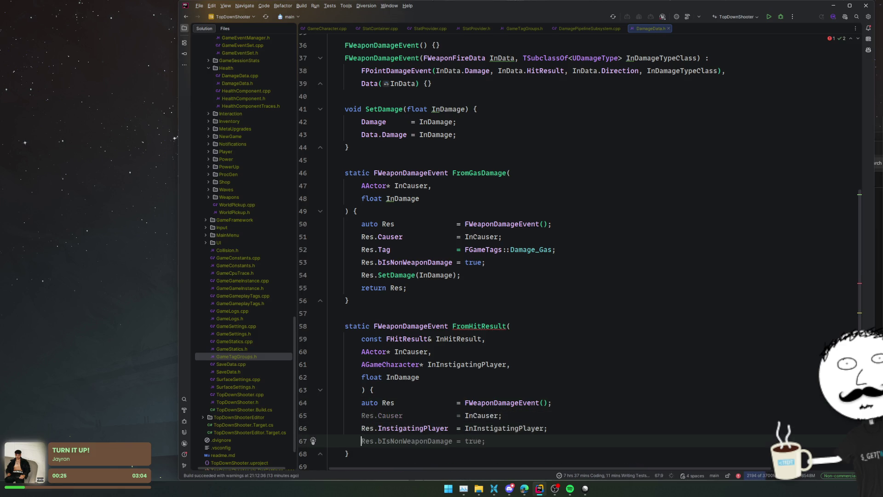
key(Tab)
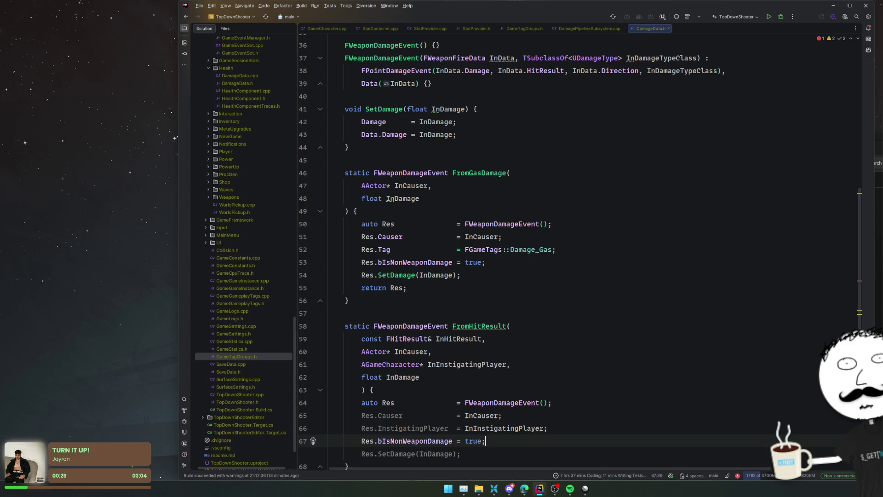
key(Tab)
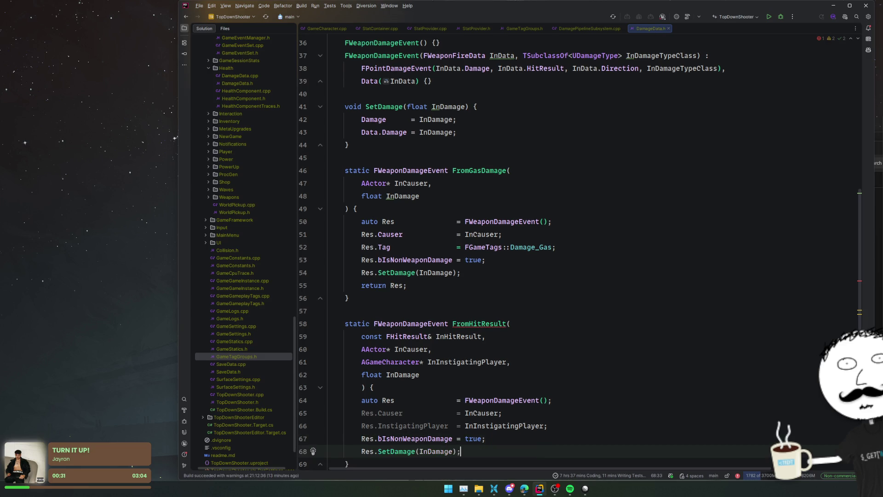
scroll(506, 349, down, 2)
scroll(506, 348, up, 8)
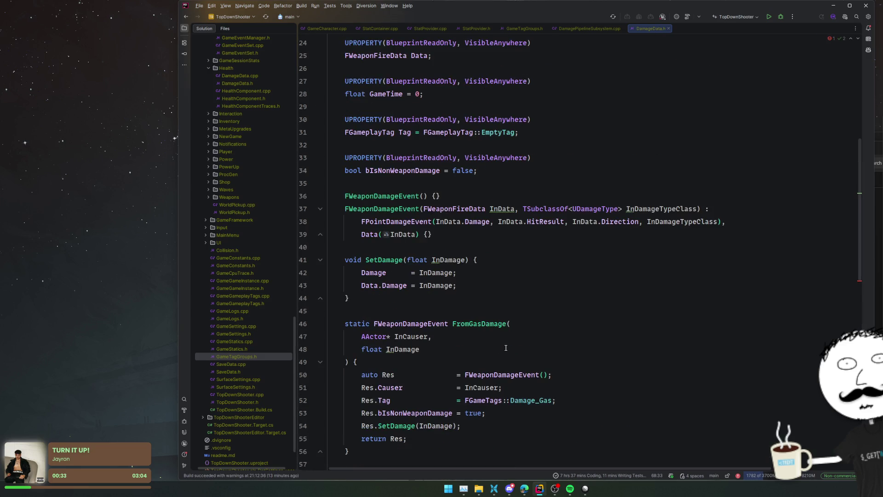
scroll(588, 293, up, 1)
click(592, 257)
click(584, 221)
Begin an 'if (' statement on a new line after the SetDamage call.
scroll(585, 221, down, 3)
scroll(585, 221, down, 12)
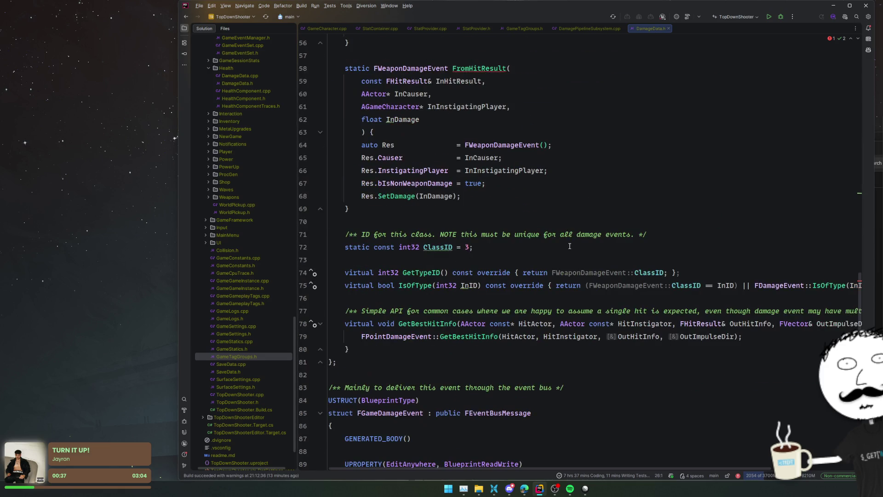
click(577, 188)
key(Down)
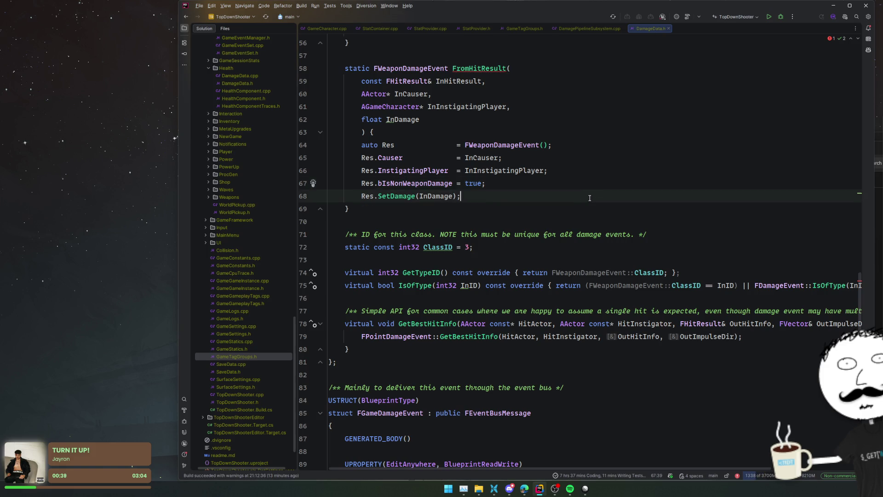
scroll(552, 258, up, 9)
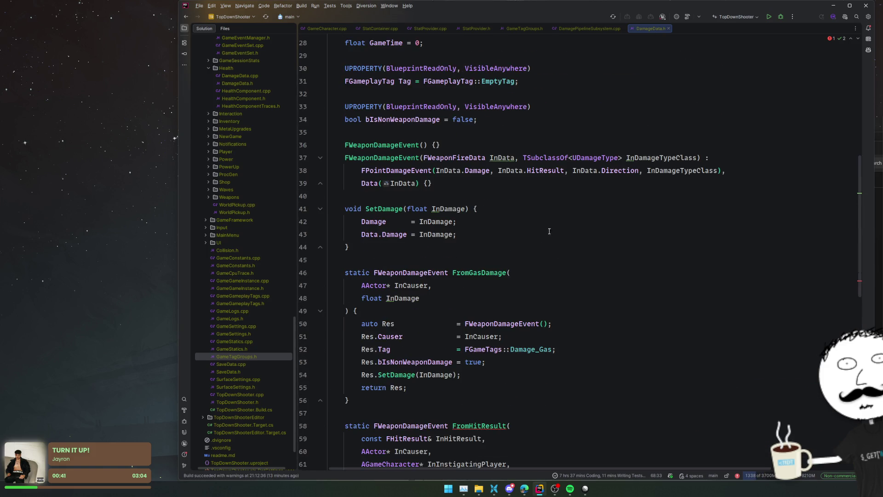
scroll(572, 245, down, 4)
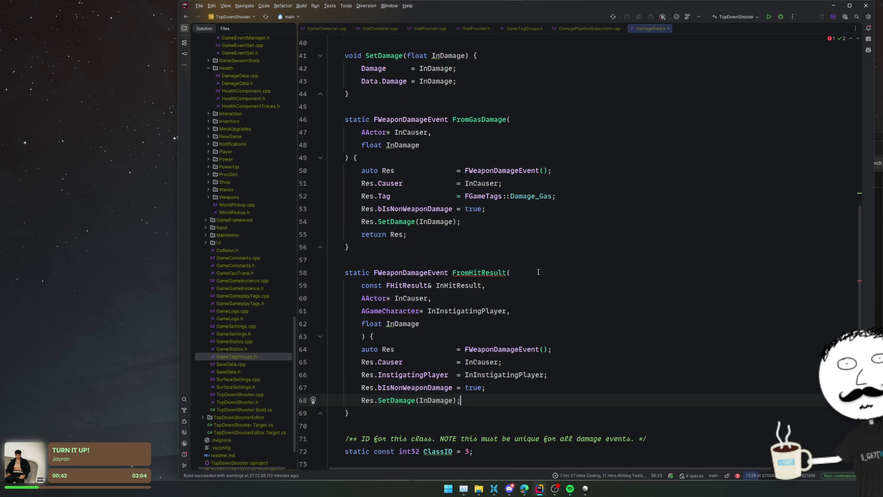
scroll(571, 291, down, 1)
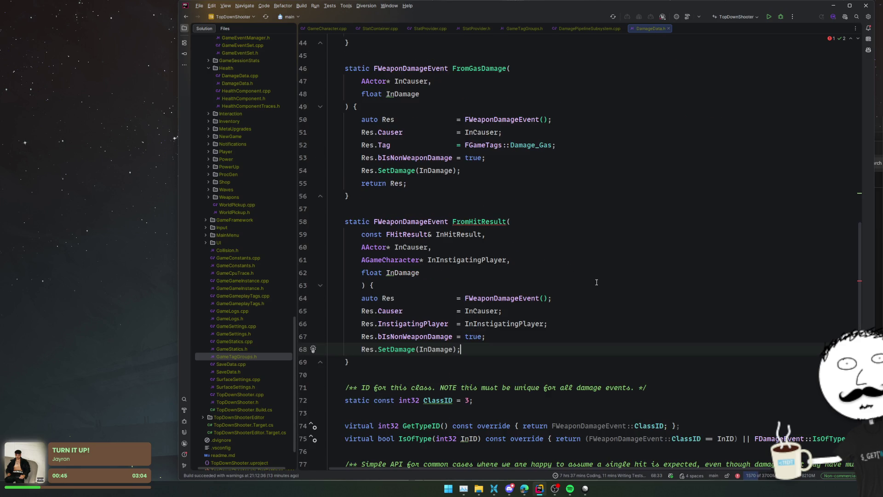
key(Return)
text(if ()
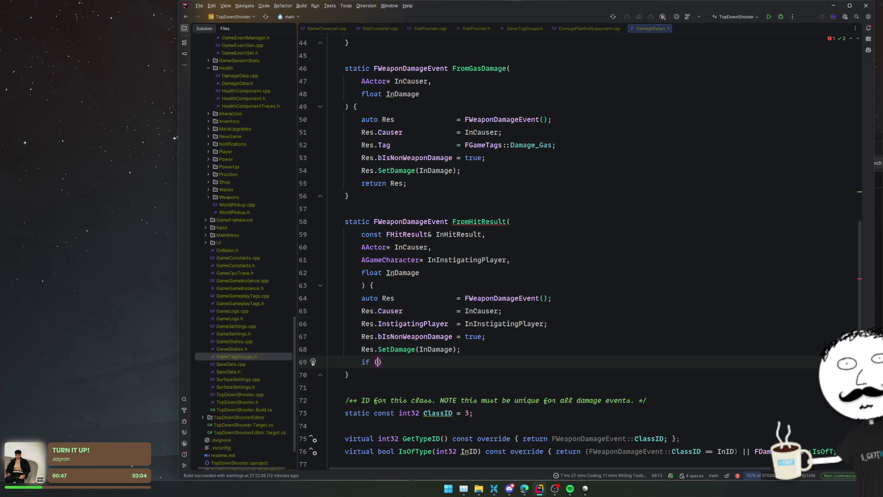